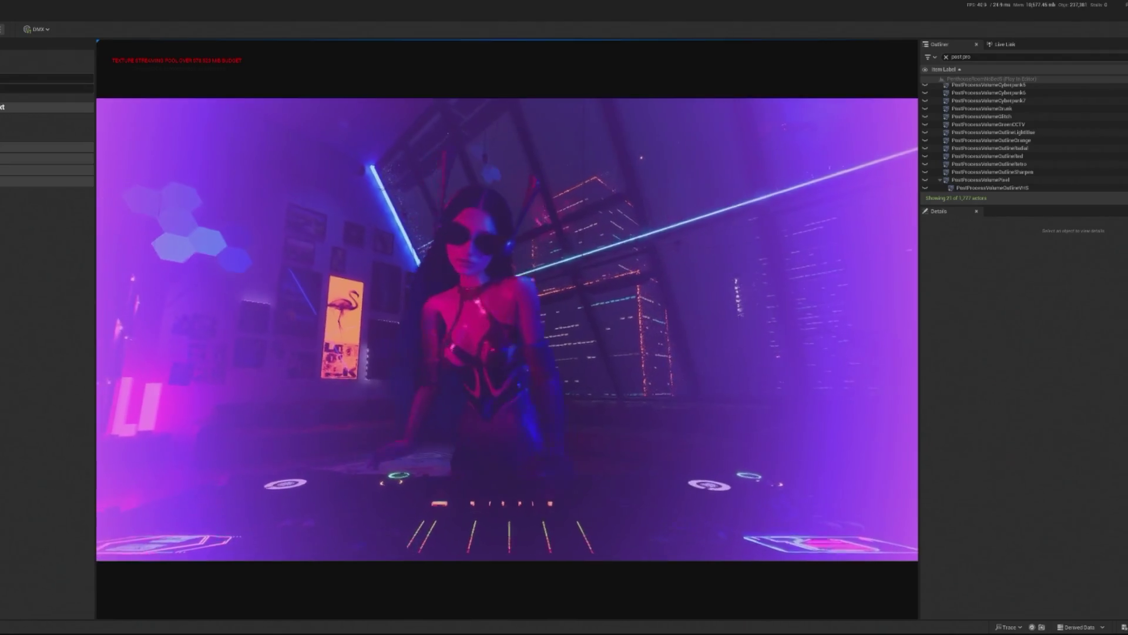
End the play previews and select the PostProcessVolumeDrunk volume in the Outliner.
key("Escape")
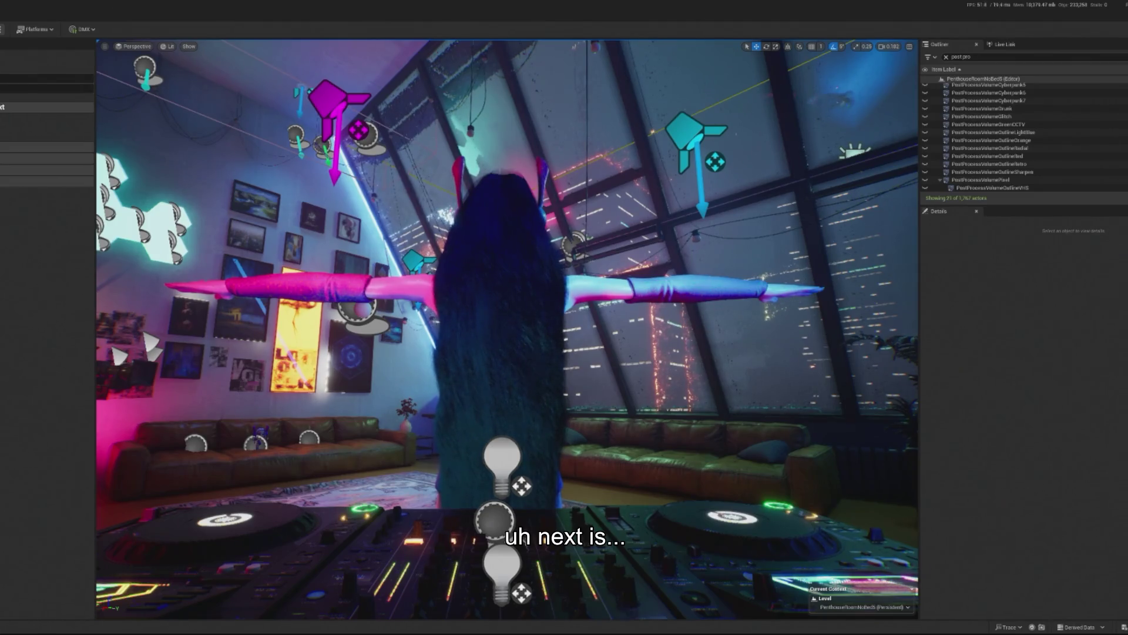
key("alt+p")
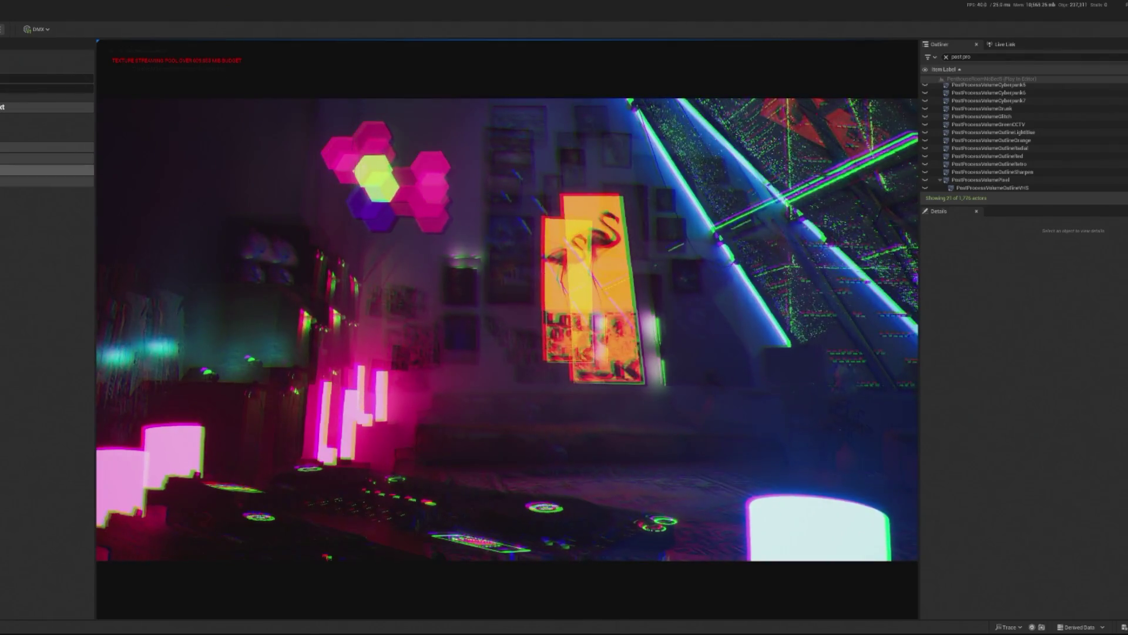
key("Escape")
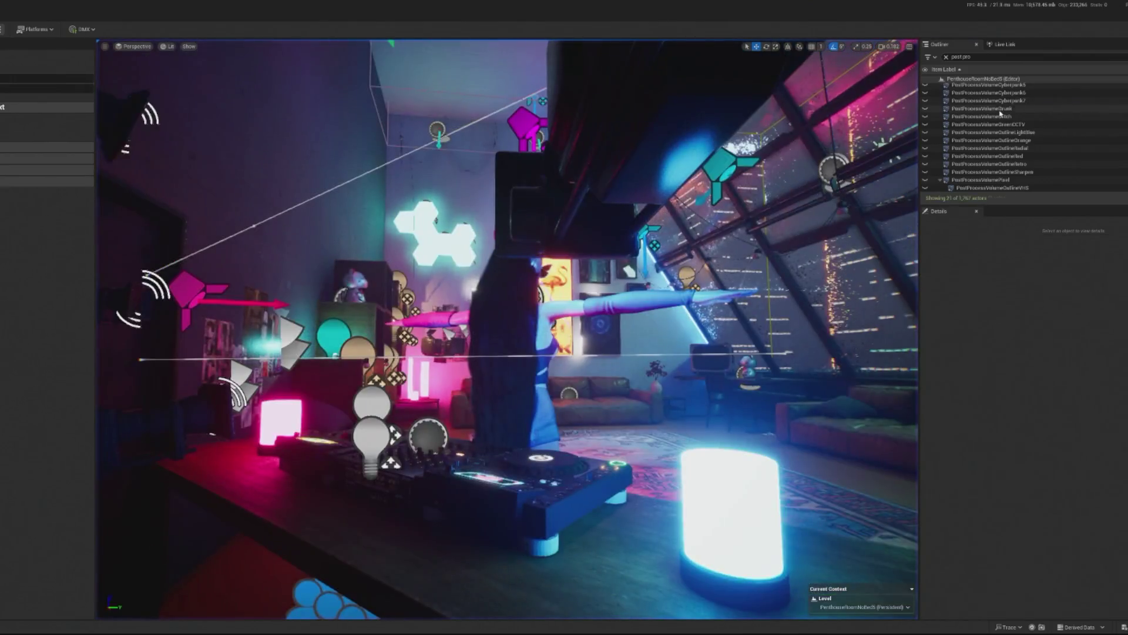
left_click(1034, 108)
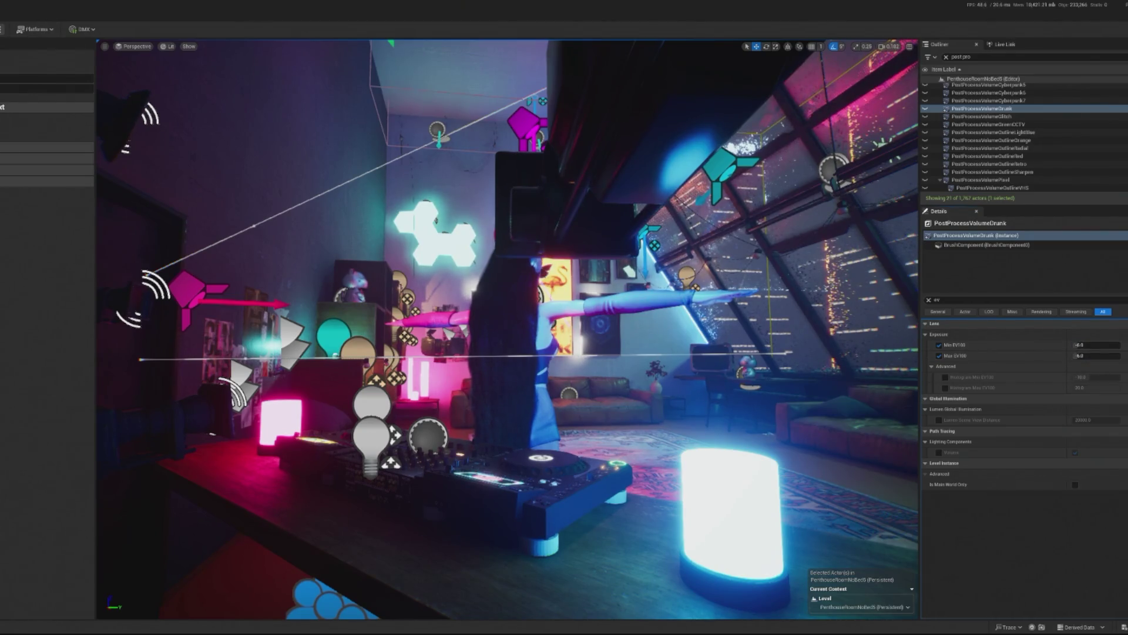
Set PostProcessVolumeDrunk's Max EV100 exposure to 5.0.
key("alt+p")
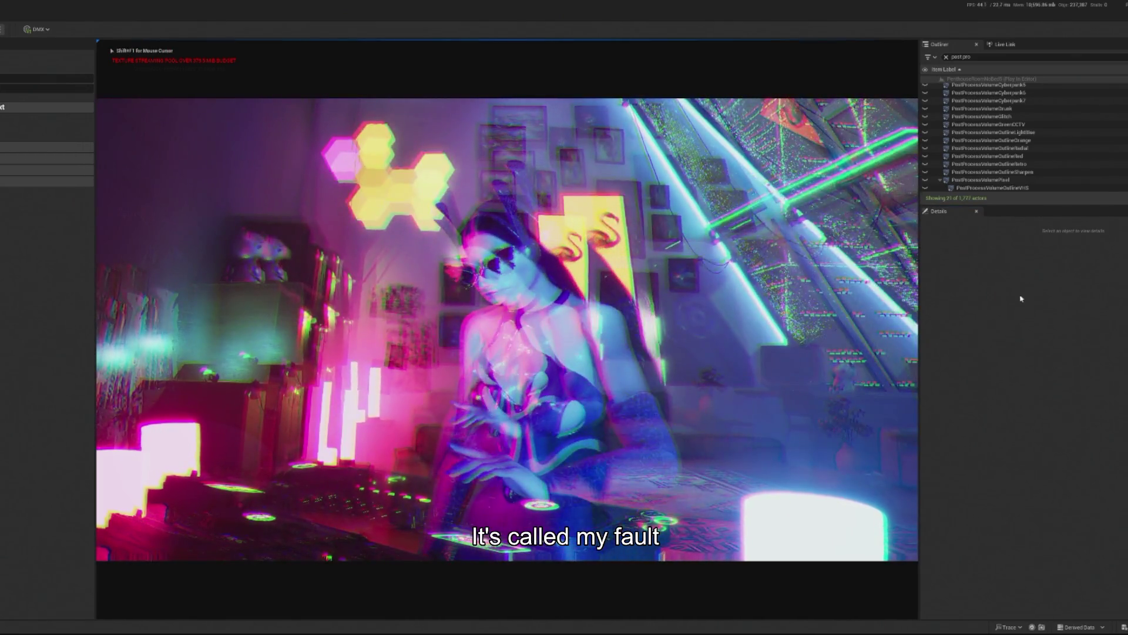
key("Escape")
left_click(1011, 108)
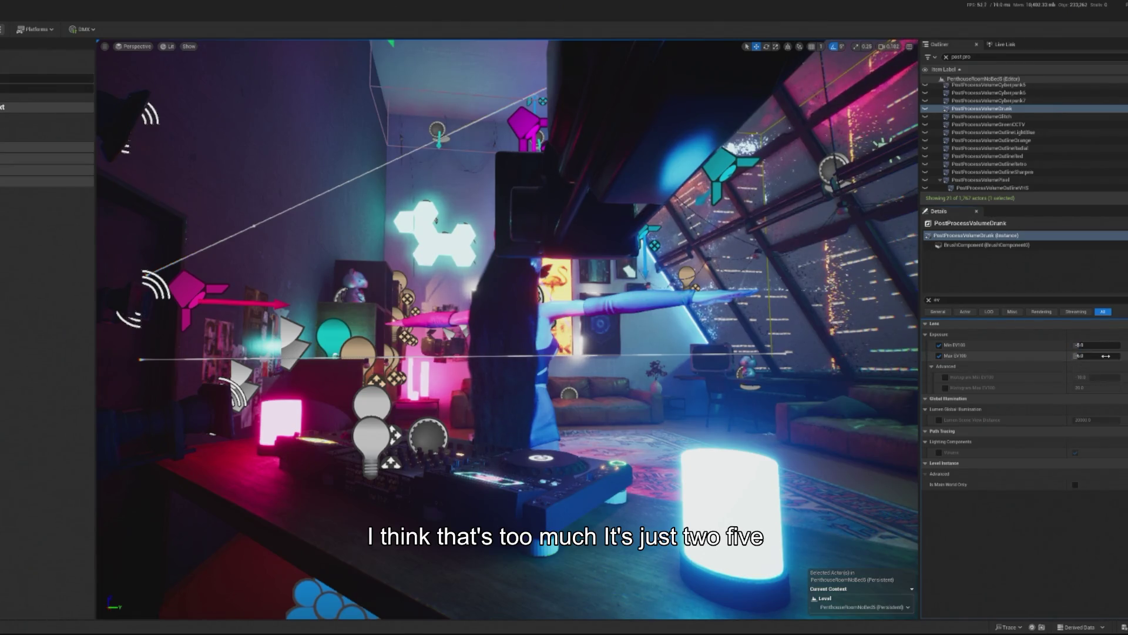
key("Return")
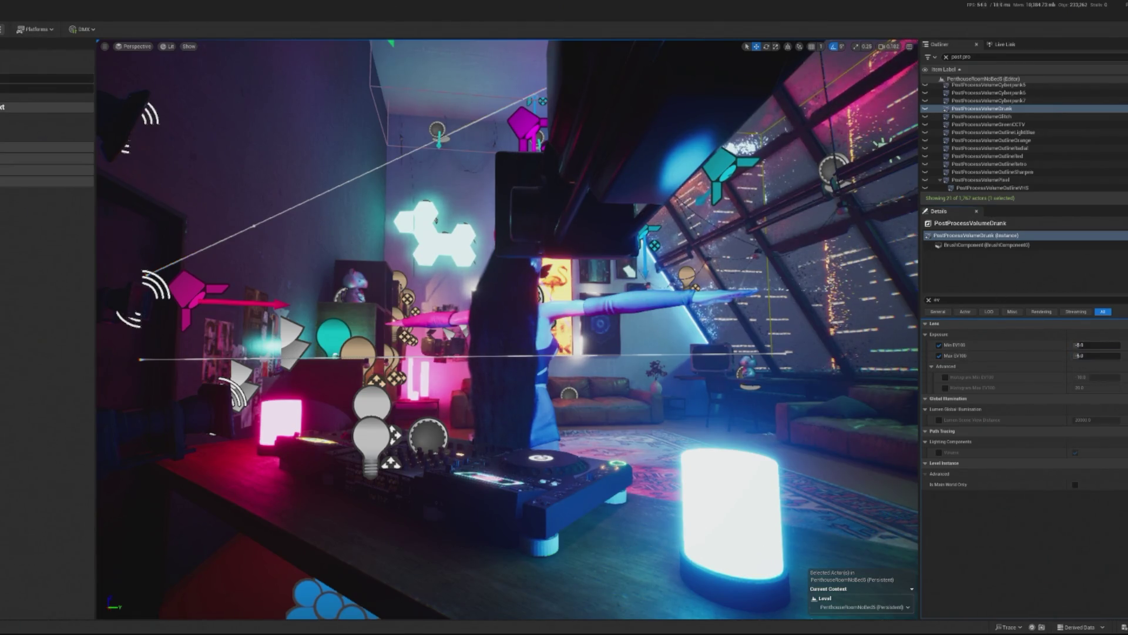
Preview the darker Drunk exposure in two play sessions.
key("alt+p")
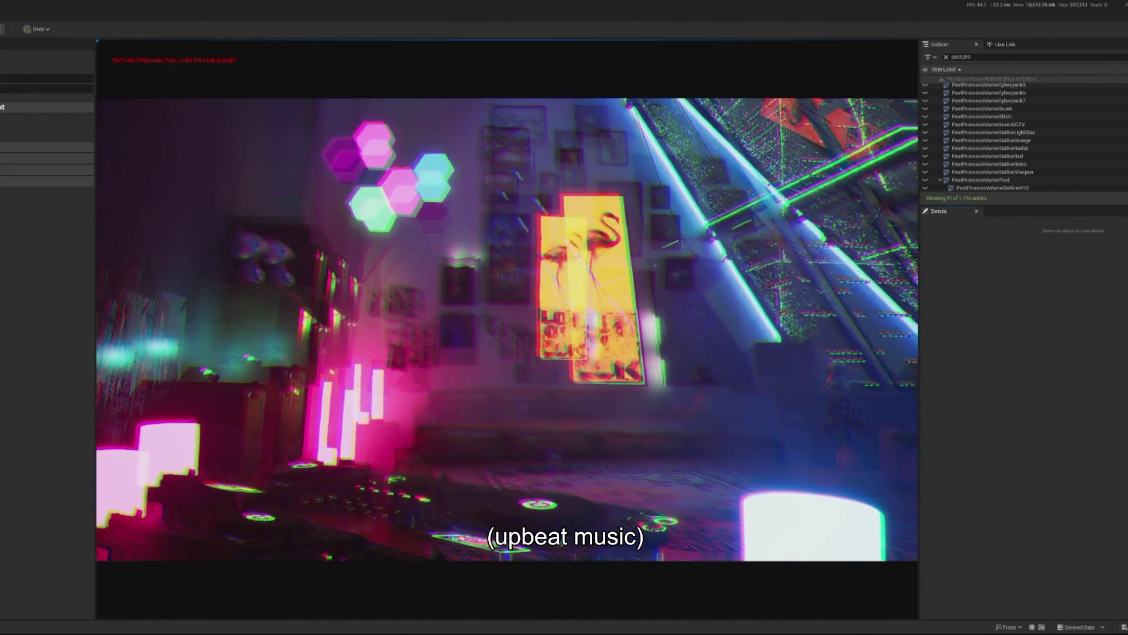
left_click(507, 329)
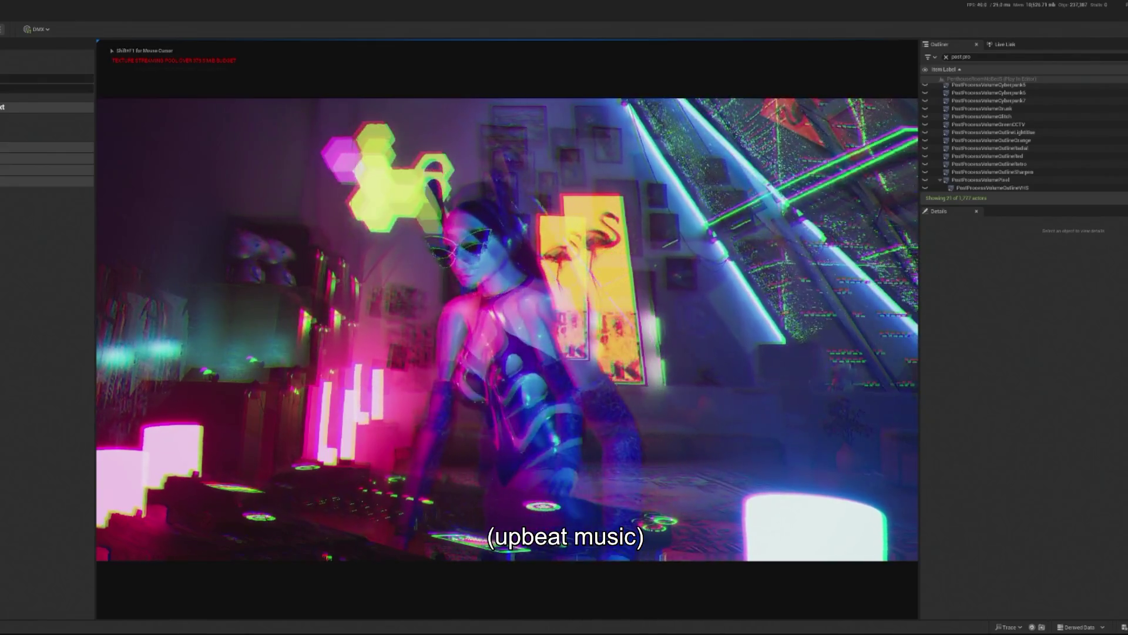
key("shift+F1")
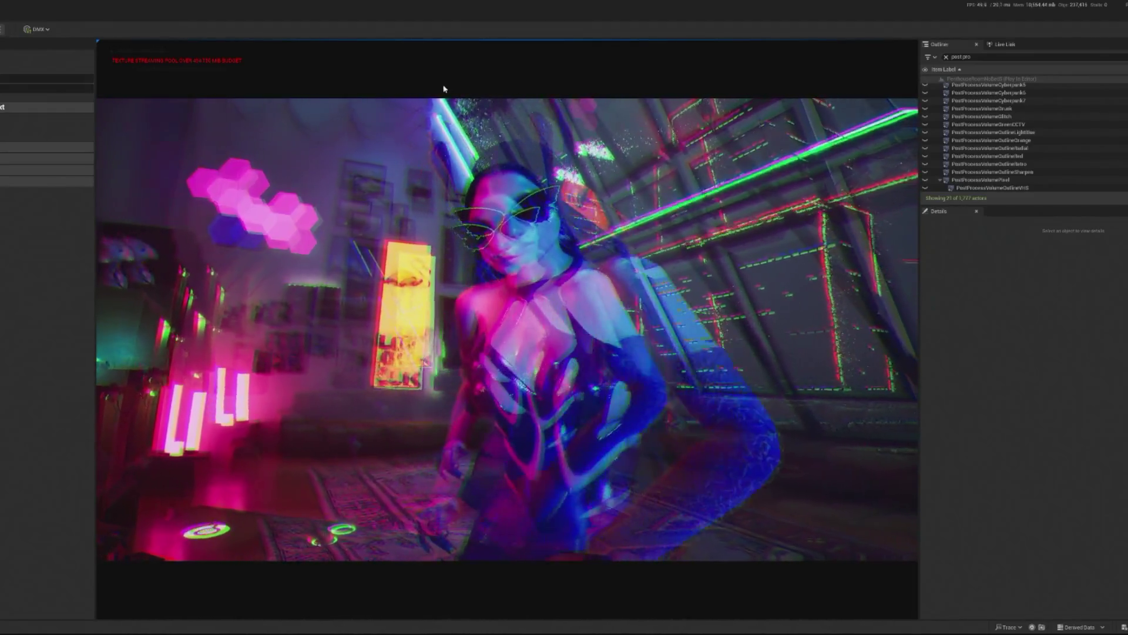
key("Escape")
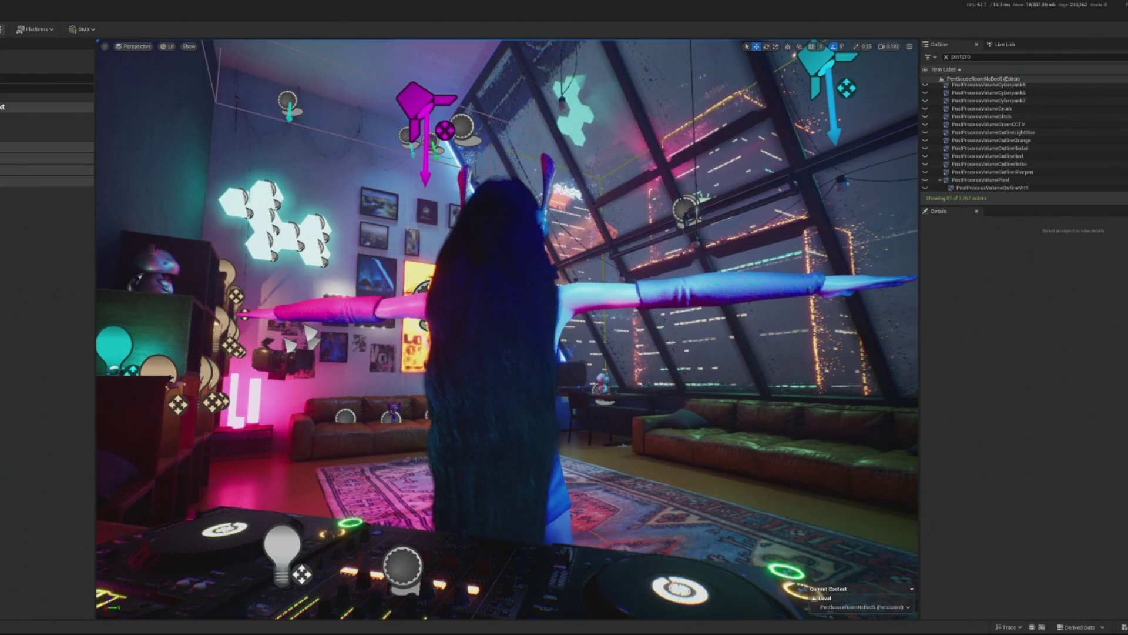
key("alt+p")
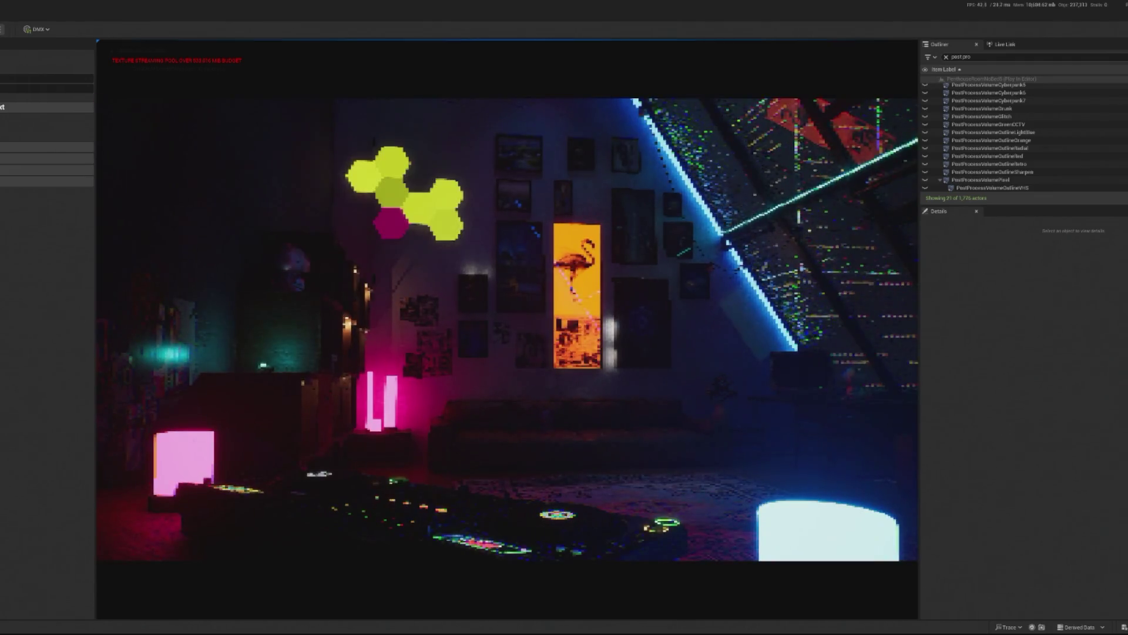
key("Escape")
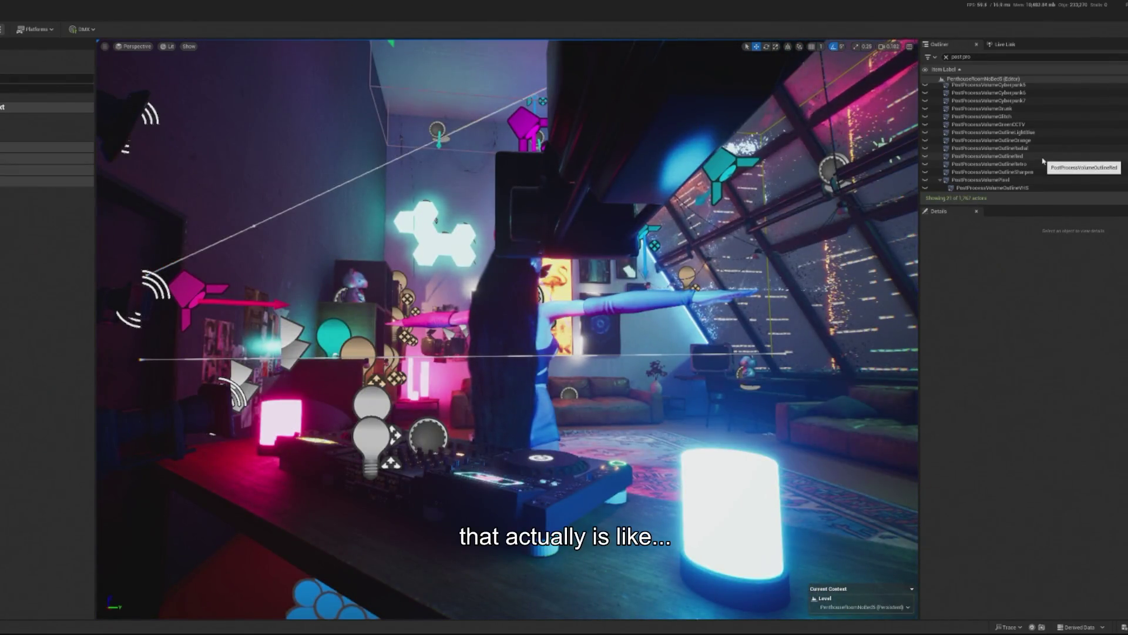
Find and select the PostProcessVolumePixel volume in the Outliner.
scroll(1058, 147, "up", 1)
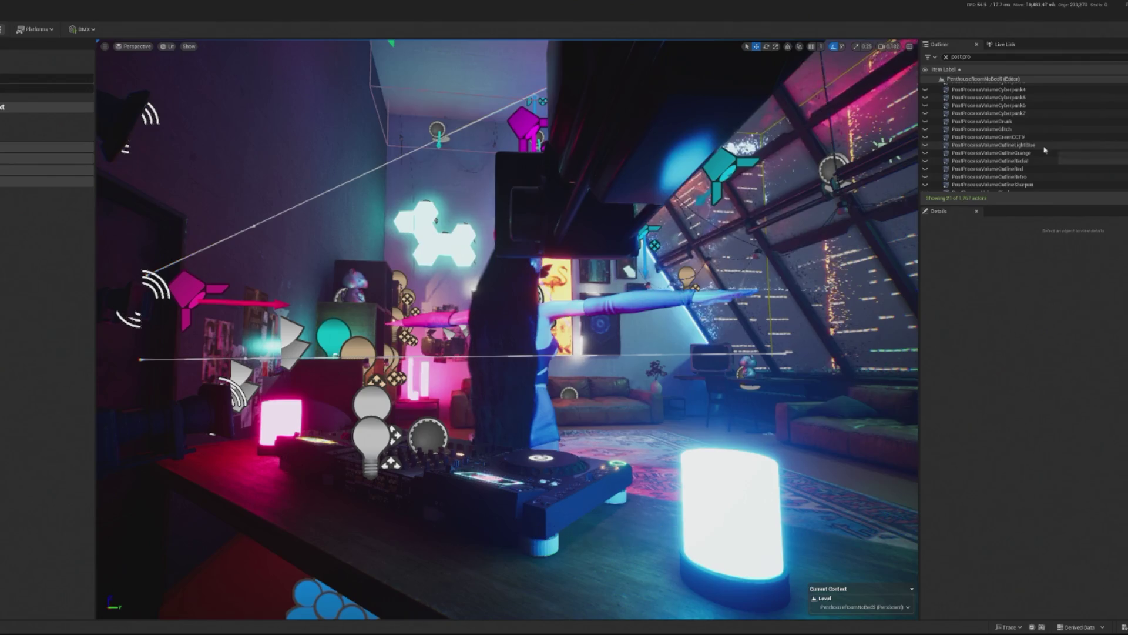
scroll(1035, 147, "down", 1)
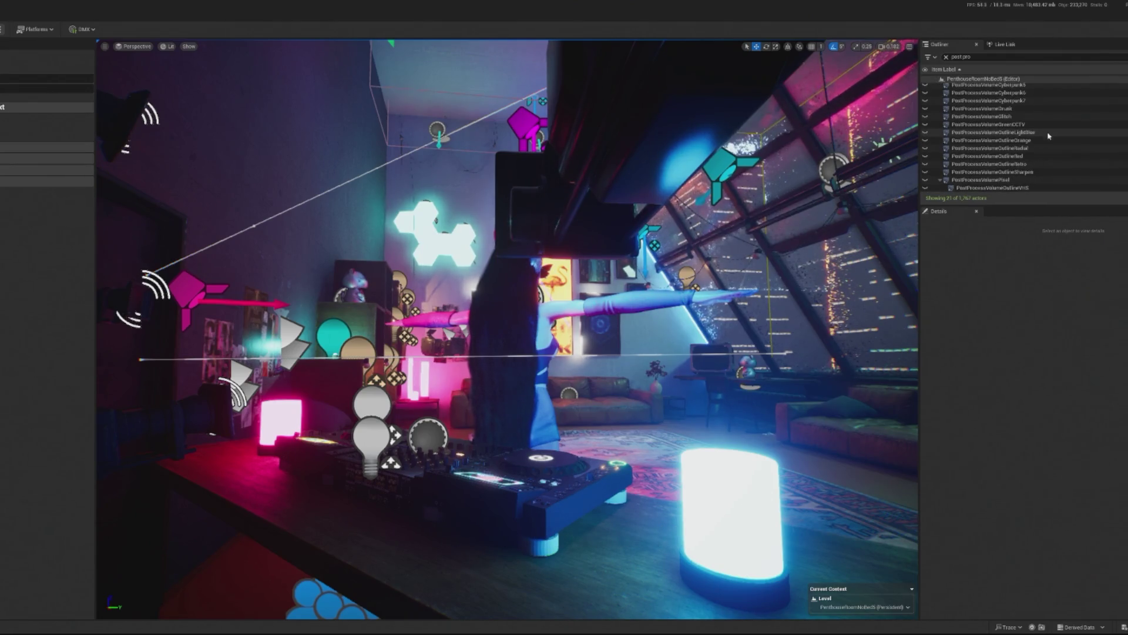
scroll(1021, 137, "up", 1)
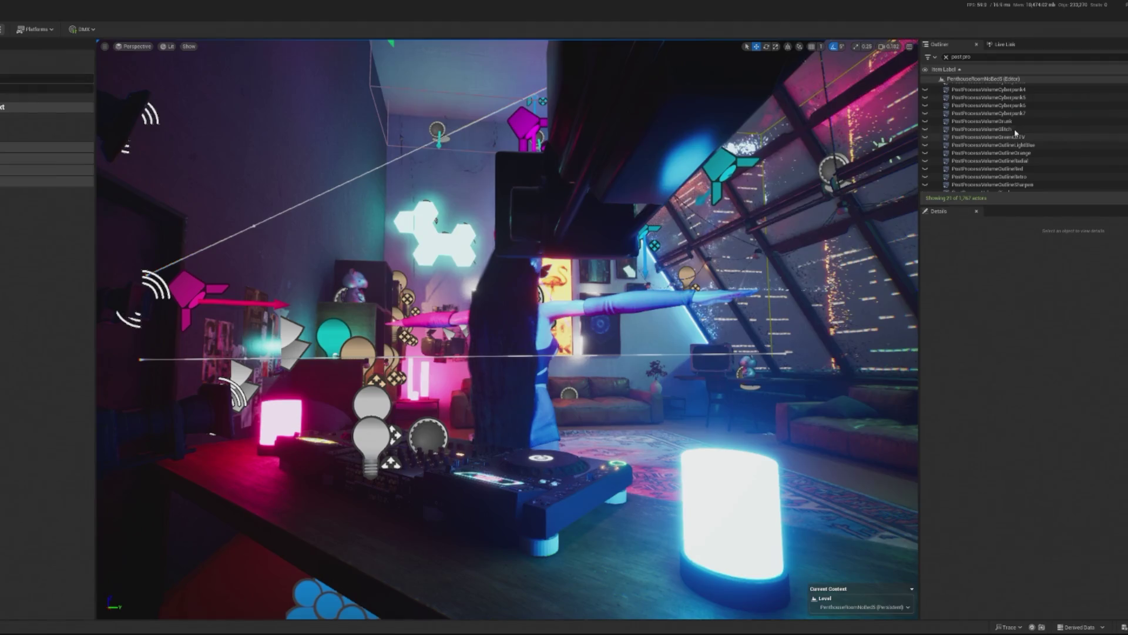
scroll(1028, 130, "down", 1)
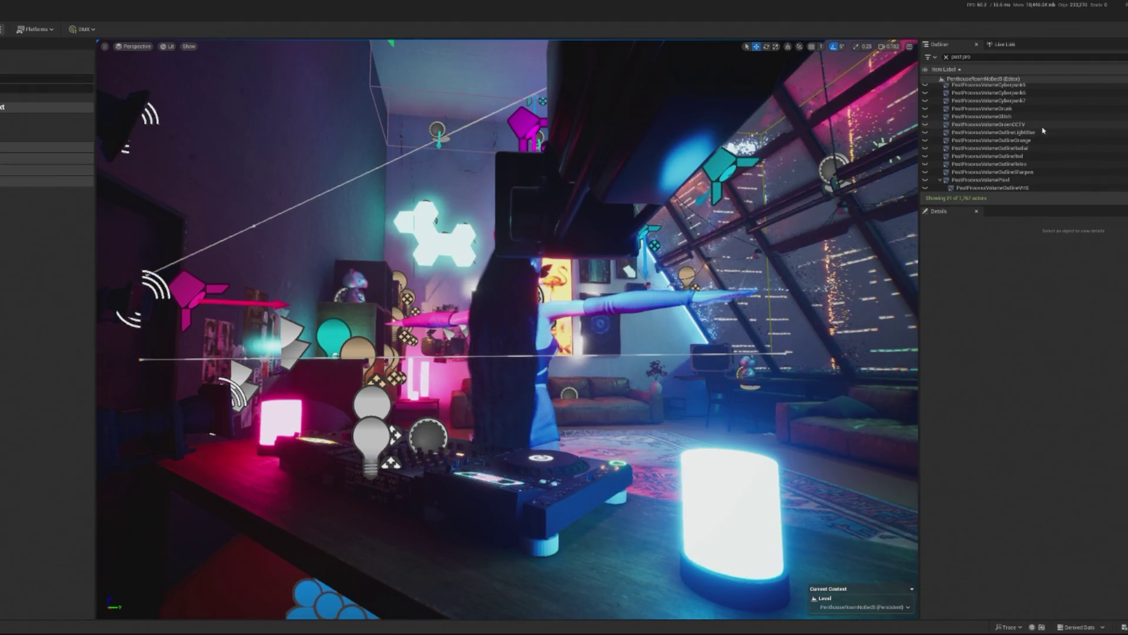
left_click(1013, 180)
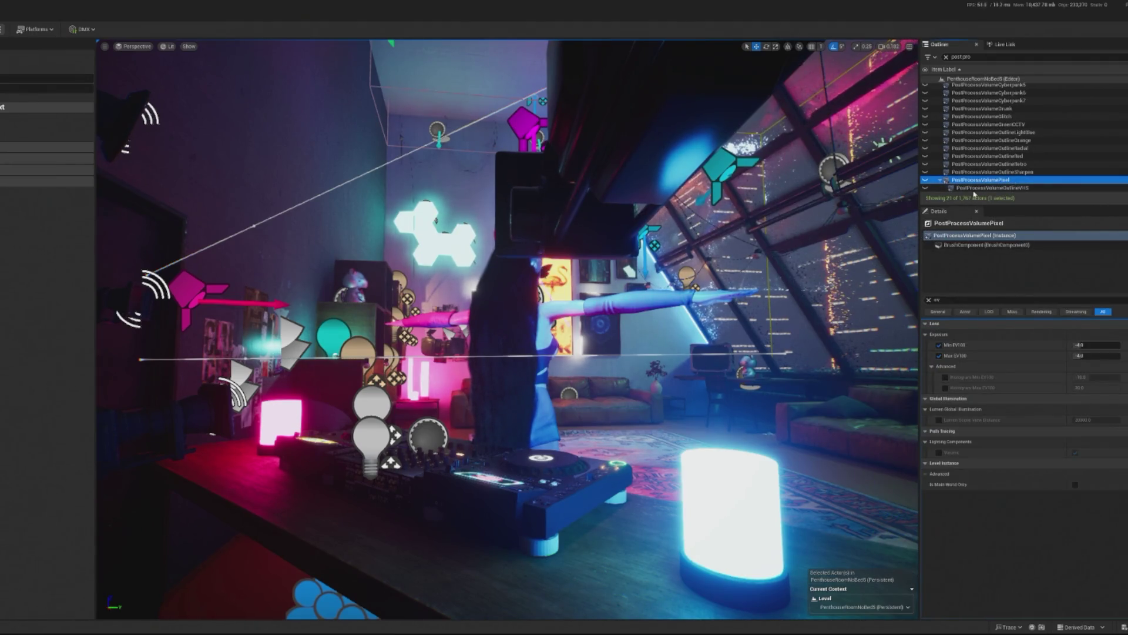
left_click(974, 188)
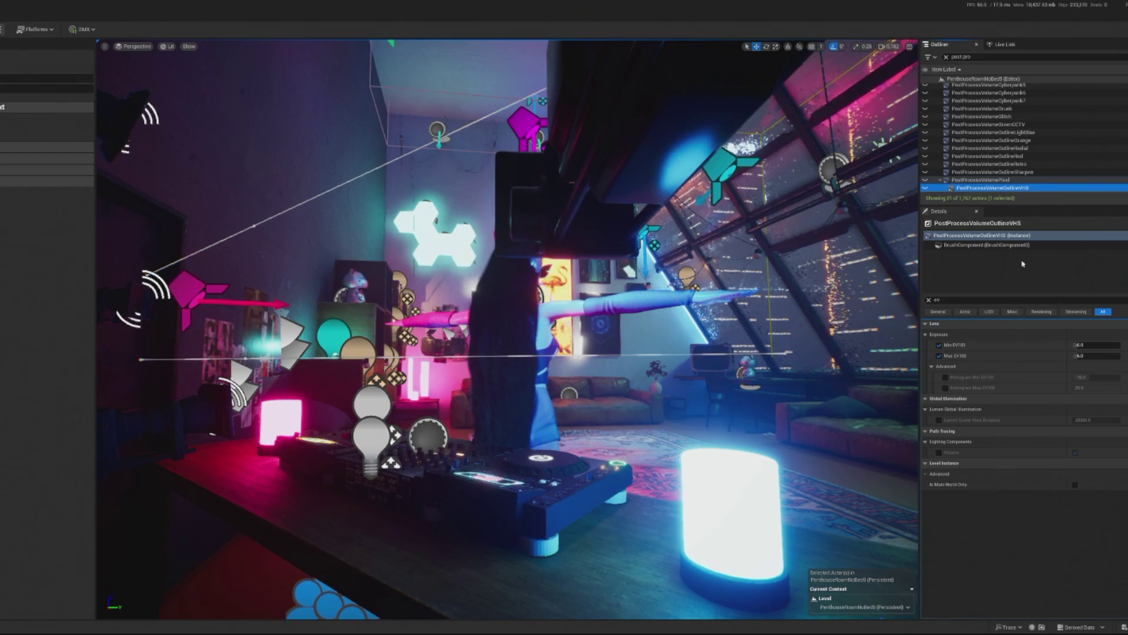
left_click(996, 181)
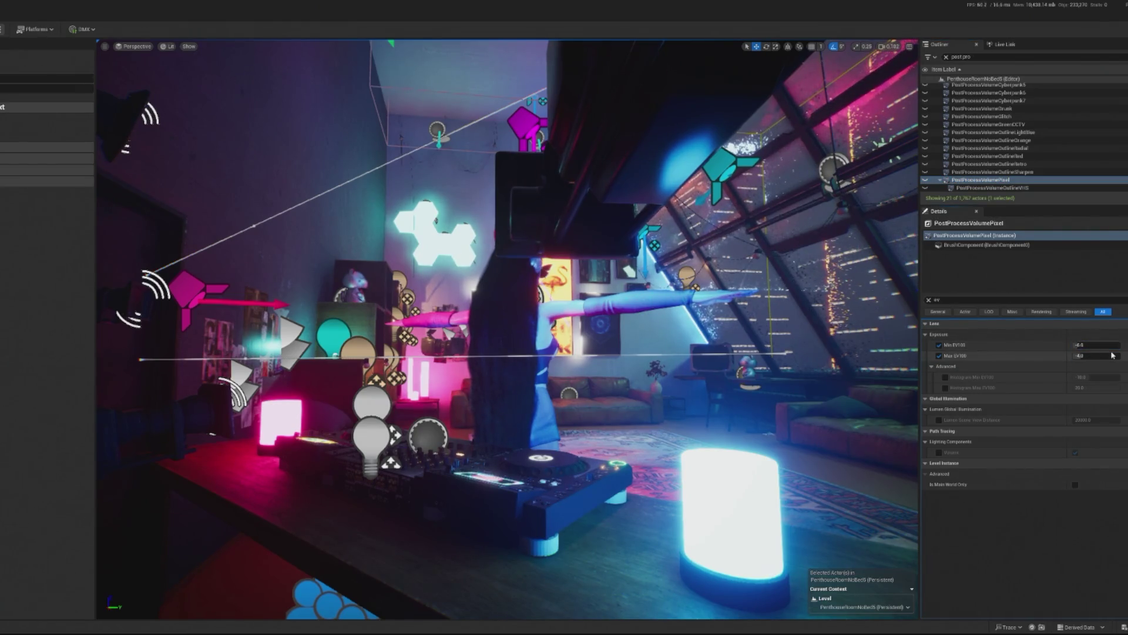
Set PostProcessVolumePixel's Max EV100 to -6 and test it in play mode.
left_click(1111, 355)
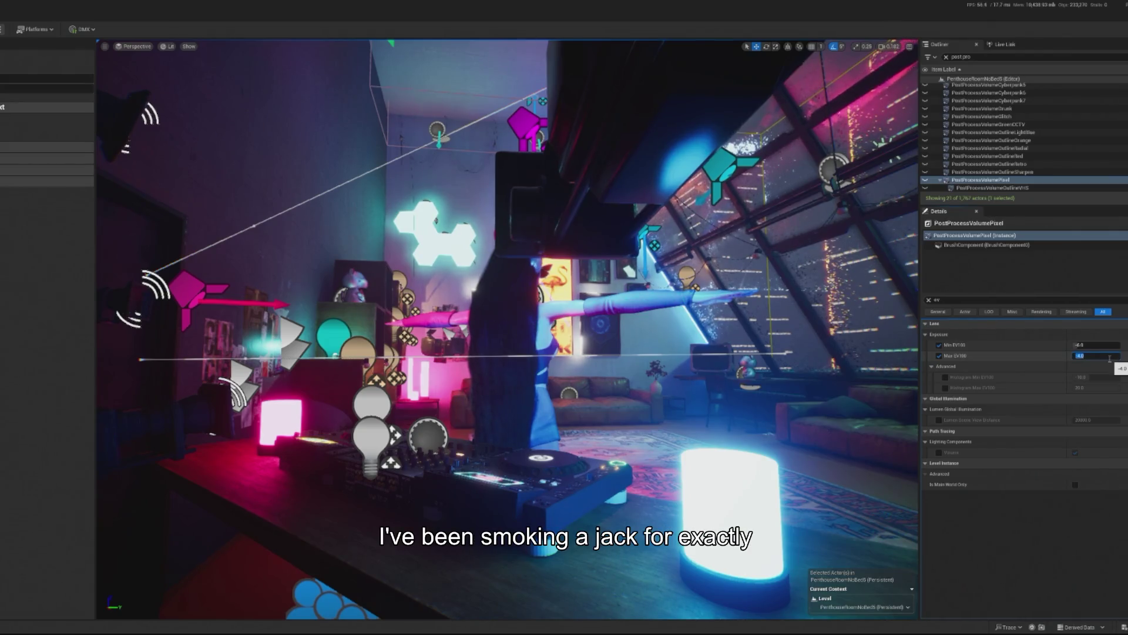
type("-6")
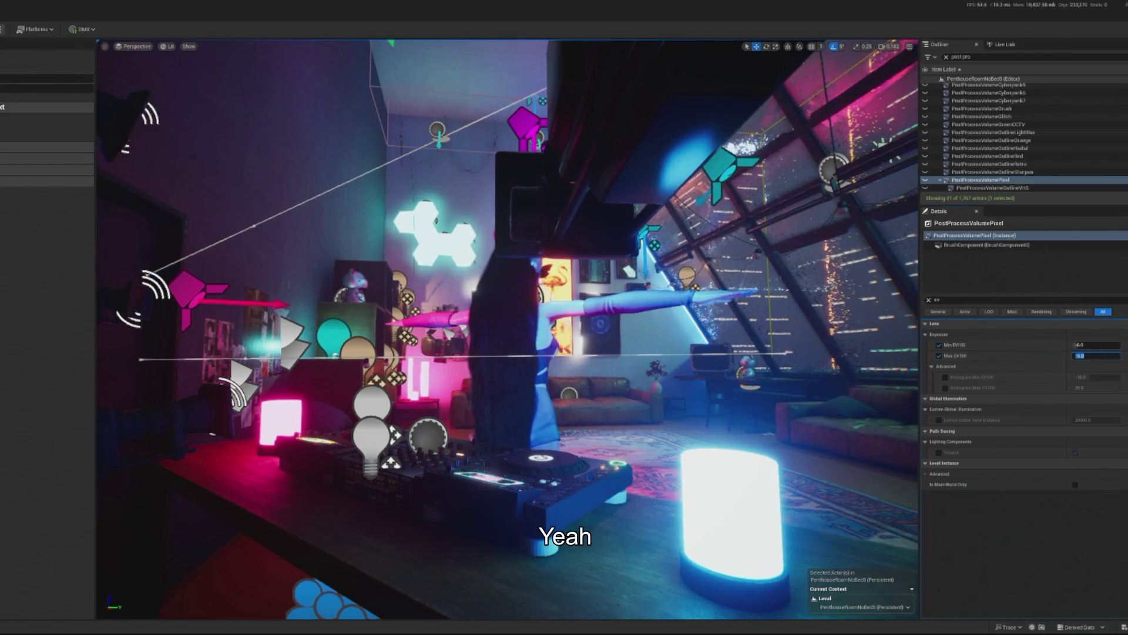
key("alt+p")
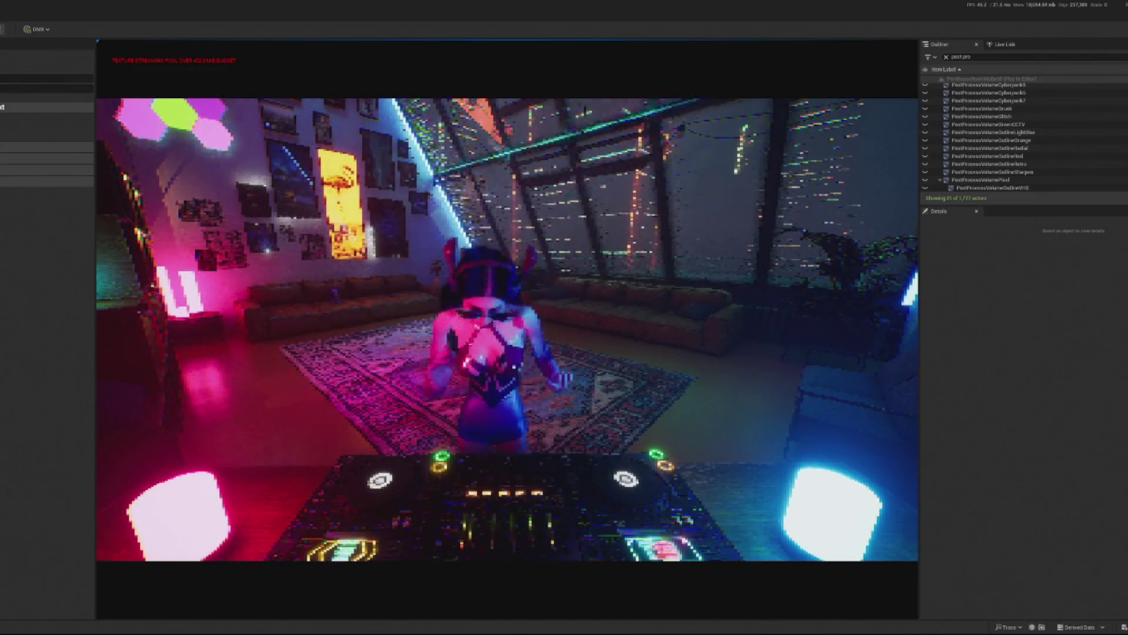
key("Escape")
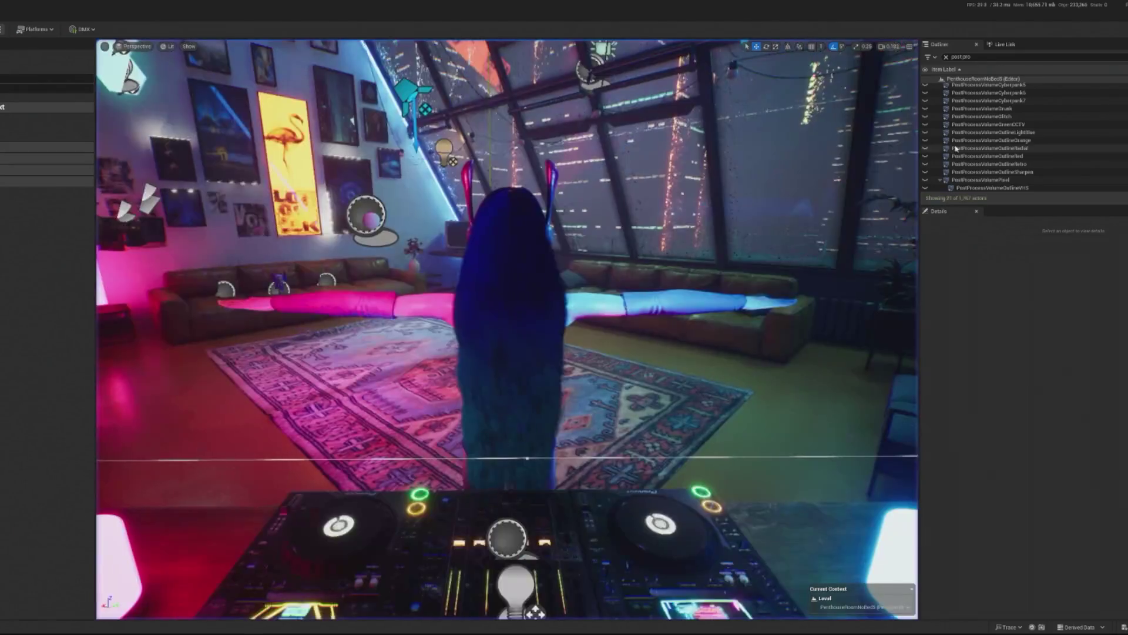
Set PostProcessVolumePixel's Min EV100 to -5 and preview the pixelated look in play.
left_click(999, 179)
left_click(1091, 346)
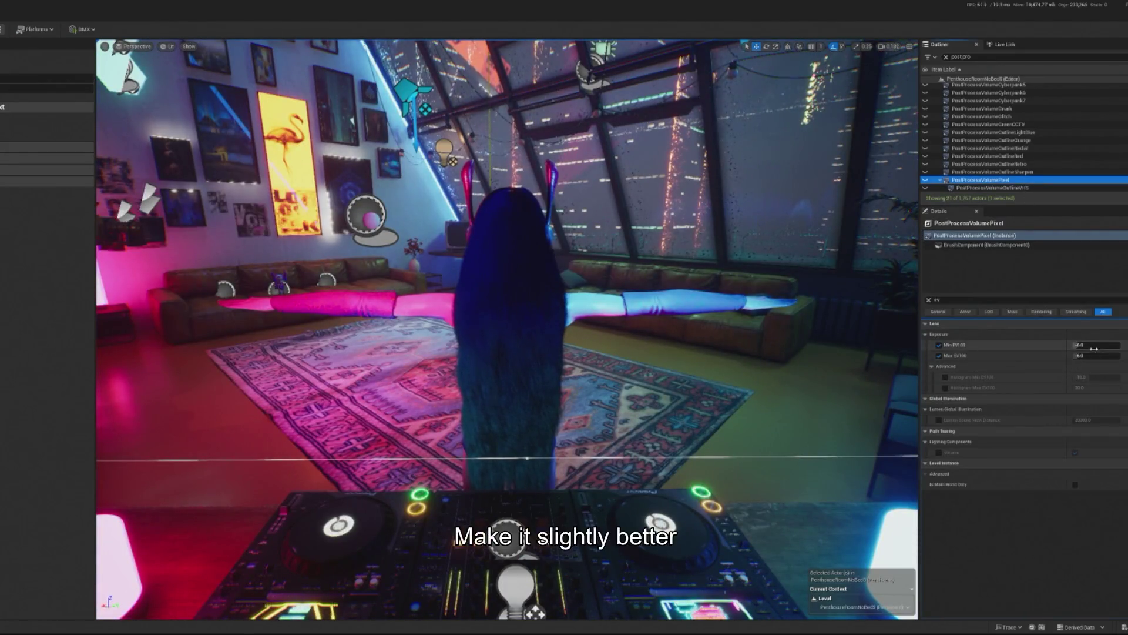
type("5")
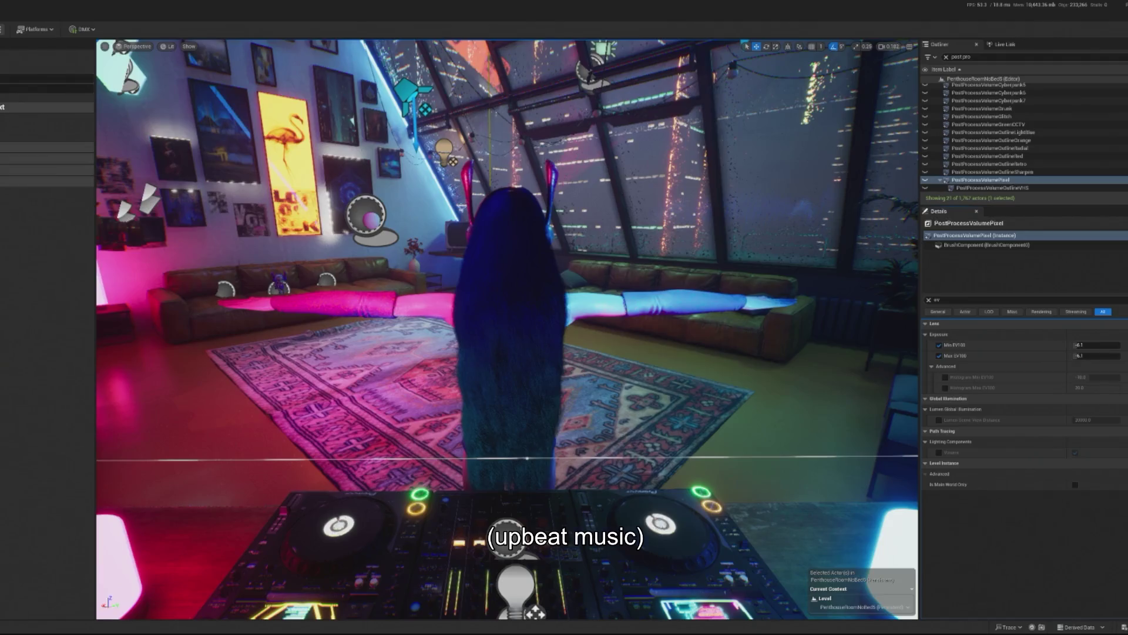
key("alt+p")
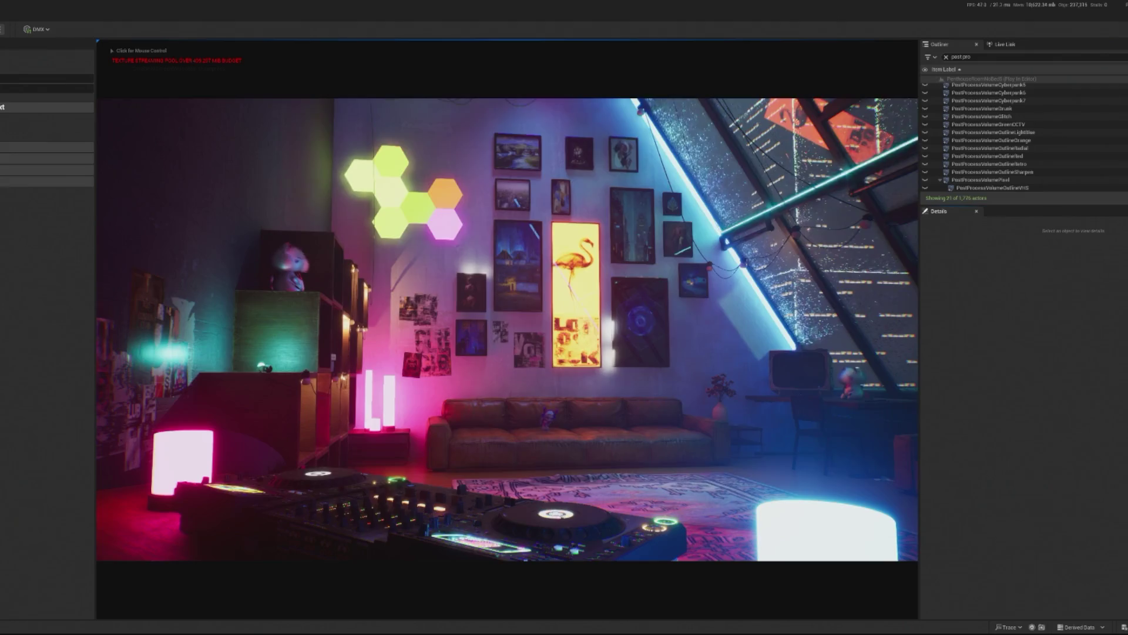
left_click(507, 329)
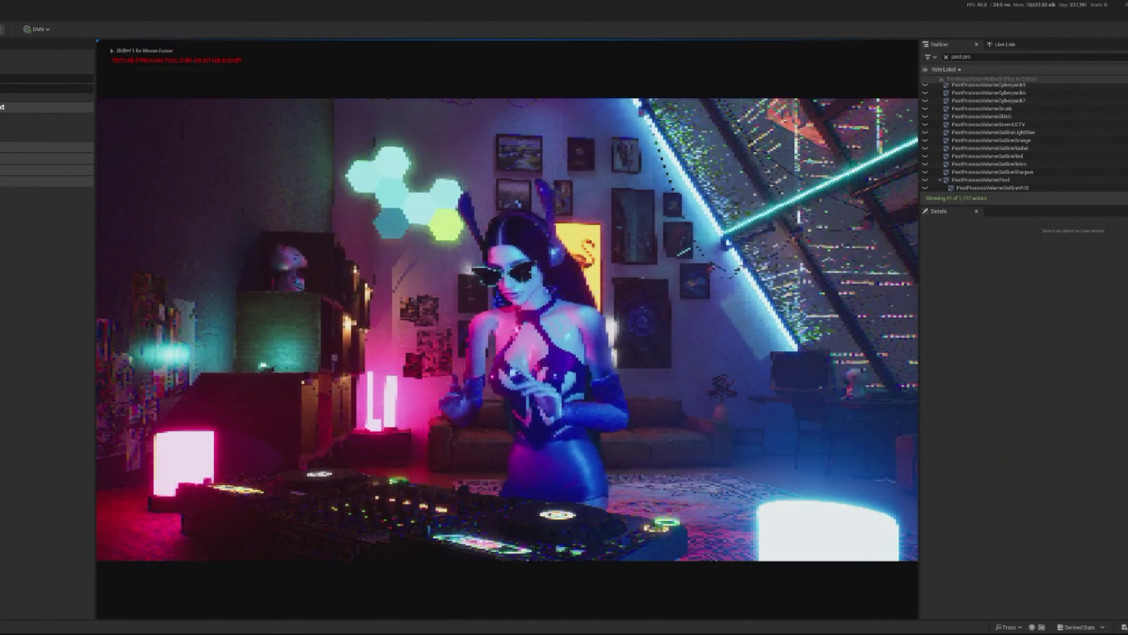
key("Escape")
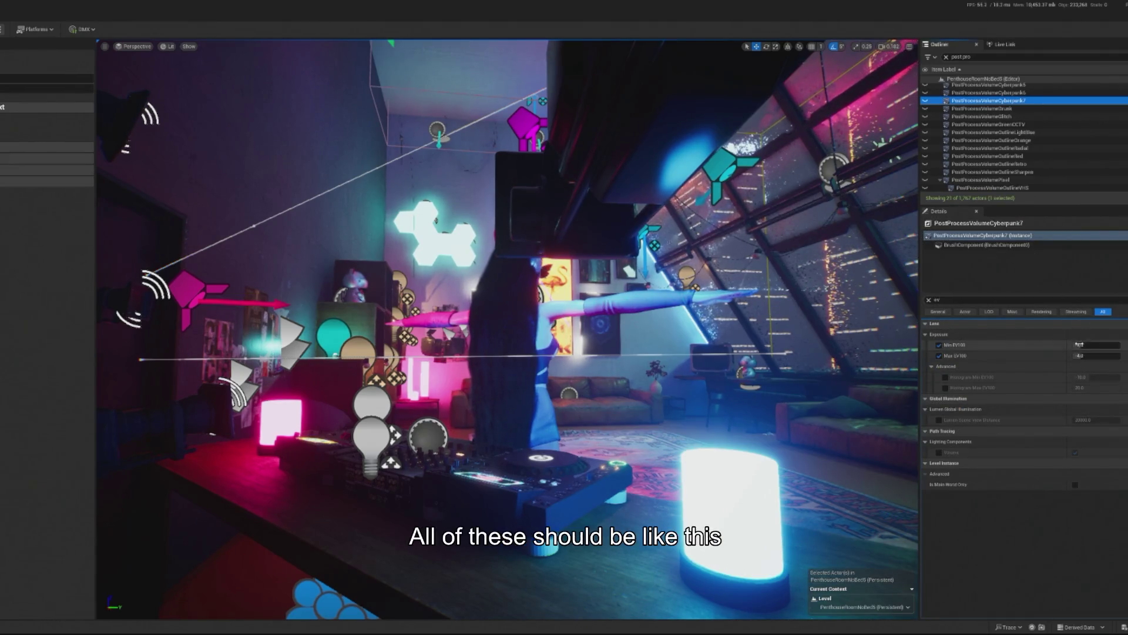
Select all seven Cyberpunk post-process volumes and edit their Min EV100.
scroll(1045, 141, "up", 3)
left_click(1033, 118, "shift")
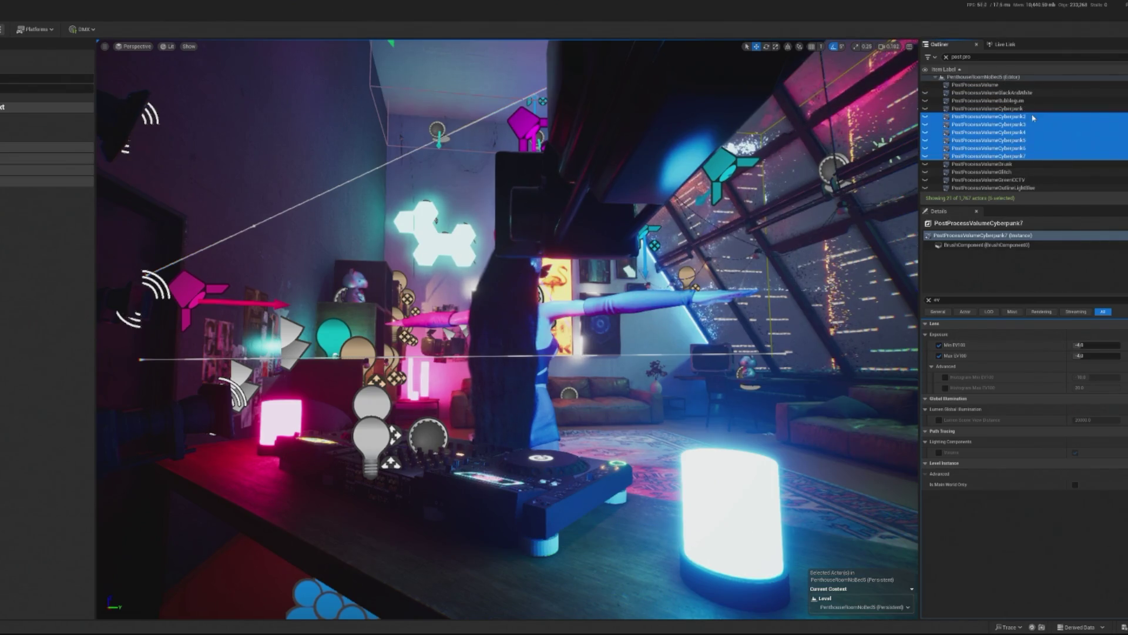
scroll(1045, 134, "down", 1)
scroll(1044, 182, "down", 2)
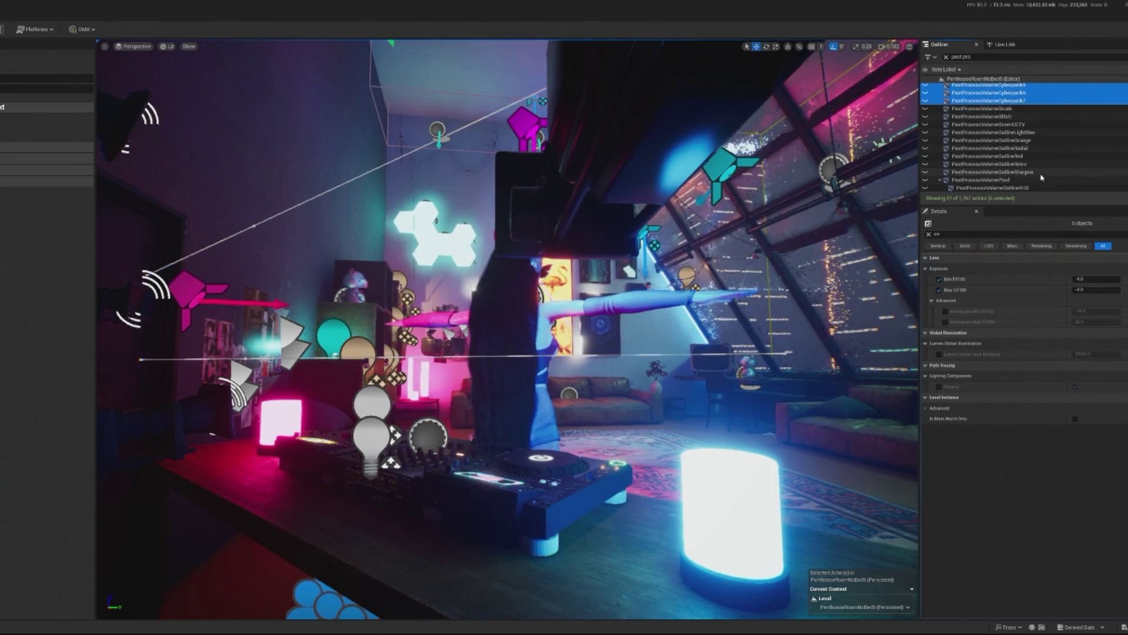
scroll(1043, 170, "up", 3)
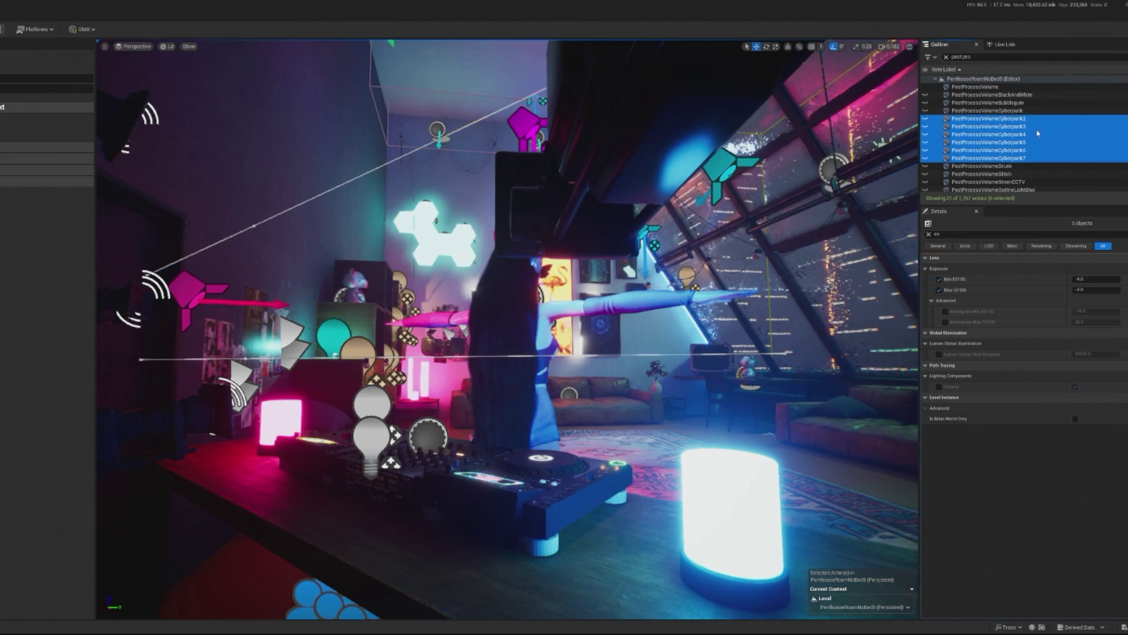
left_click(1018, 118, "ctrl")
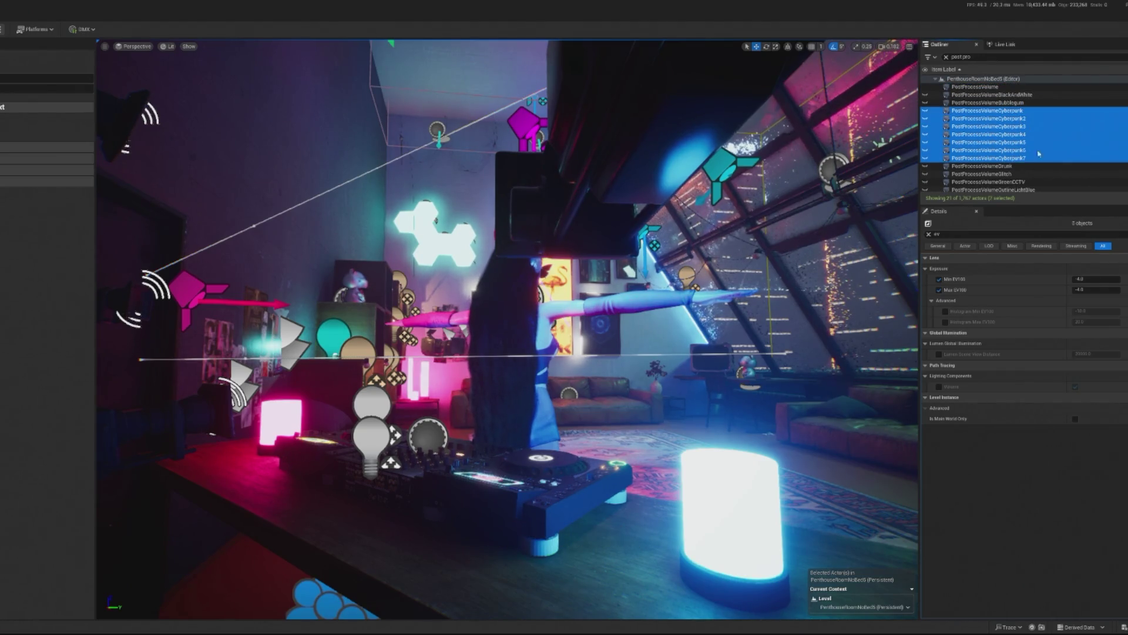
left_click(1086, 279)
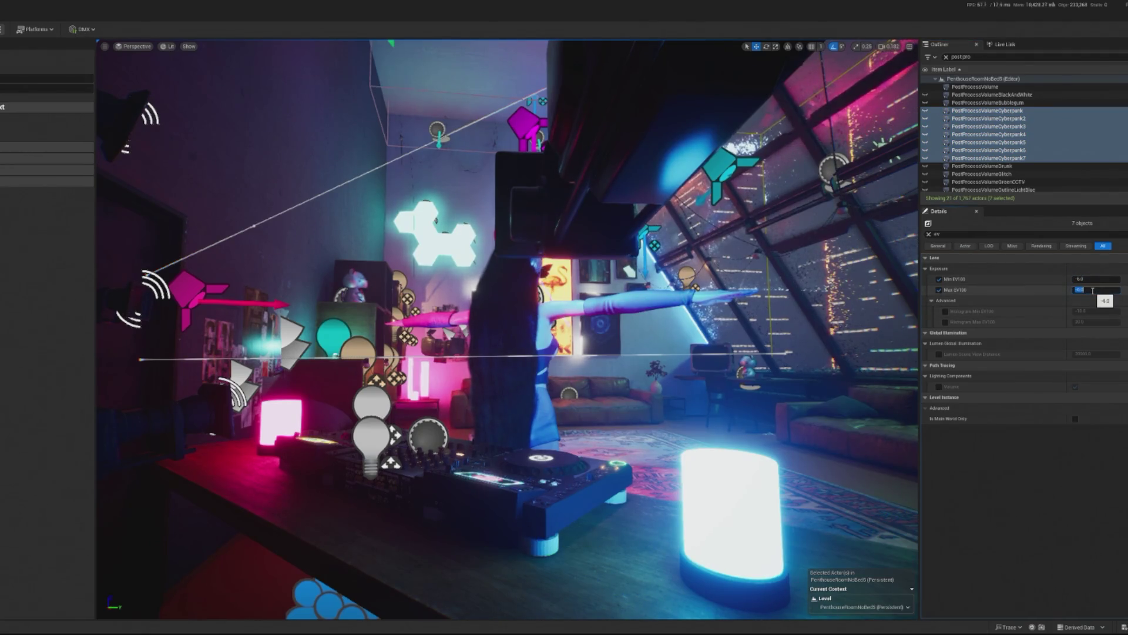
Preview in play, commit Min EV100 of -6.2, then play again to check.
key("alt+p")
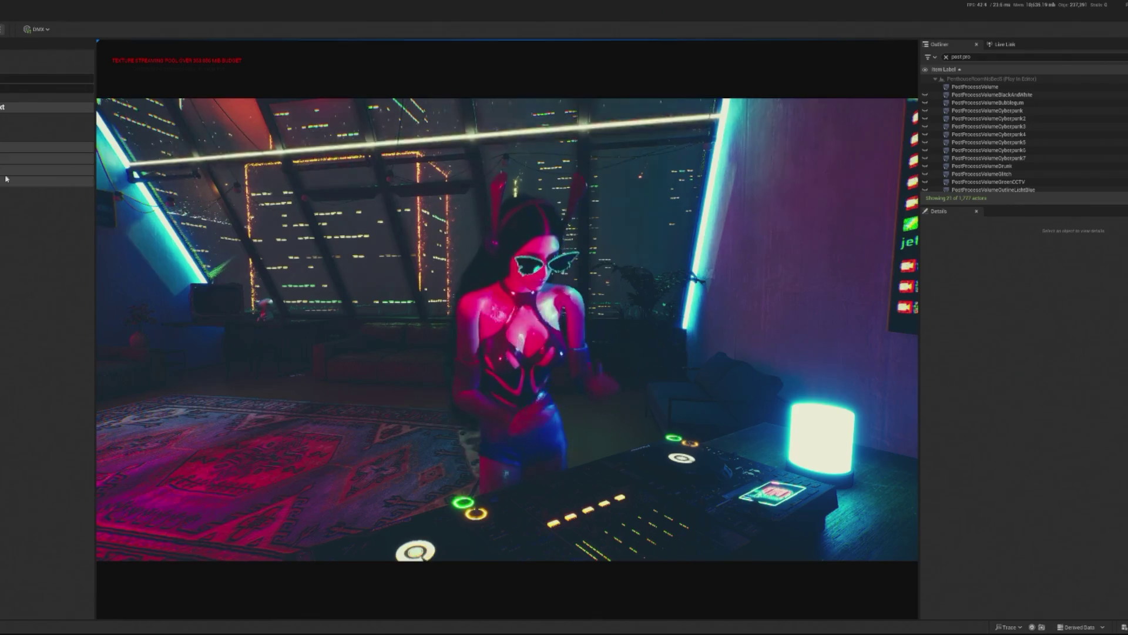
key("Escape")
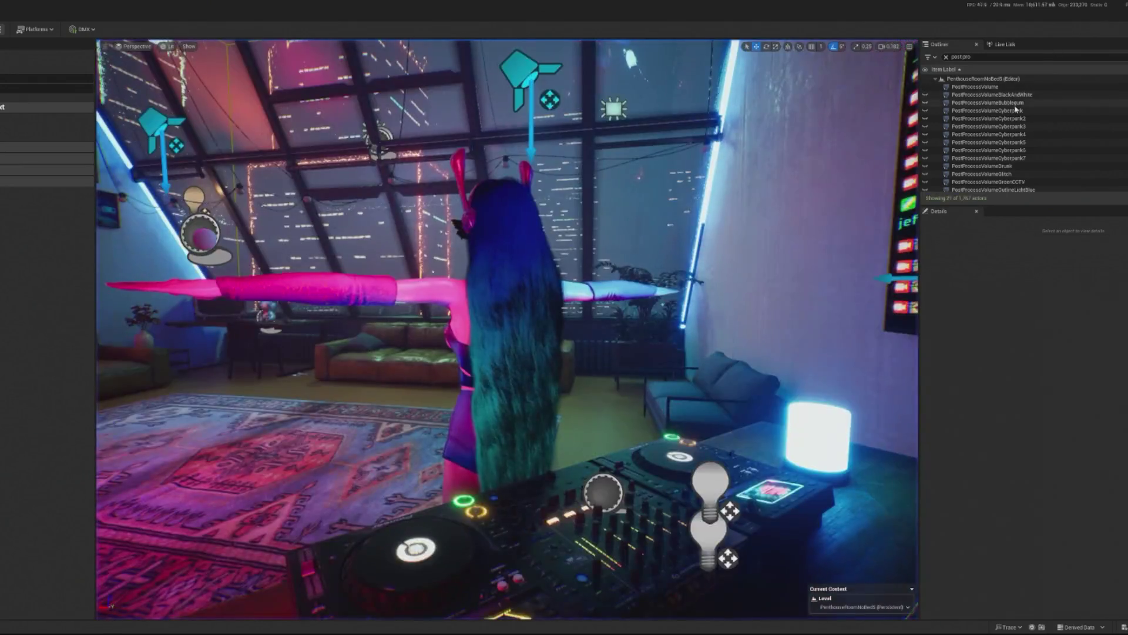
left_click(1099, 279)
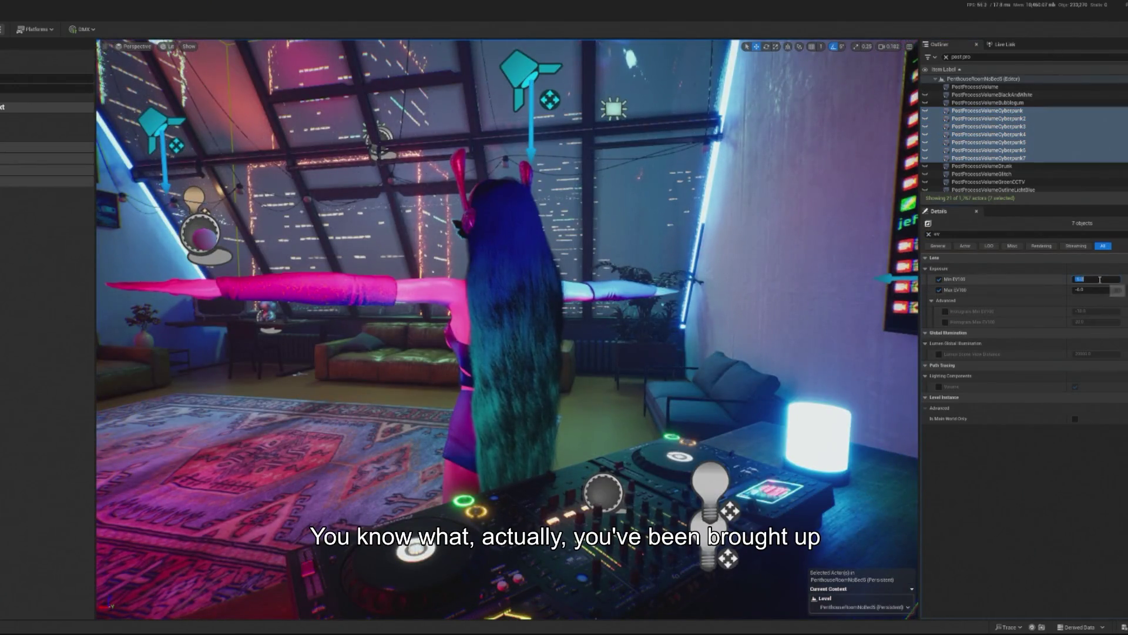
left_click(1077, 289)
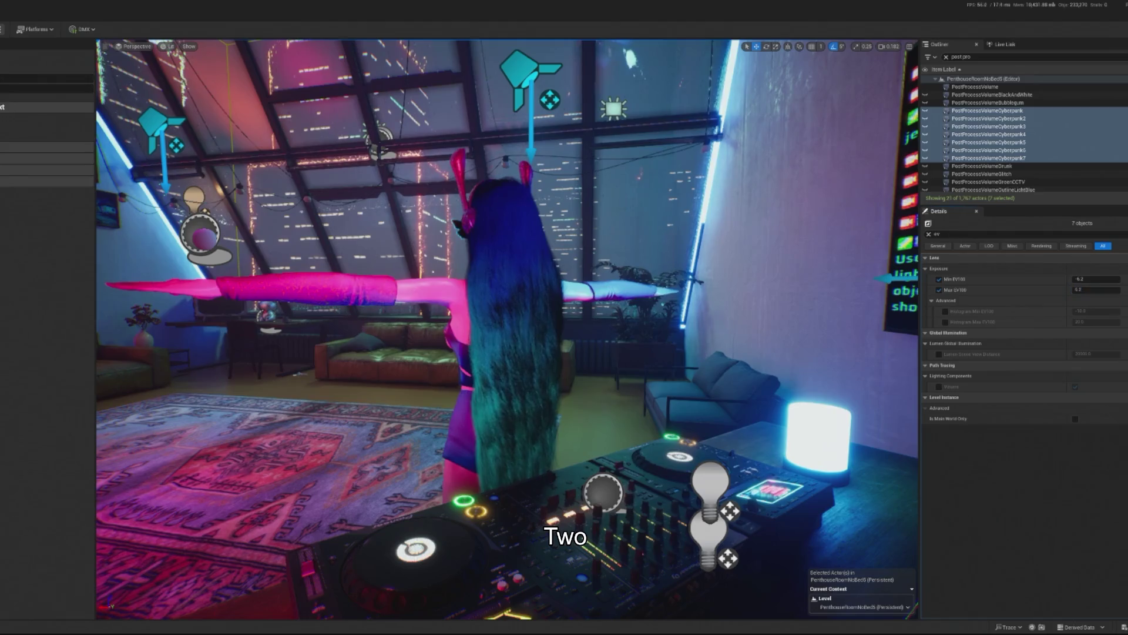
key("alt+p")
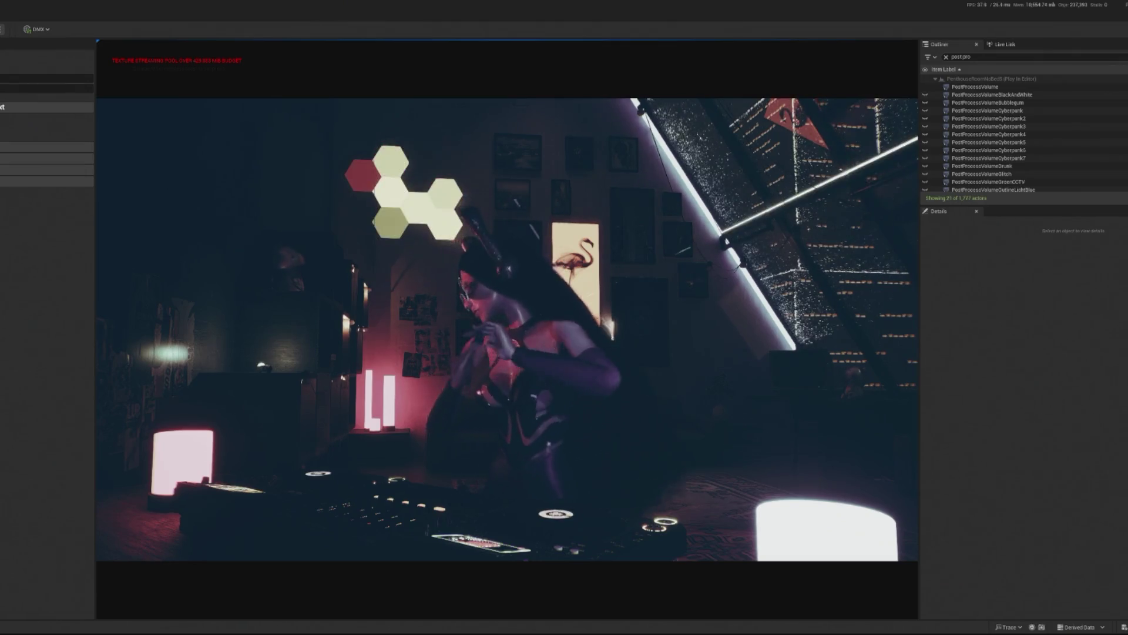
Reselect Cyberpunk through Cyberpunk7, edit their Min EV100, and preview in play.
key("Escape")
left_click(975, 111)
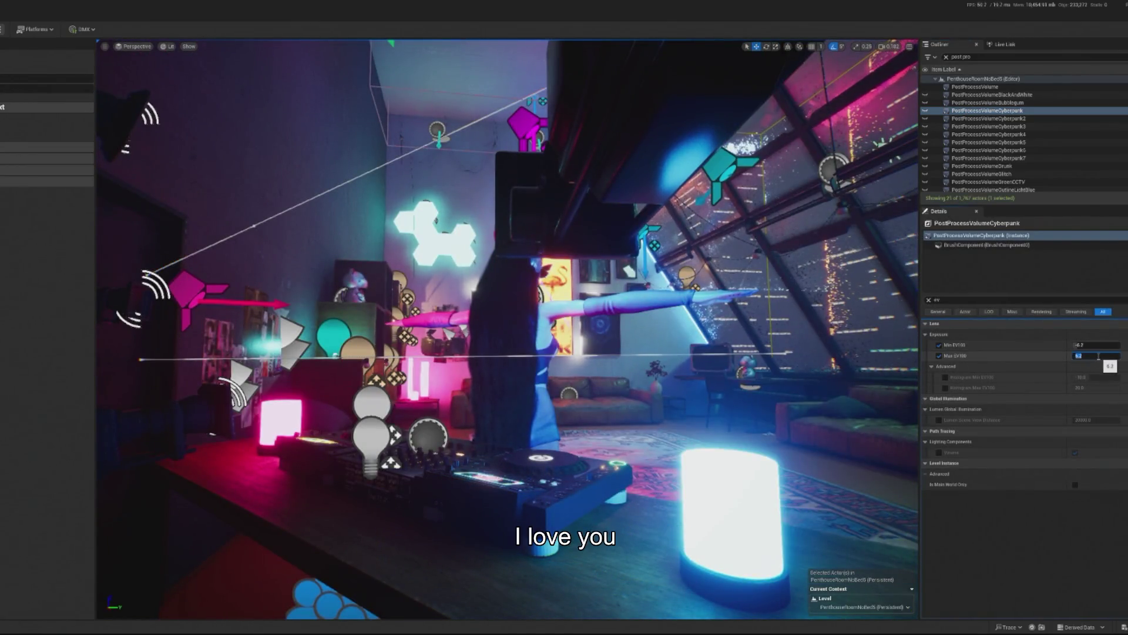
left_click(987, 158)
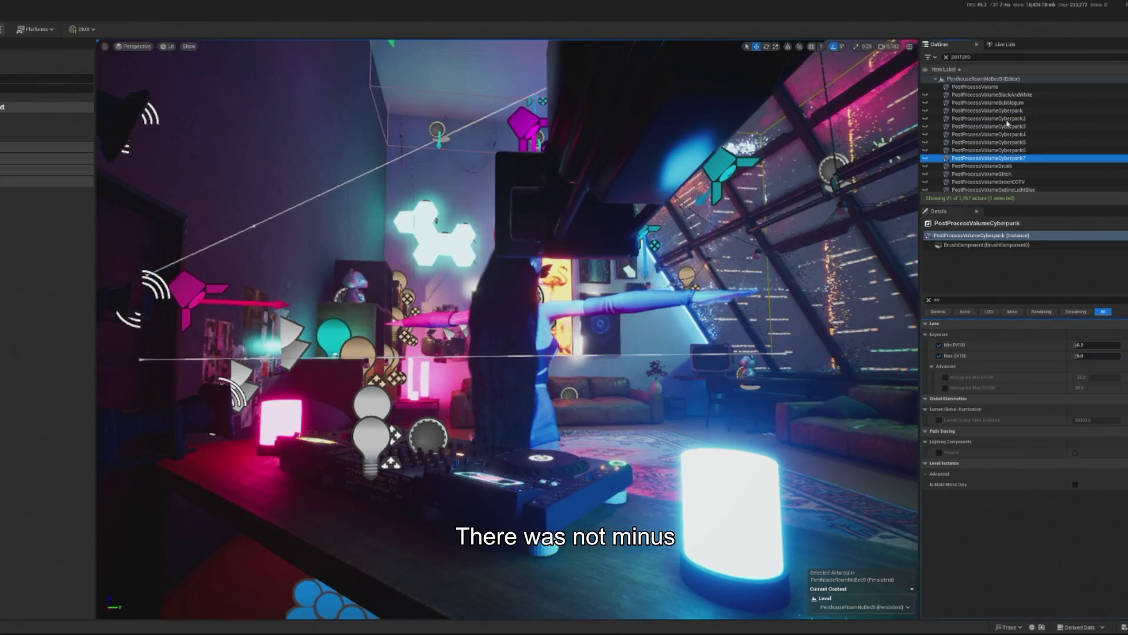
left_click(1014, 111, "shift")
left_click(1094, 280)
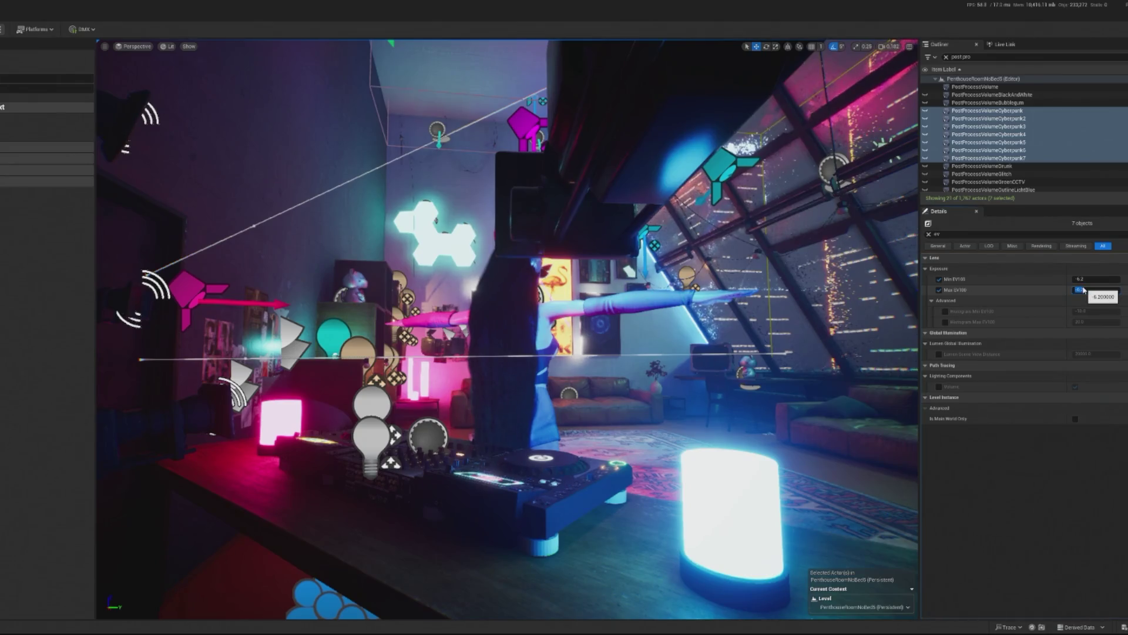
key("alt+p")
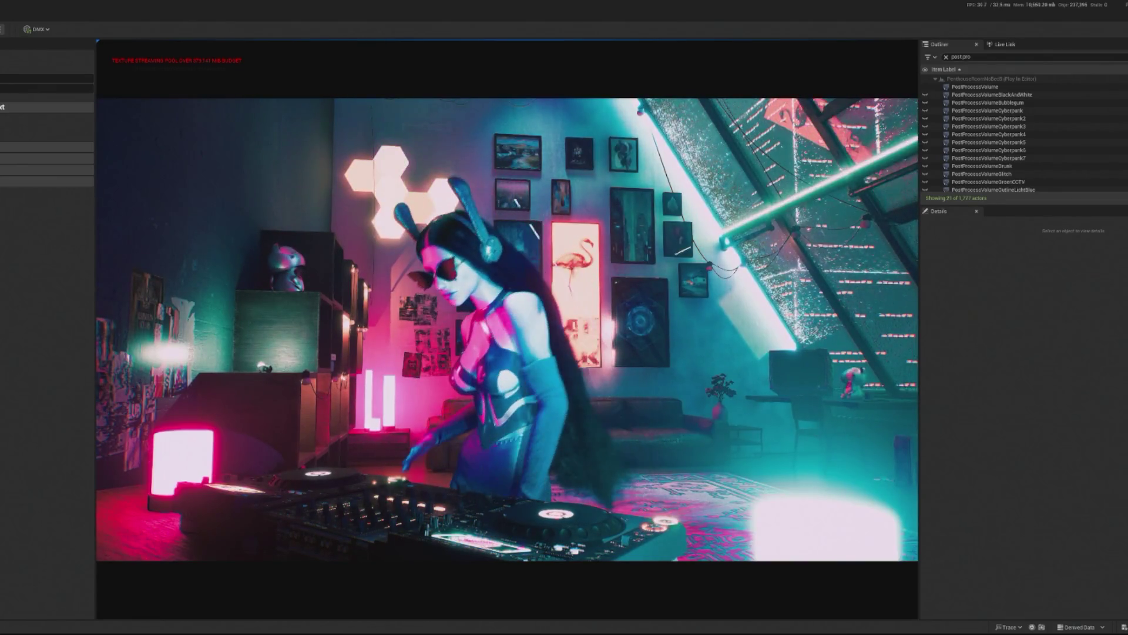
key("Escape")
Adjust Cyberpunk7's Min and Max EV100 values and check the brightness in play.
left_click(990, 157)
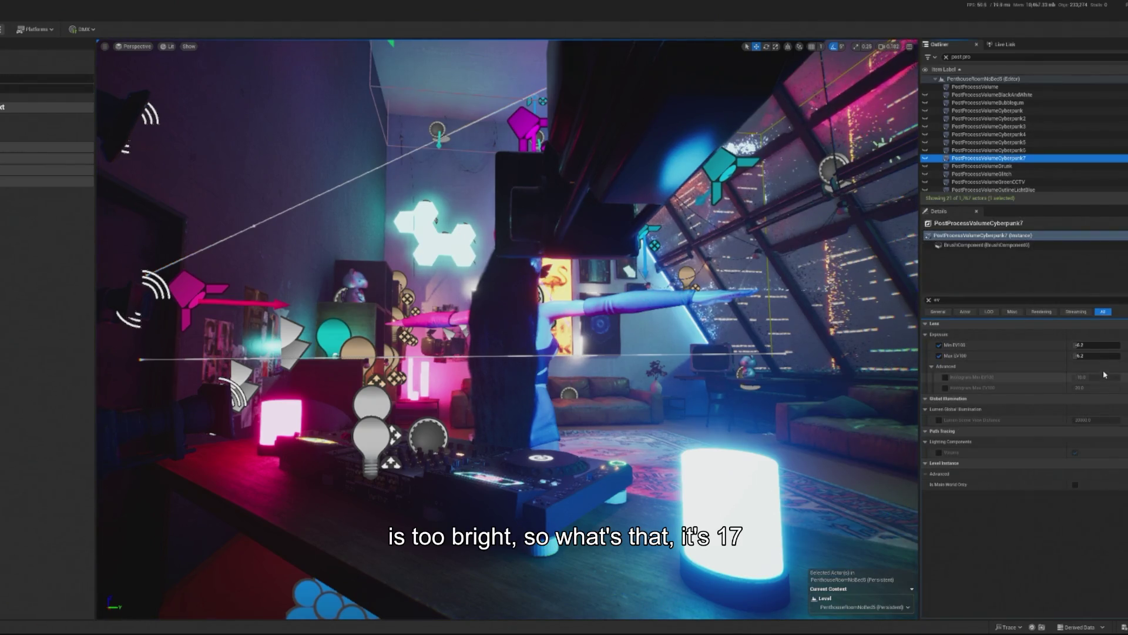
left_click(1089, 345)
type("-")
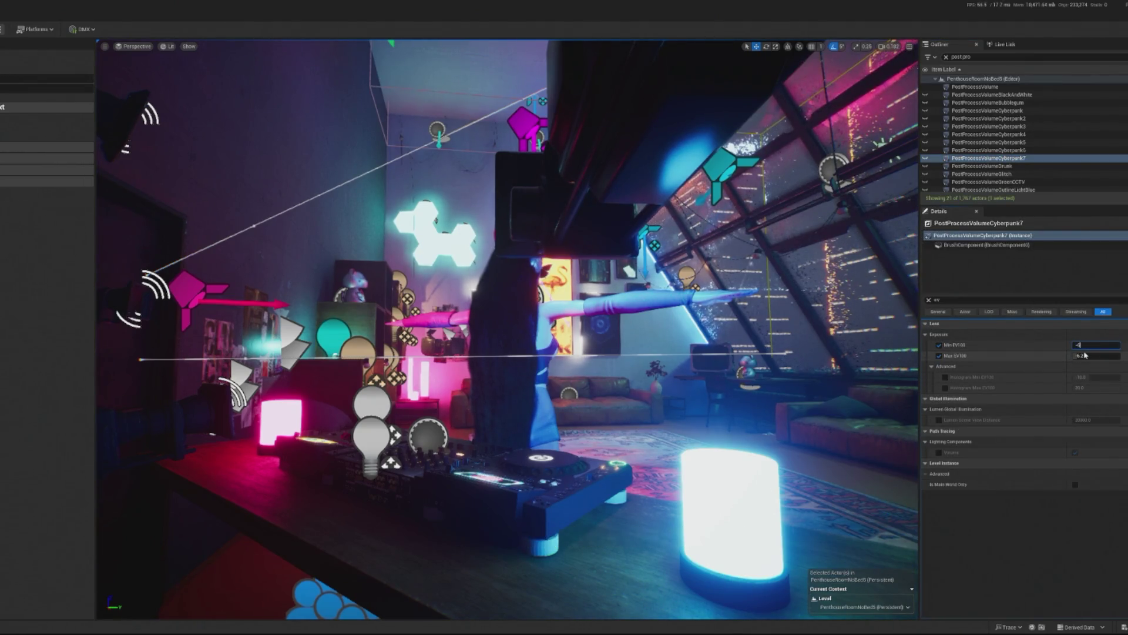
left_click(1088, 355)
key("alt+p")
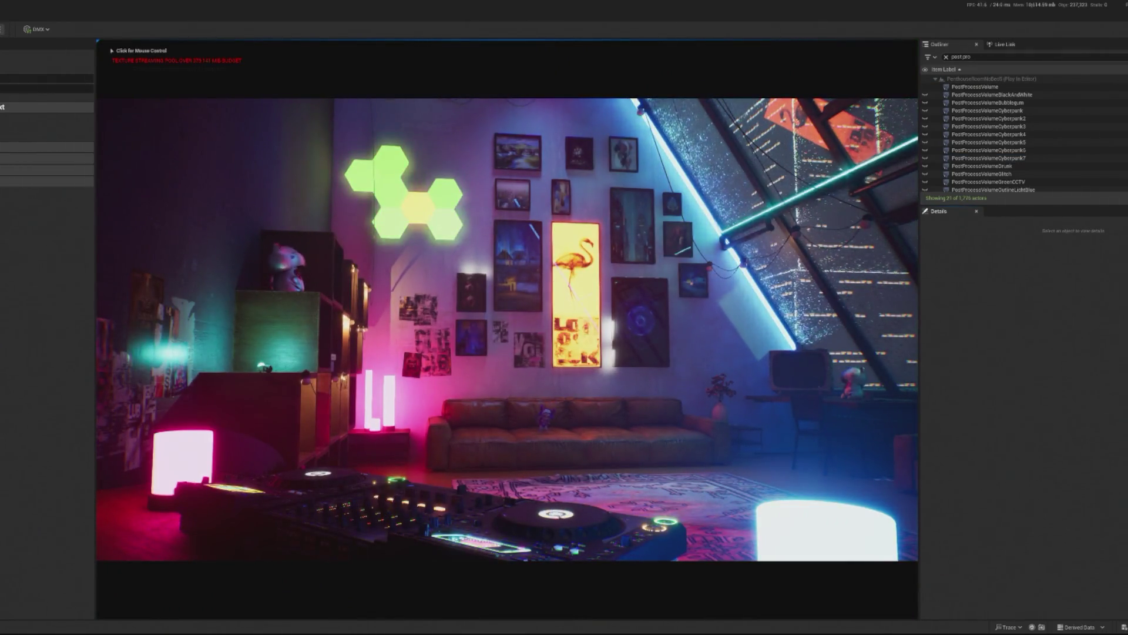
left_click(474, 337)
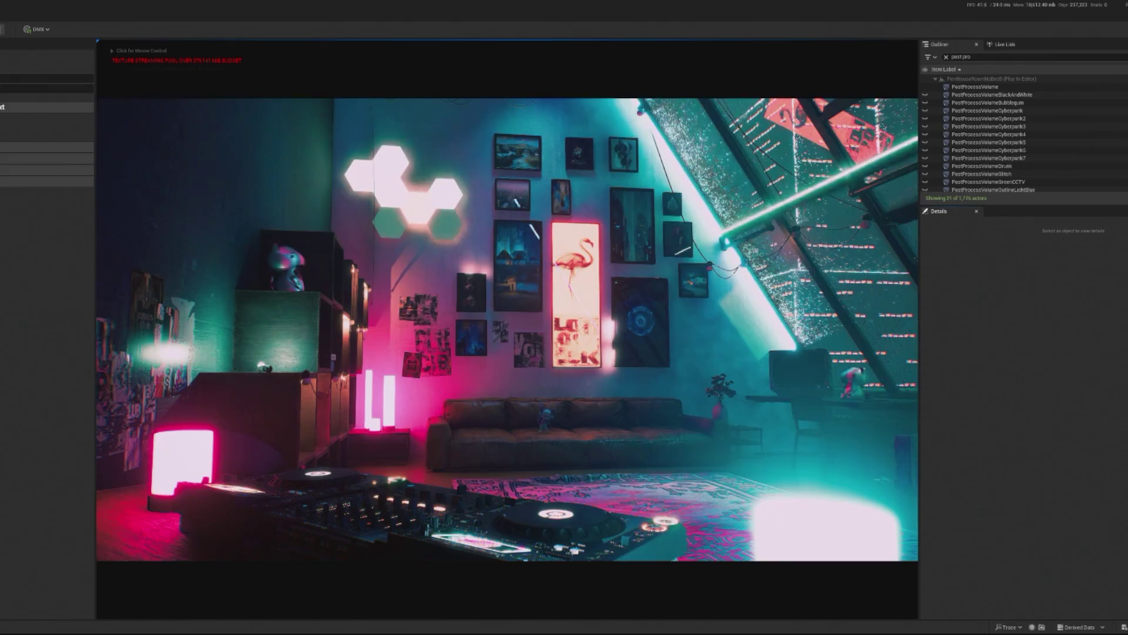
left_click(474, 337)
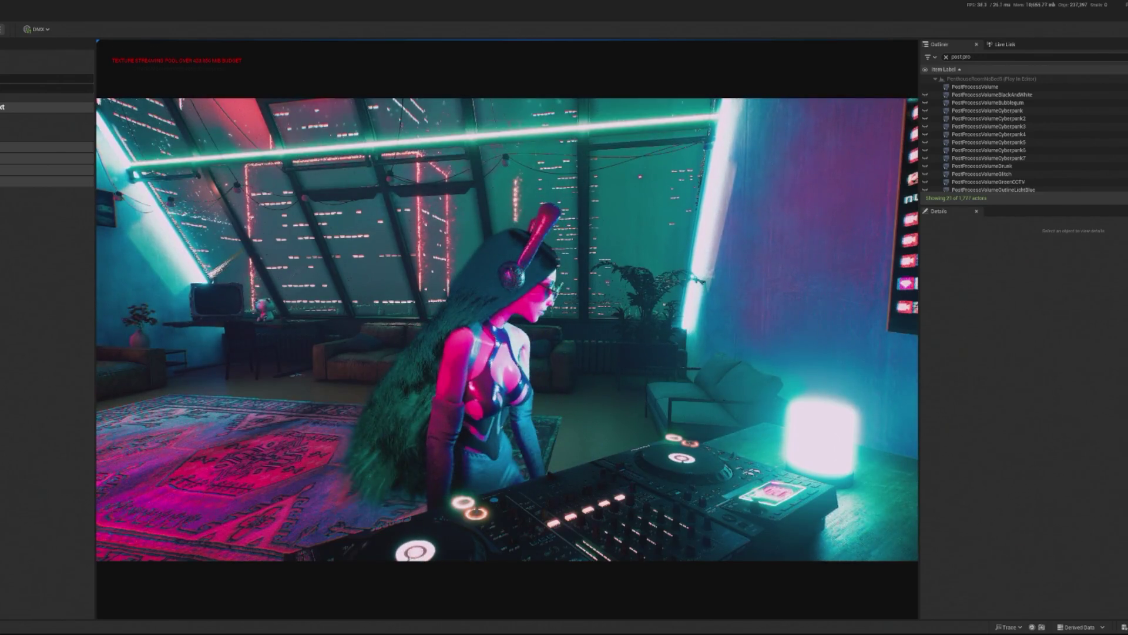
key("Escape")
Set Cyberpunk7's Min EV100 to -5.7, clear Max EV100, and compare in play.
left_click(989, 150)
left_click(987, 159)
left_click(1112, 345)
key("Return")
key("BackSpace")
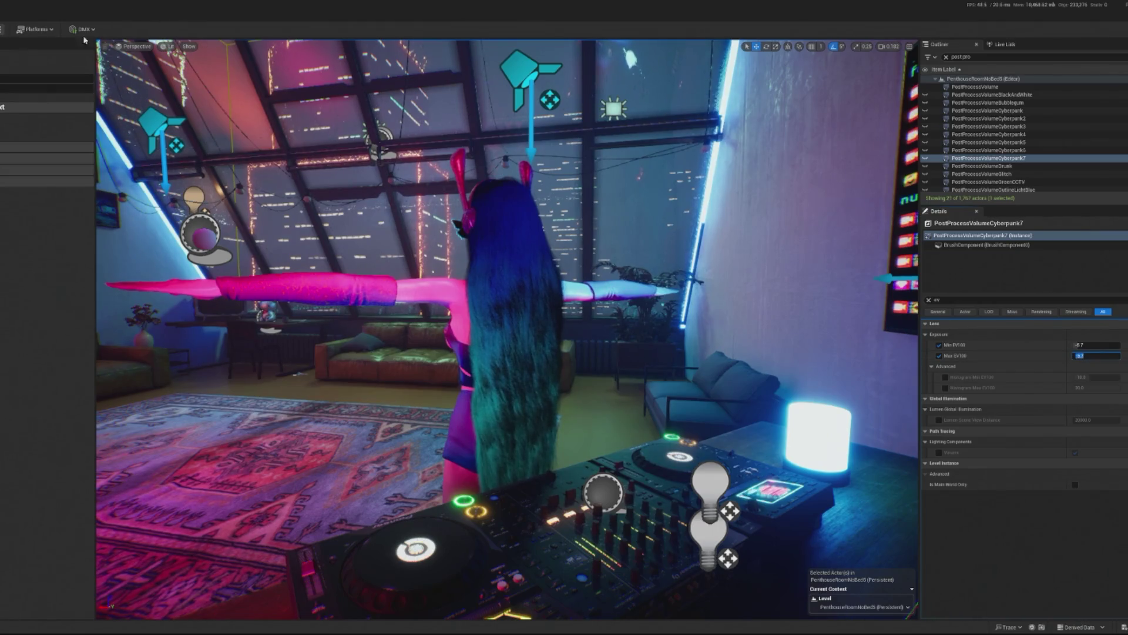
key("alt+p")
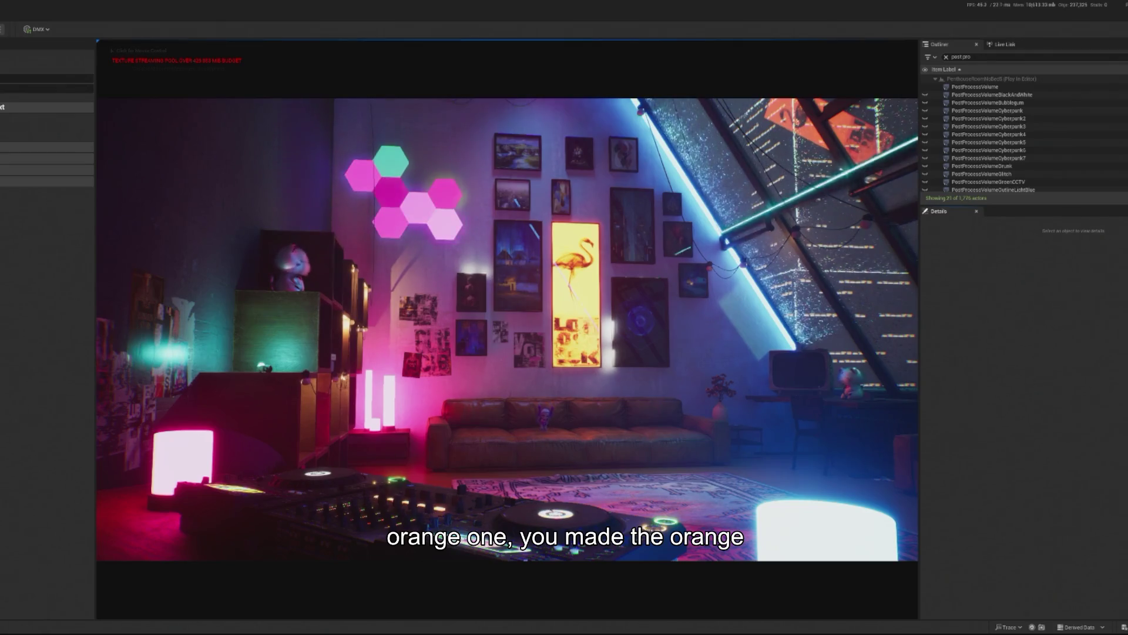
left_click(508, 329)
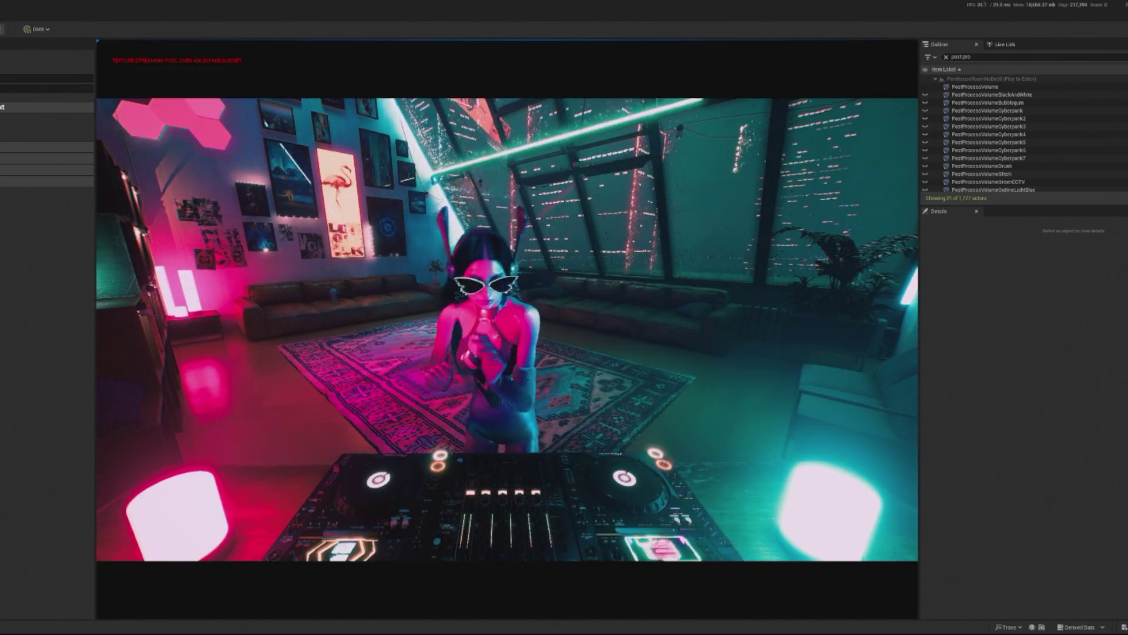
key("Escape")
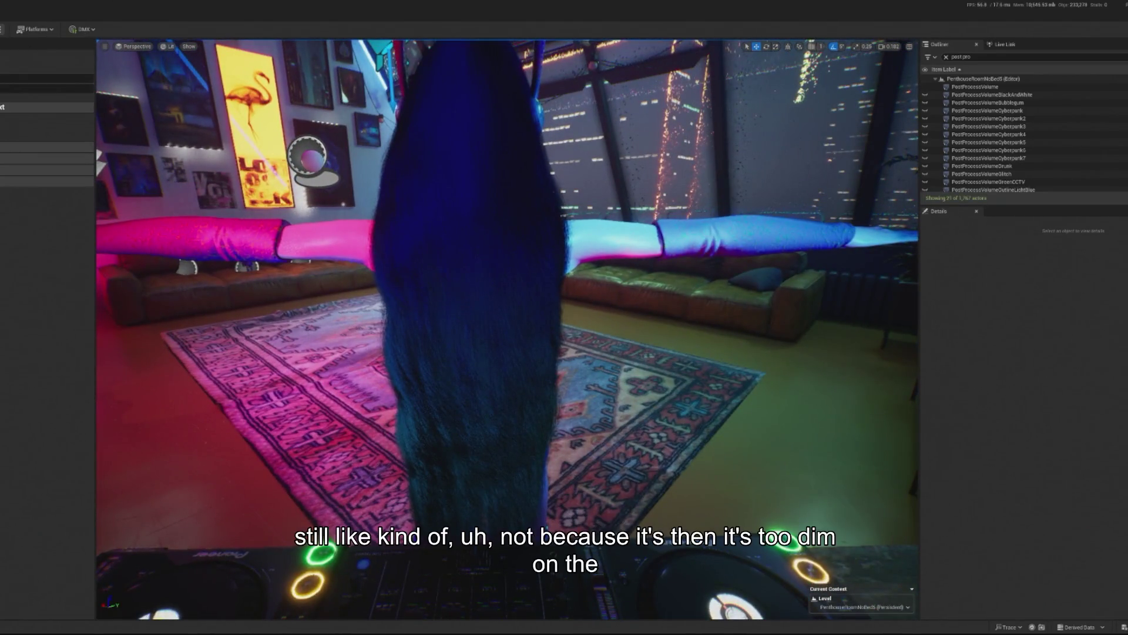
Walk through the penthouse in a play session.
key("alt+p")
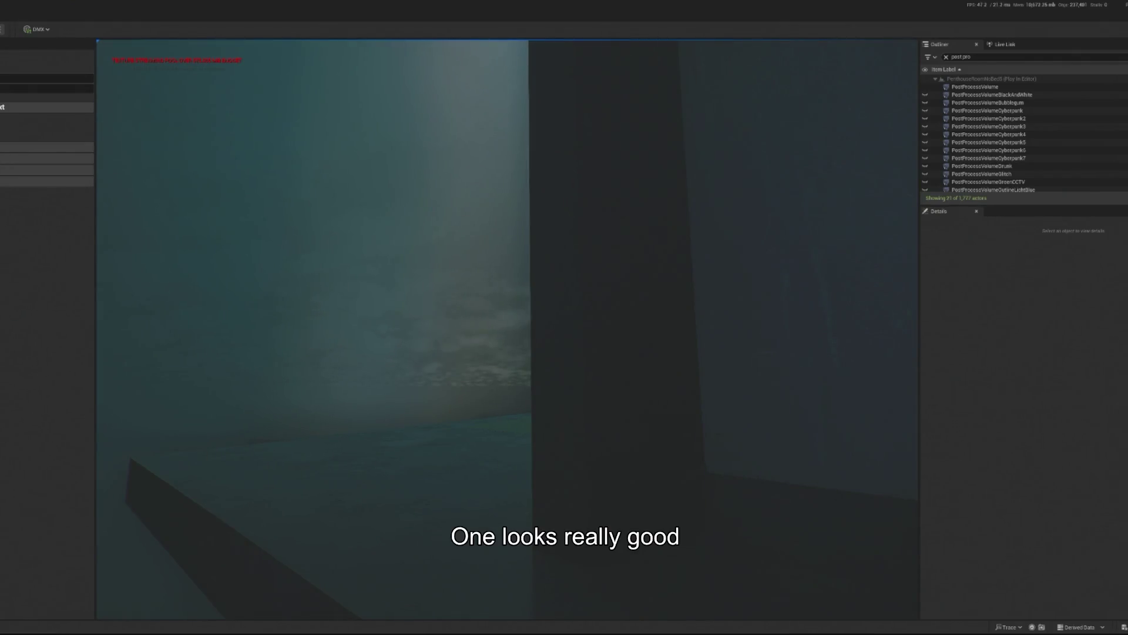
key("shift+F1")
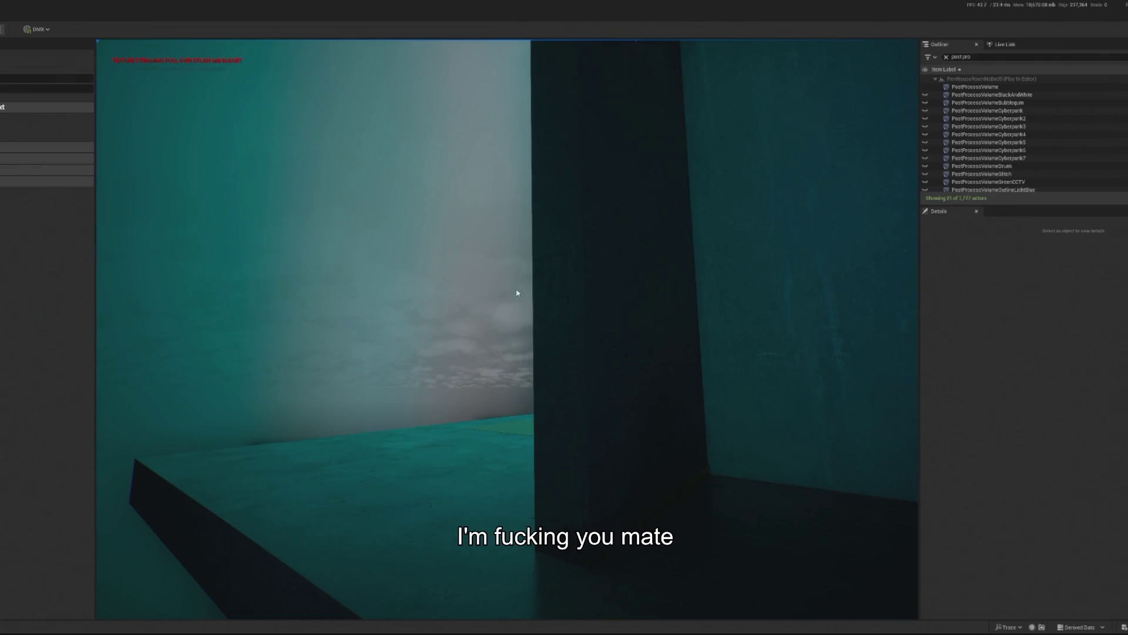
left_click(506, 329)
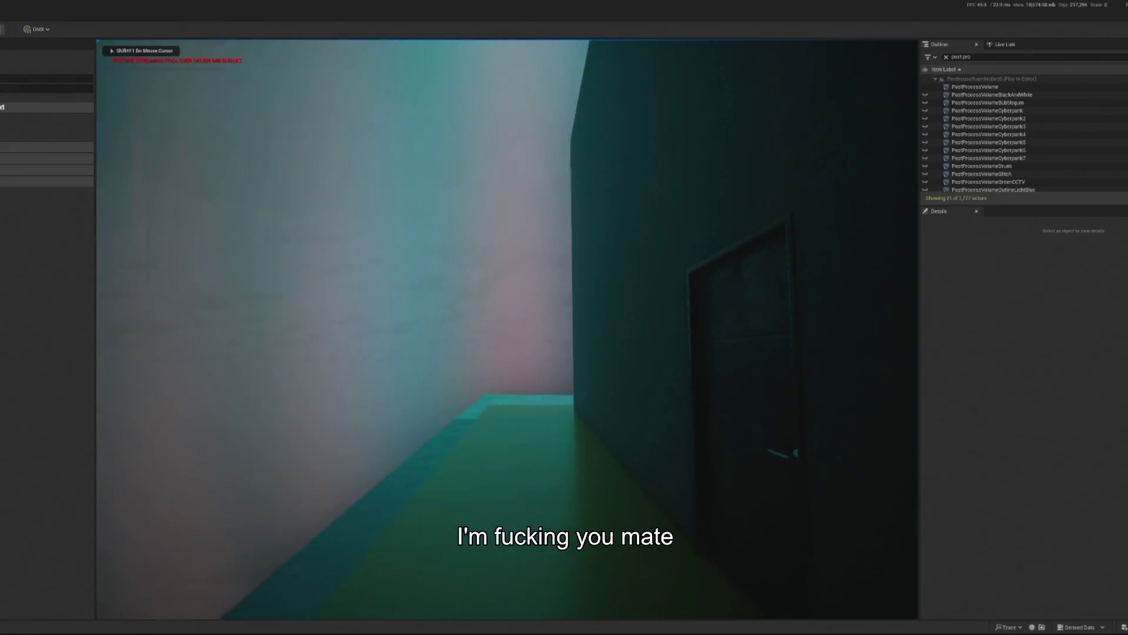
key("Escape")
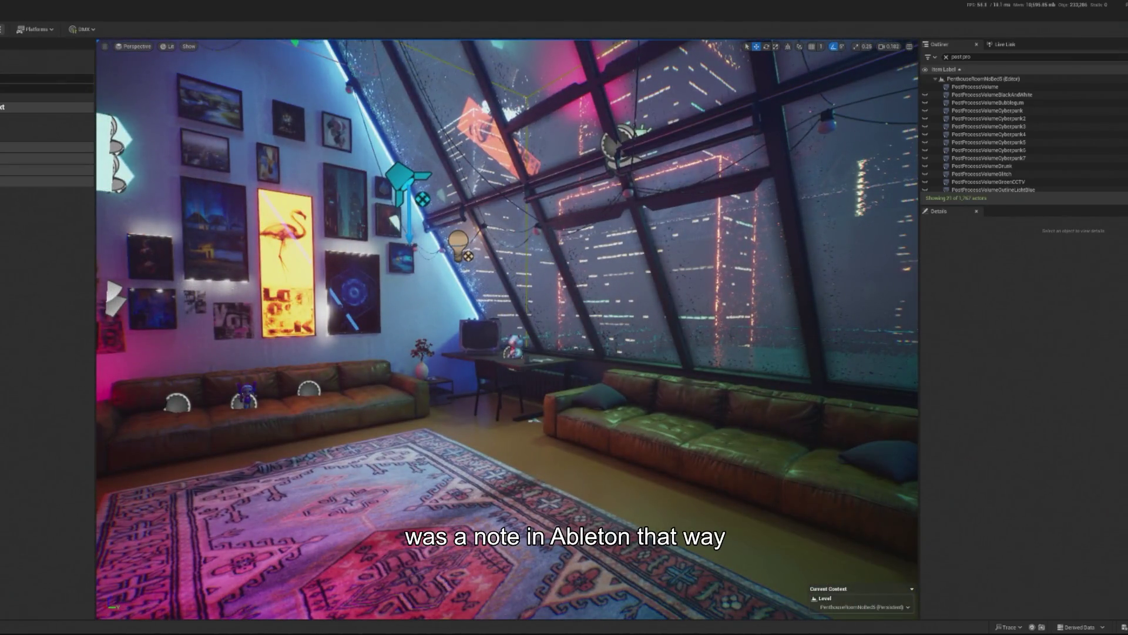
Run one more quick preview and save the PenthouseRoomNoBed5 level.
key("alt+p")
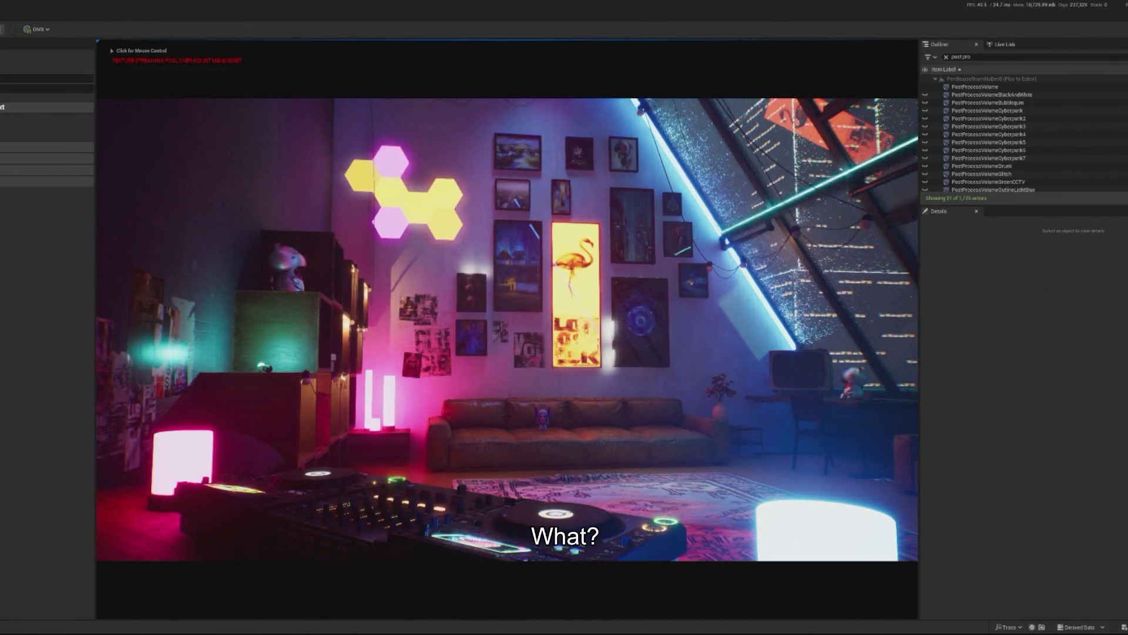
key("Escape")
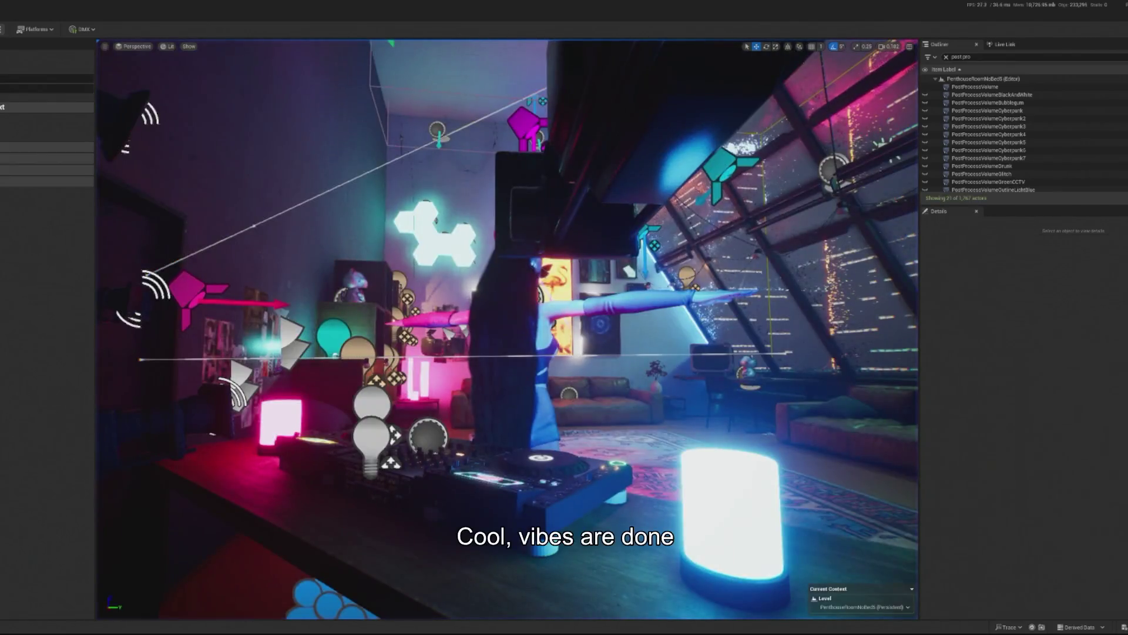
key("ctrl+s")
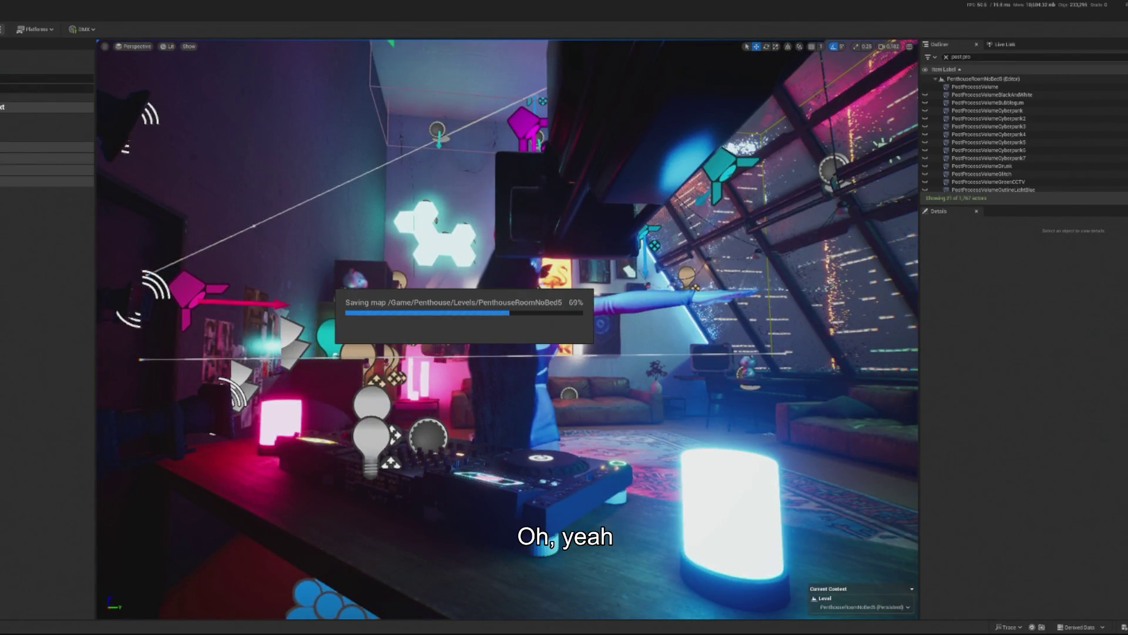
Preview the saved level once more, then remove the 'post pro' Outliner filter.
key("alt+p")
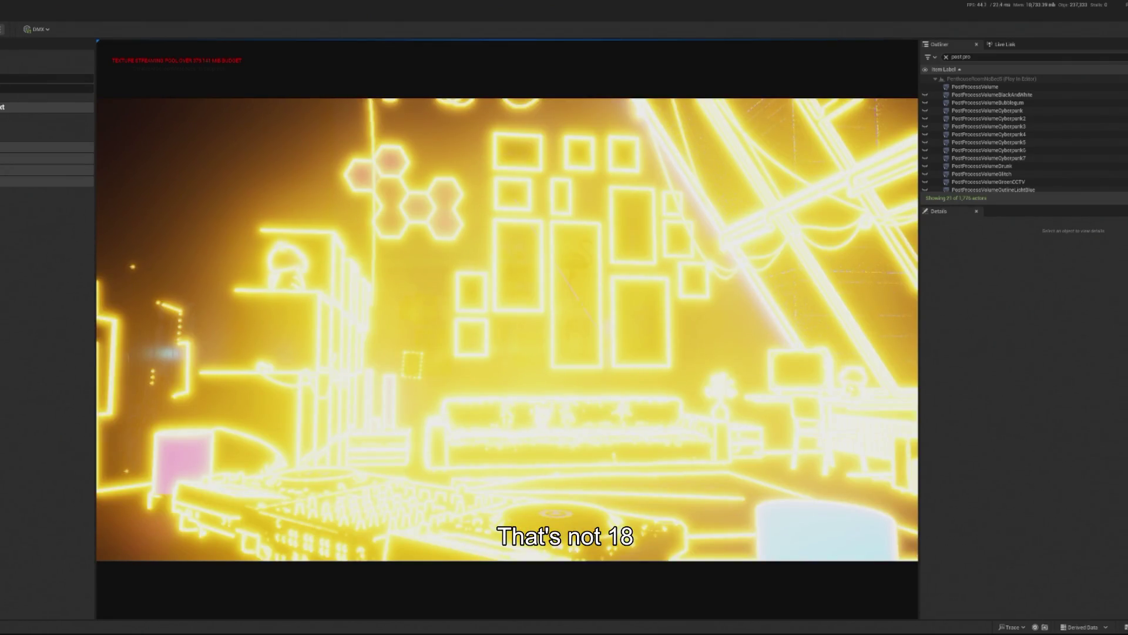
key("Escape")
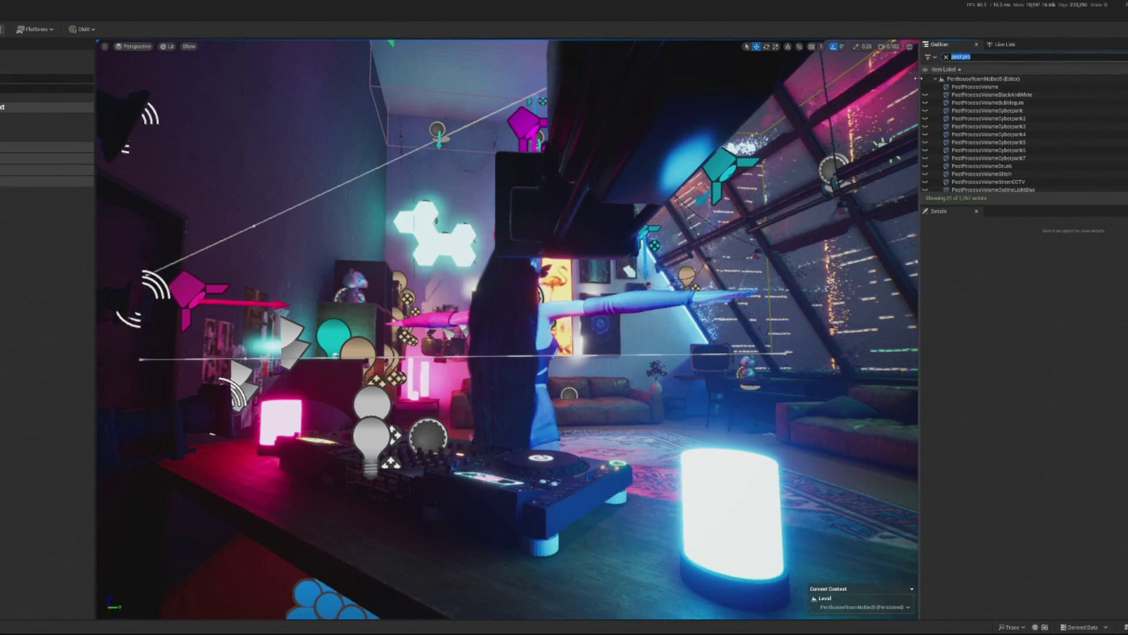
key("BackSpace")
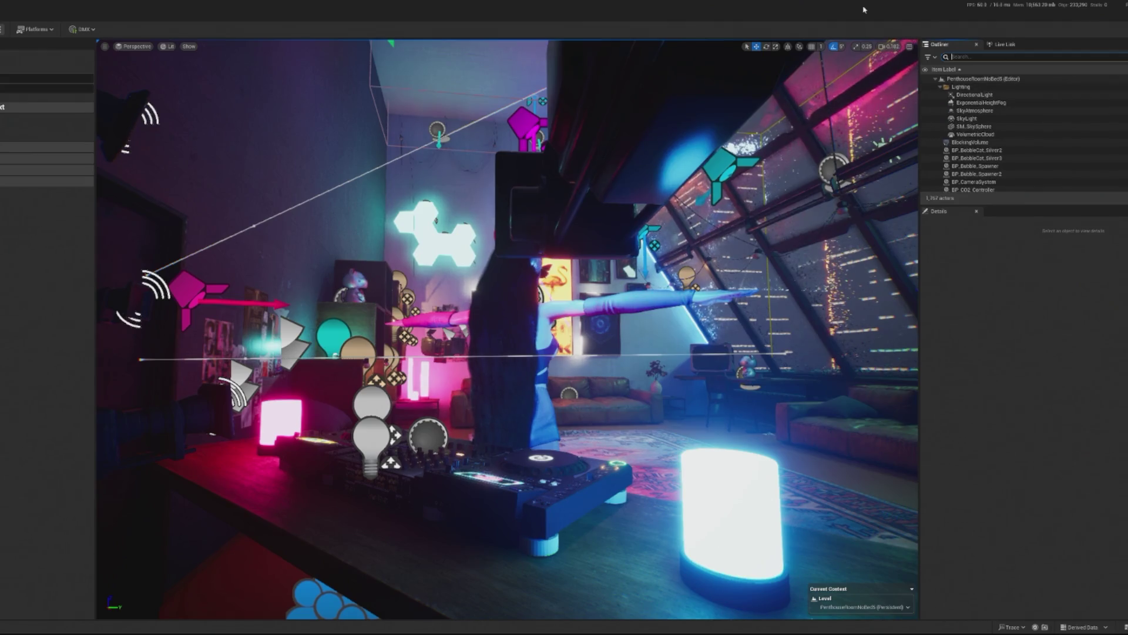
Filter the Outliner by 'out', select PostProcessVolumeOutlineOrange, and preview it in play.
type("out")
left_click(1033, 111)
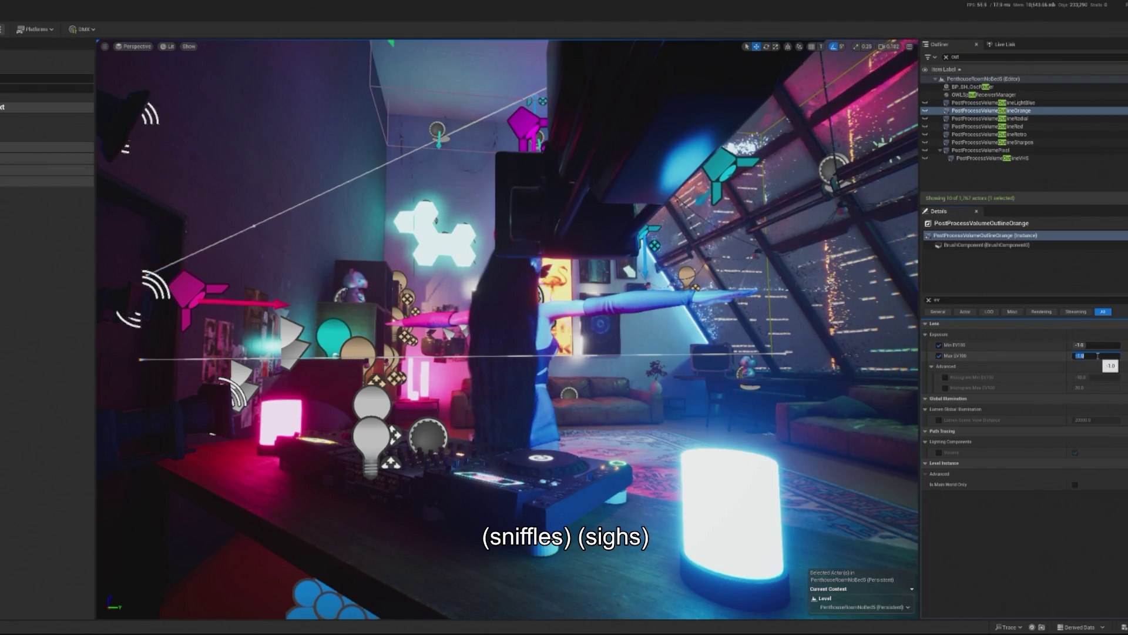
key("alt+p")
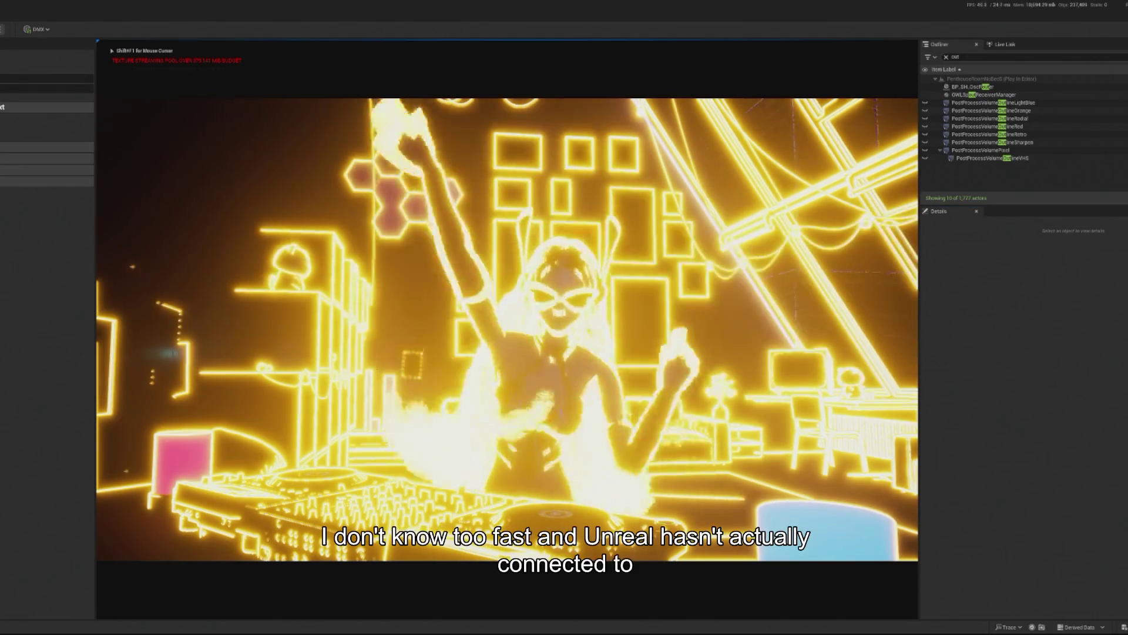
key("Escape")
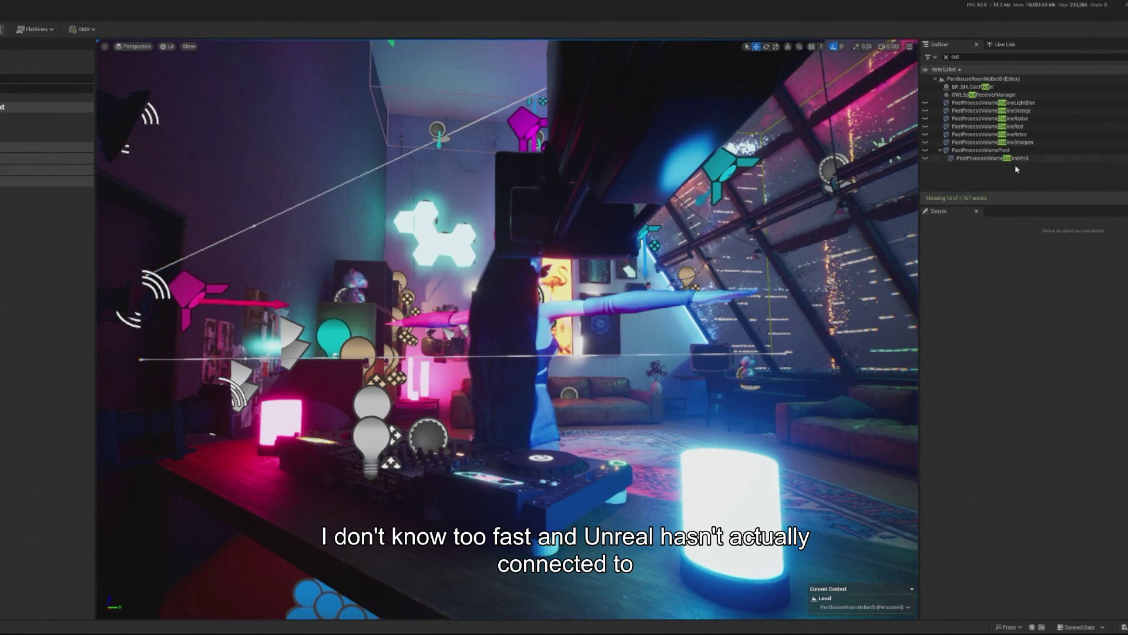
Select the VHS volume, then OutlineOrange again, and start a new play session.
left_click(1017, 158)
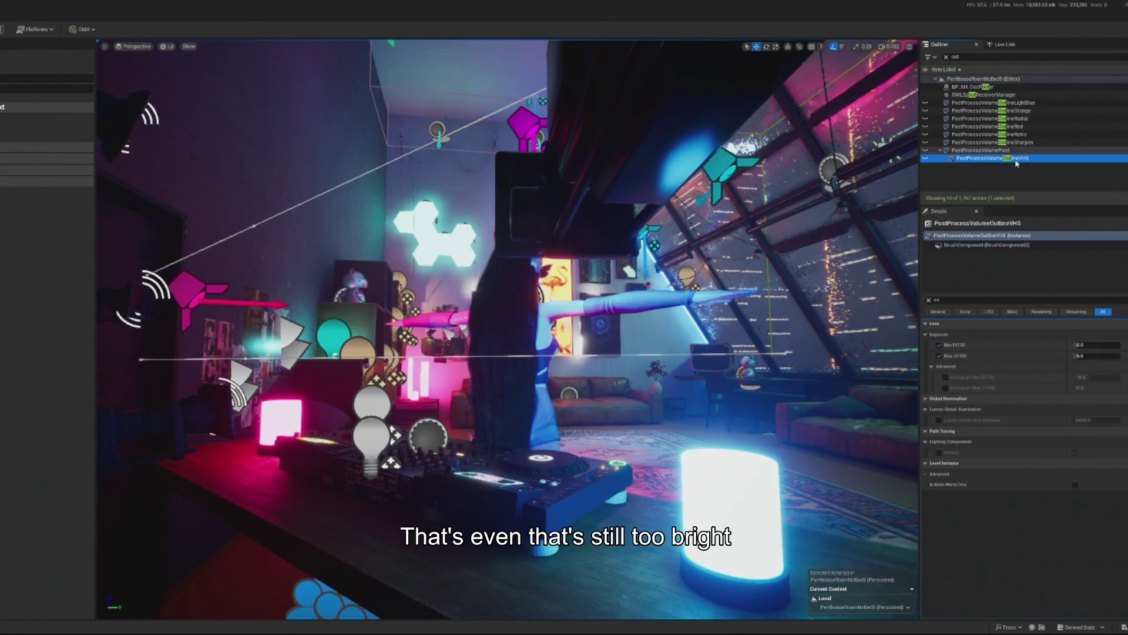
left_click(1029, 111)
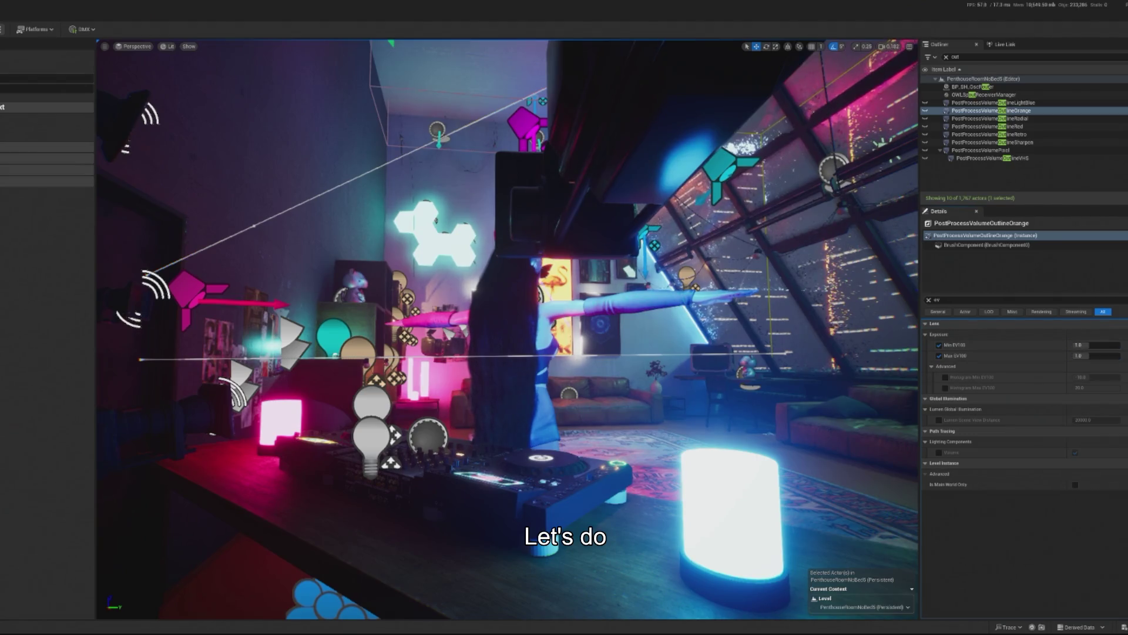
key("alt+p")
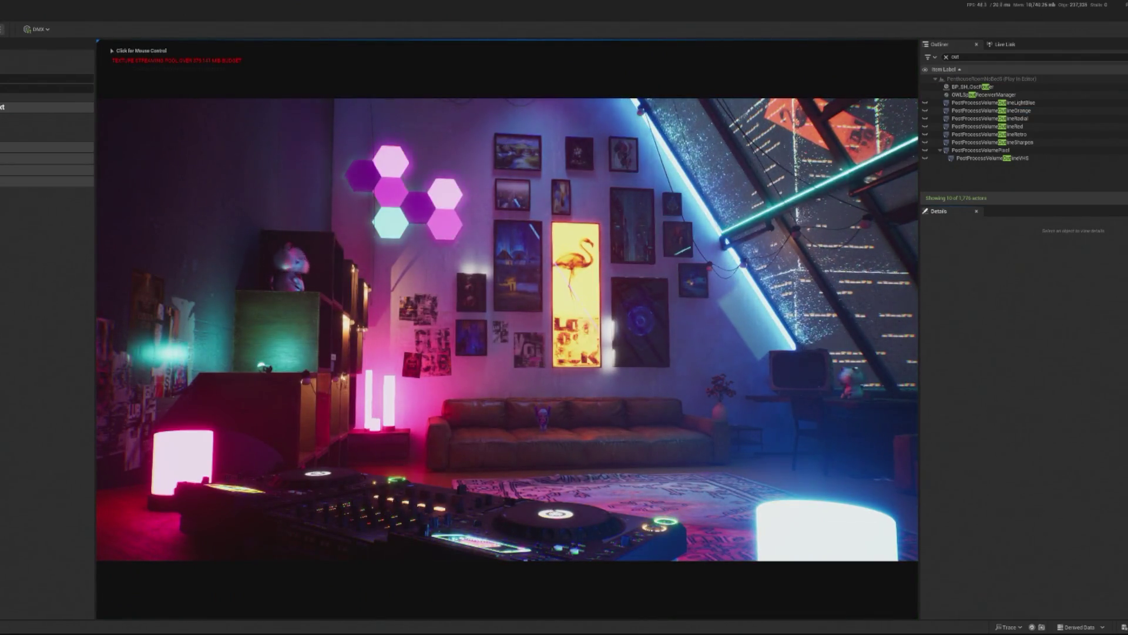
left_click(267, 357)
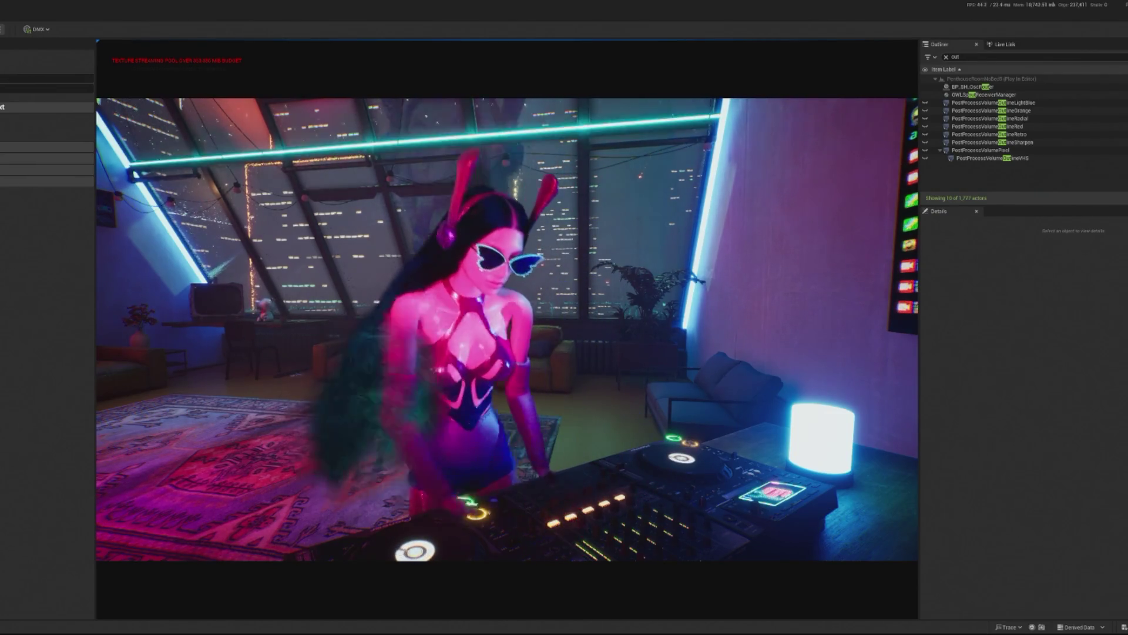
Stop play, orbit the view toward the wall art and sofa, then preview again.
key("Escape")
mouse_move(705, 322)
left_mouse_down()
mouse_move(291, 298)
mouse_move(294, 329)
mouse_move(276, 347)
left_mouse_up()
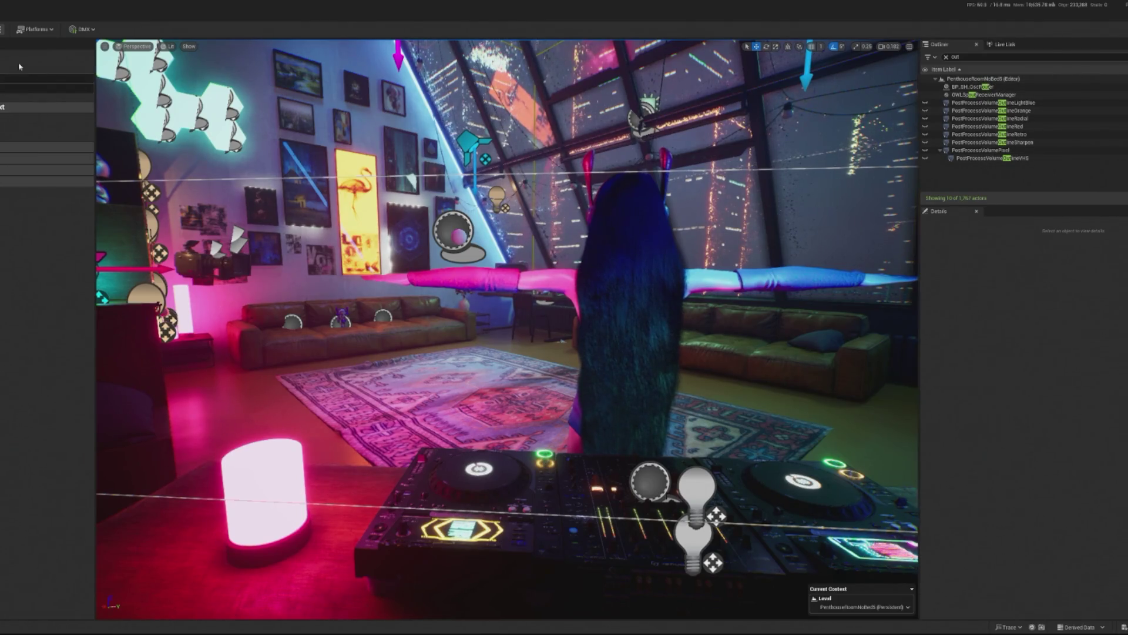
key("alt+p")
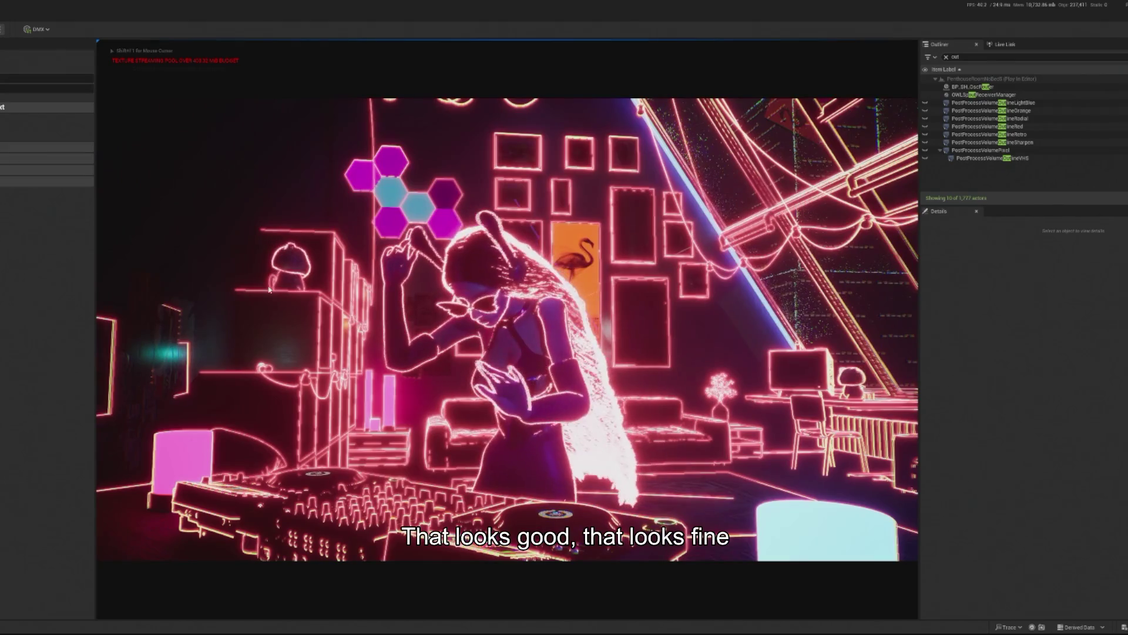
key("Escape")
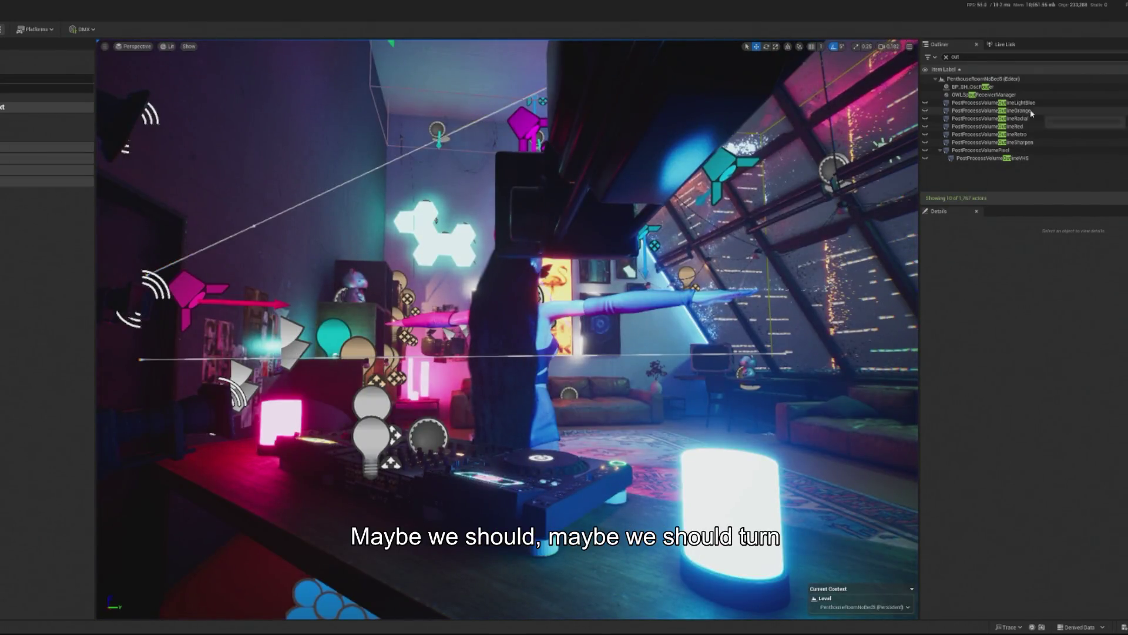
Set PostProcessVolumeOutlineOrange's Min EV100 exposure to 2.0.
left_click(1025, 110)
left_click(1095, 343)
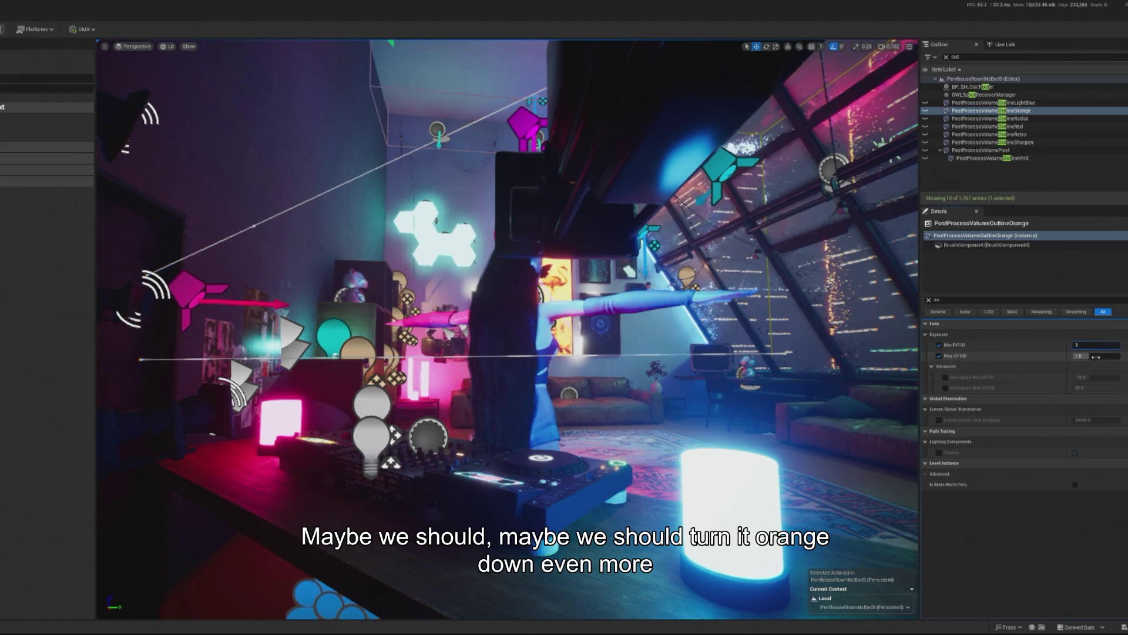
key("Return")
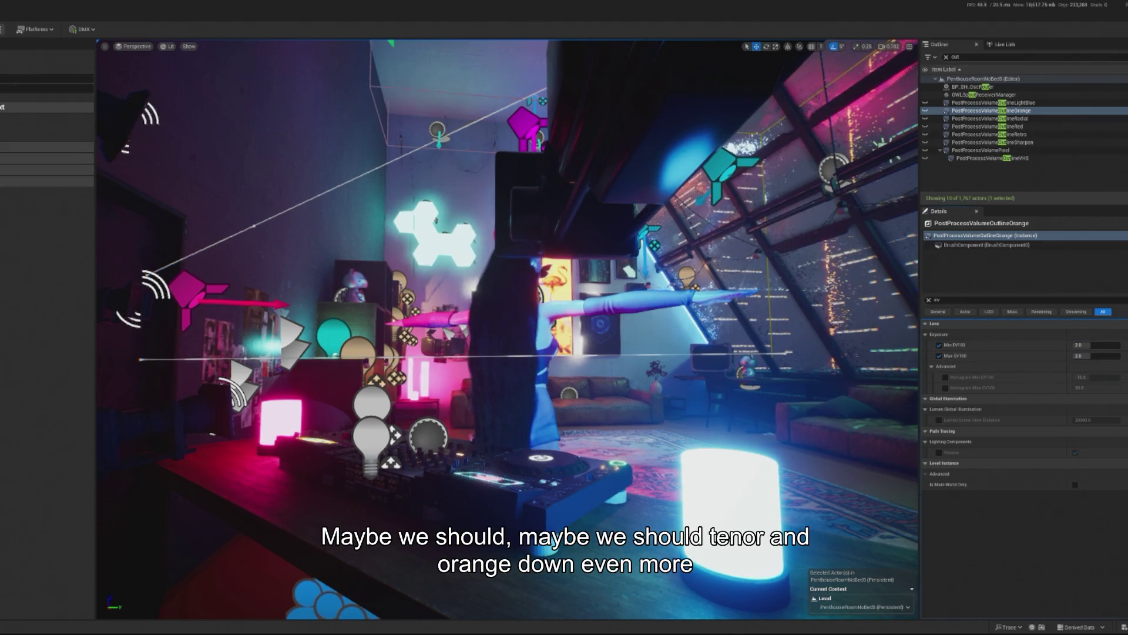
Play the level and cycle through the cyan and yellow-orange outline styles.
key("alt+p")
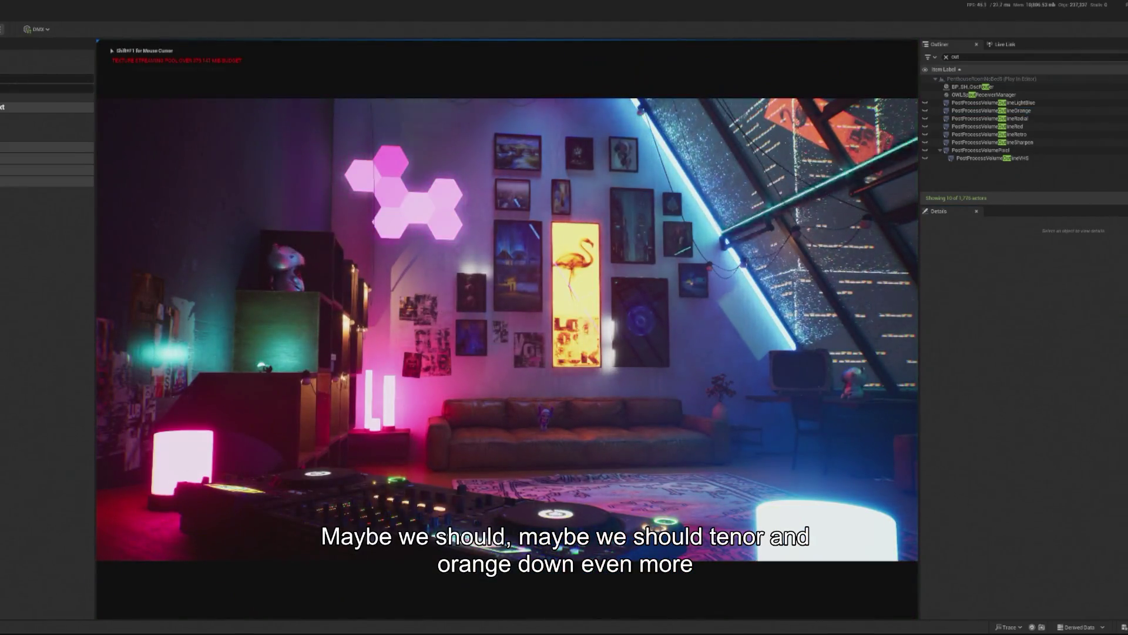
key("shift+F1")
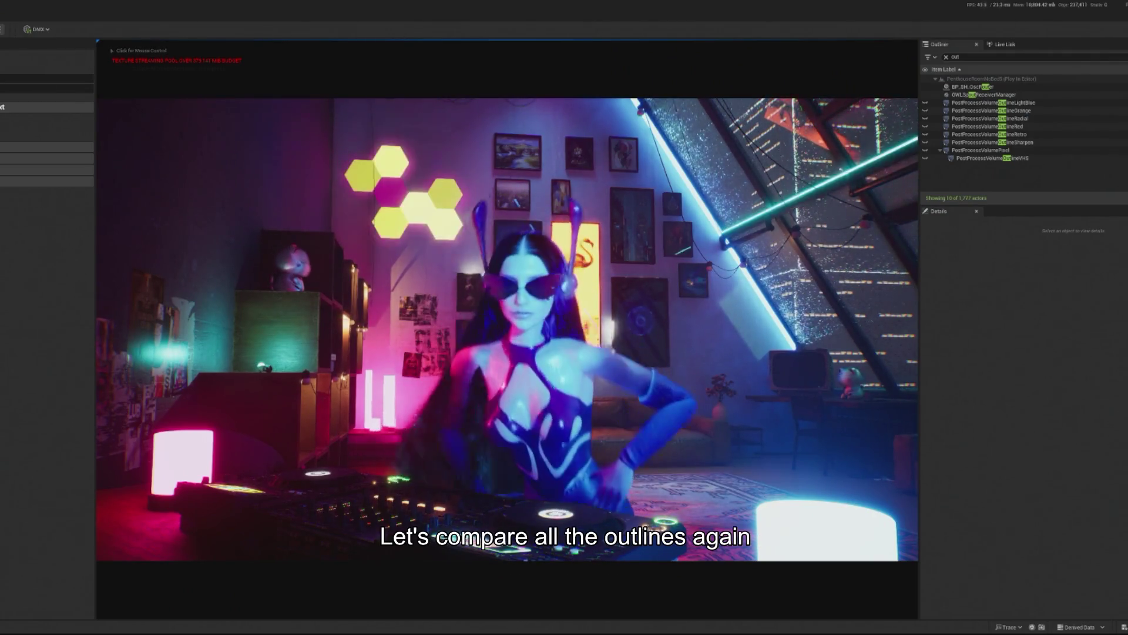
key("1")
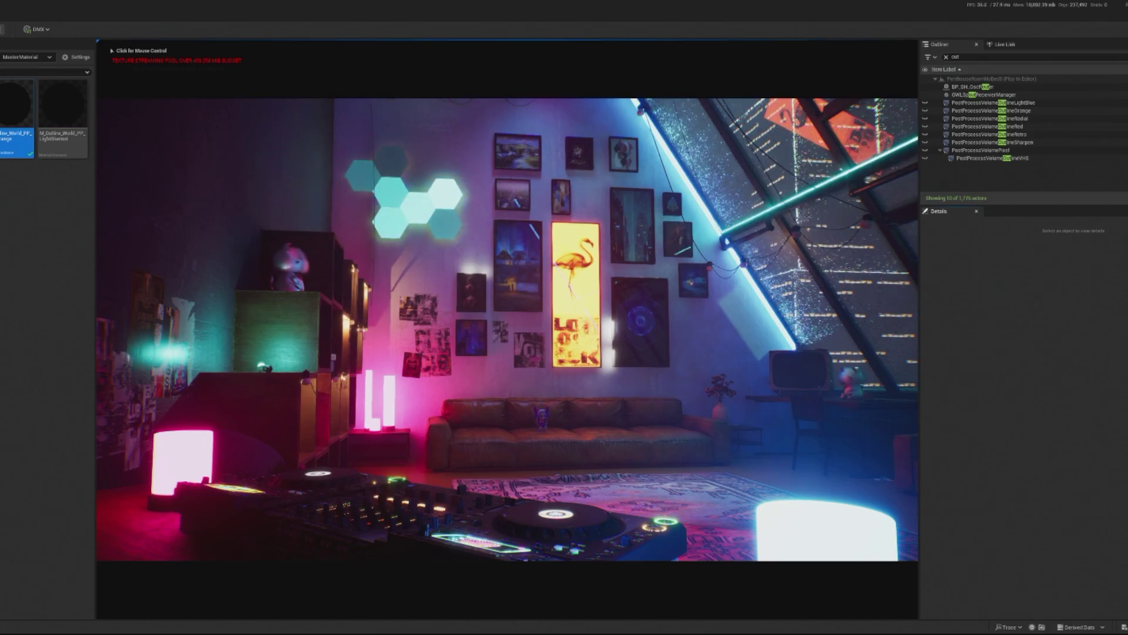
key("1")
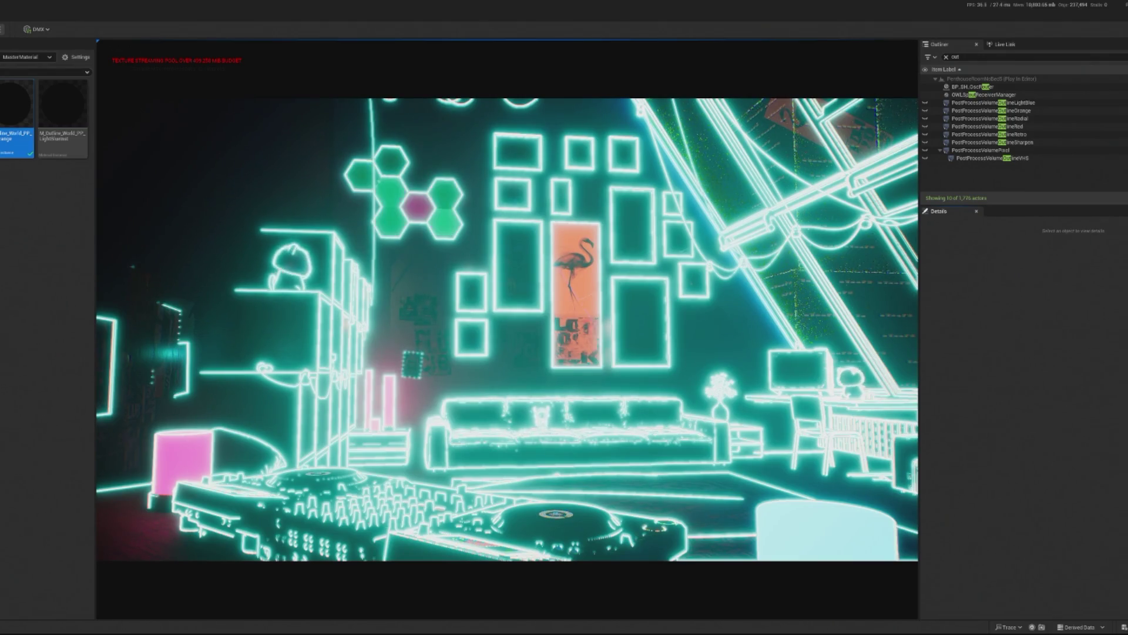
key("2")
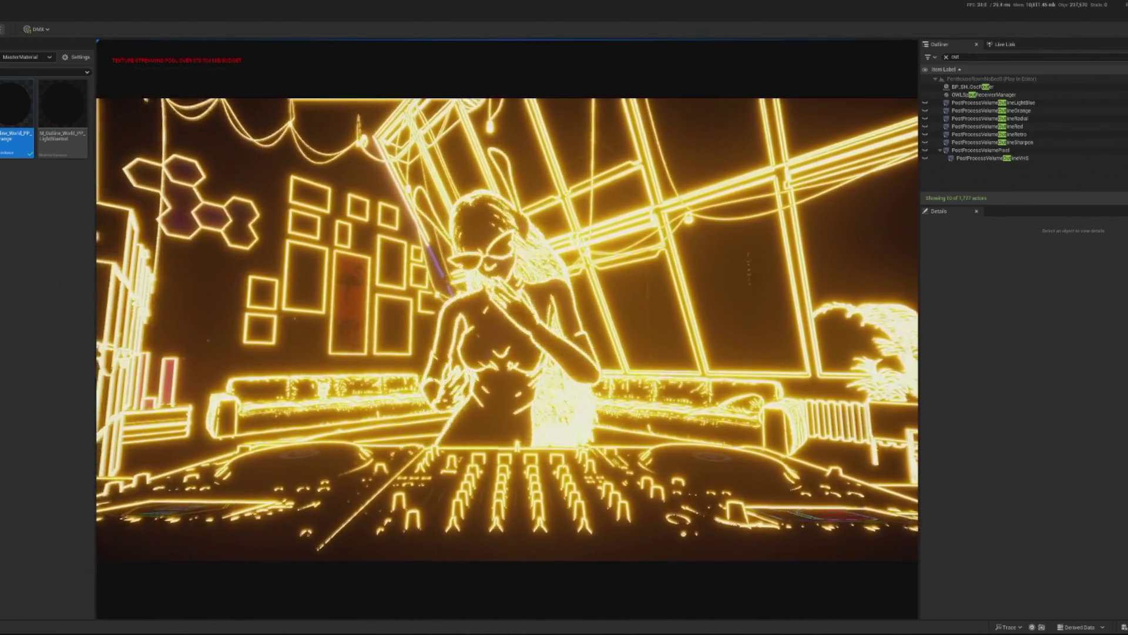
Stop play and open the world outline material instance from the orange volume.
key("Escape")
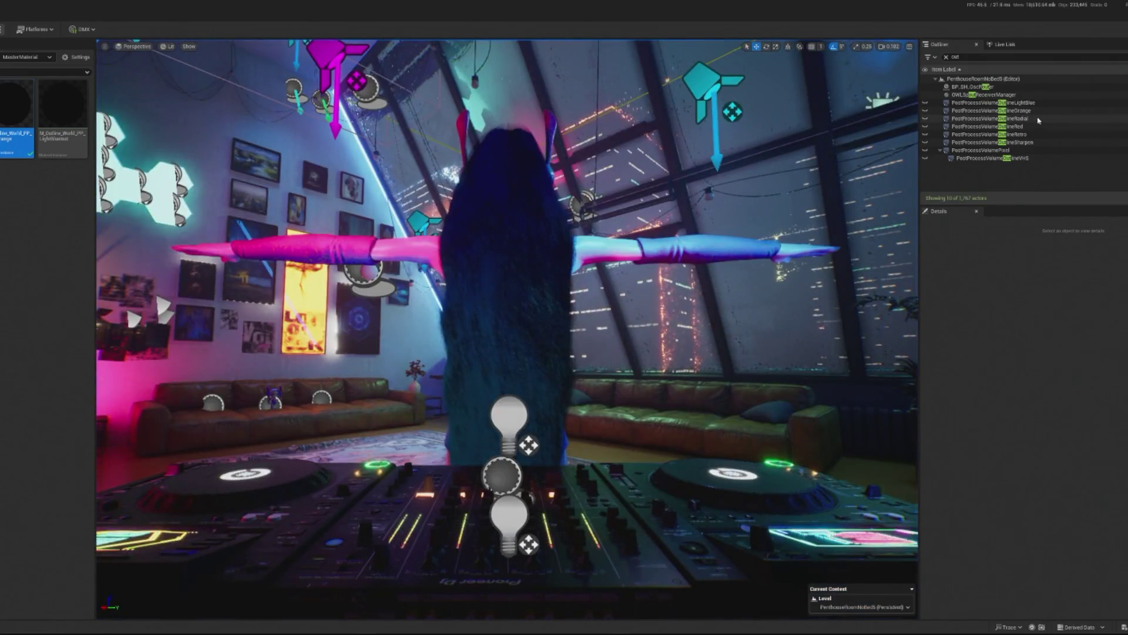
left_click(1037, 111)
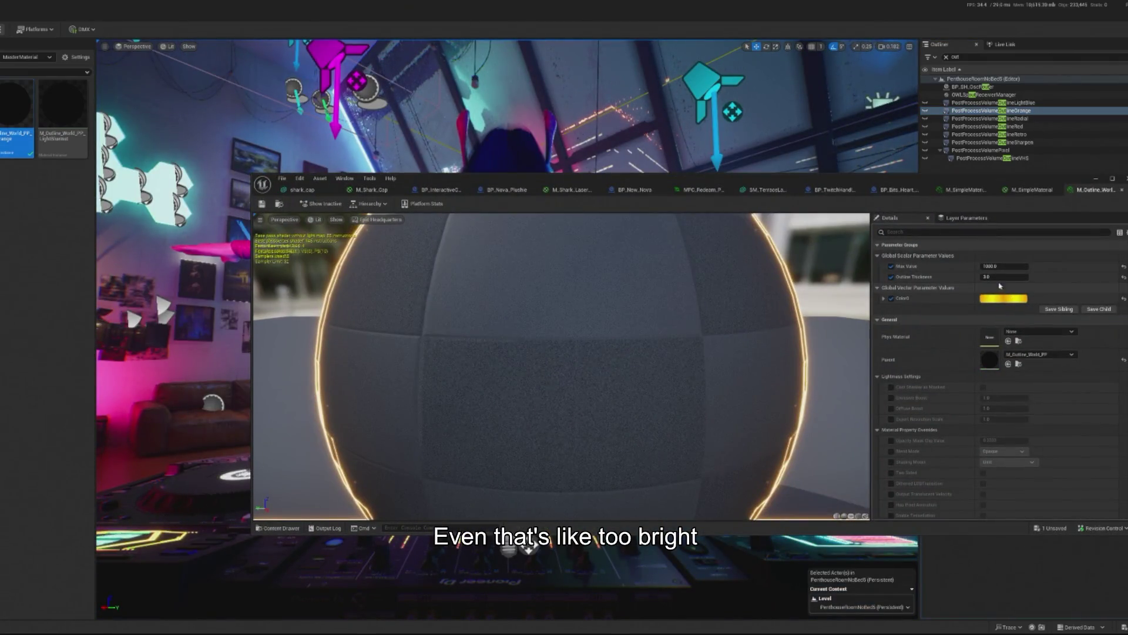
double_click(990, 266)
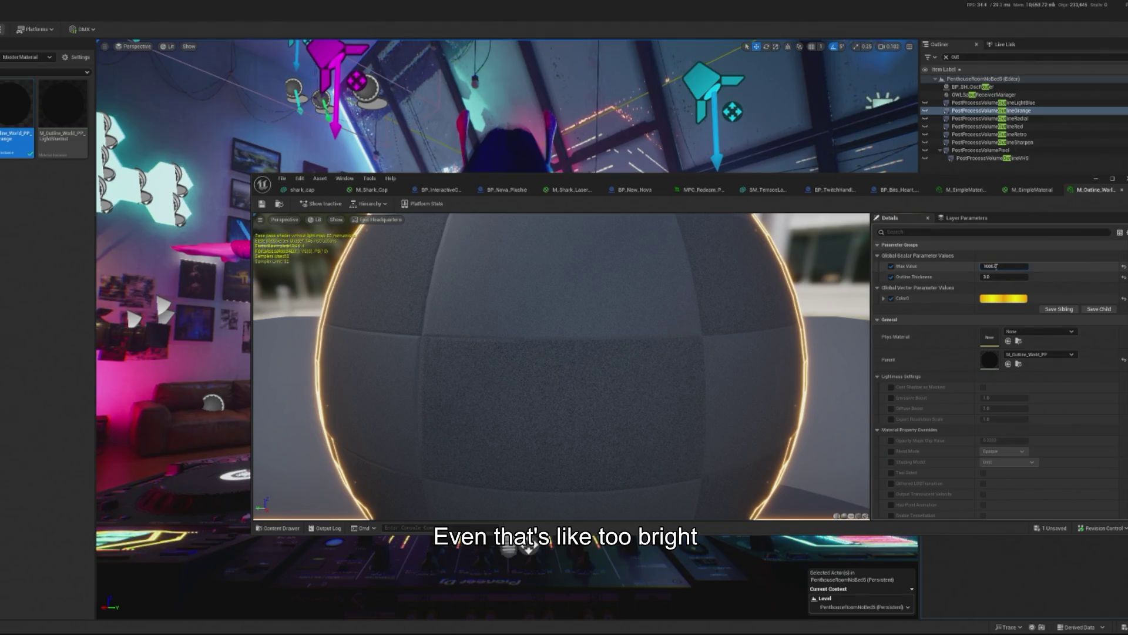
Confirm the outline material's new Max Value and play-test the outline brightness.
key("Return")
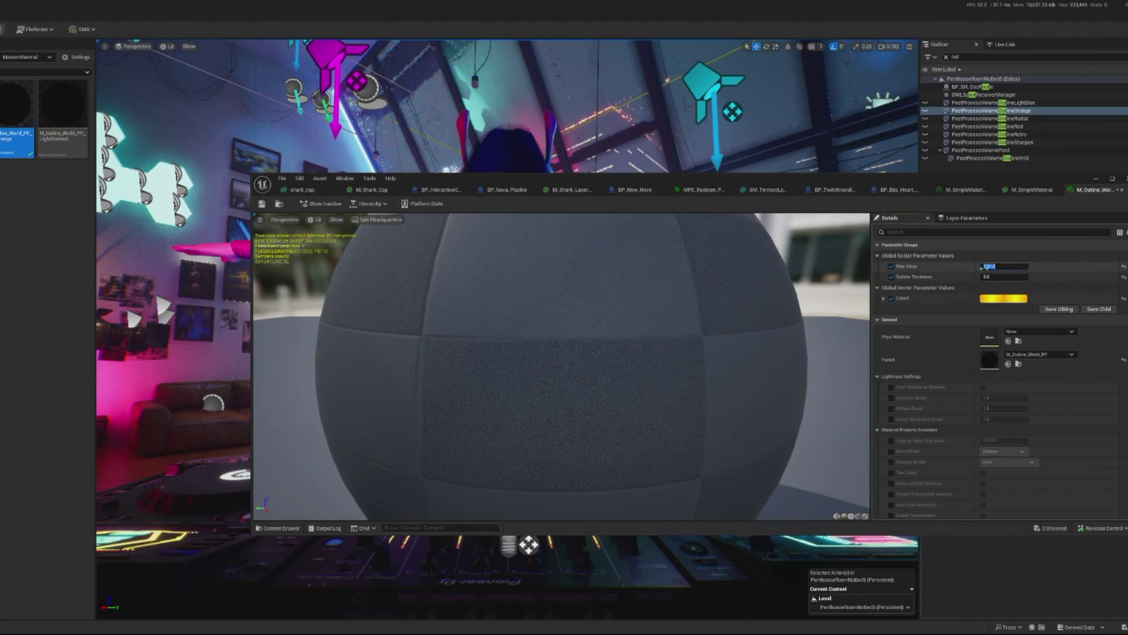
left_click(1092, 180)
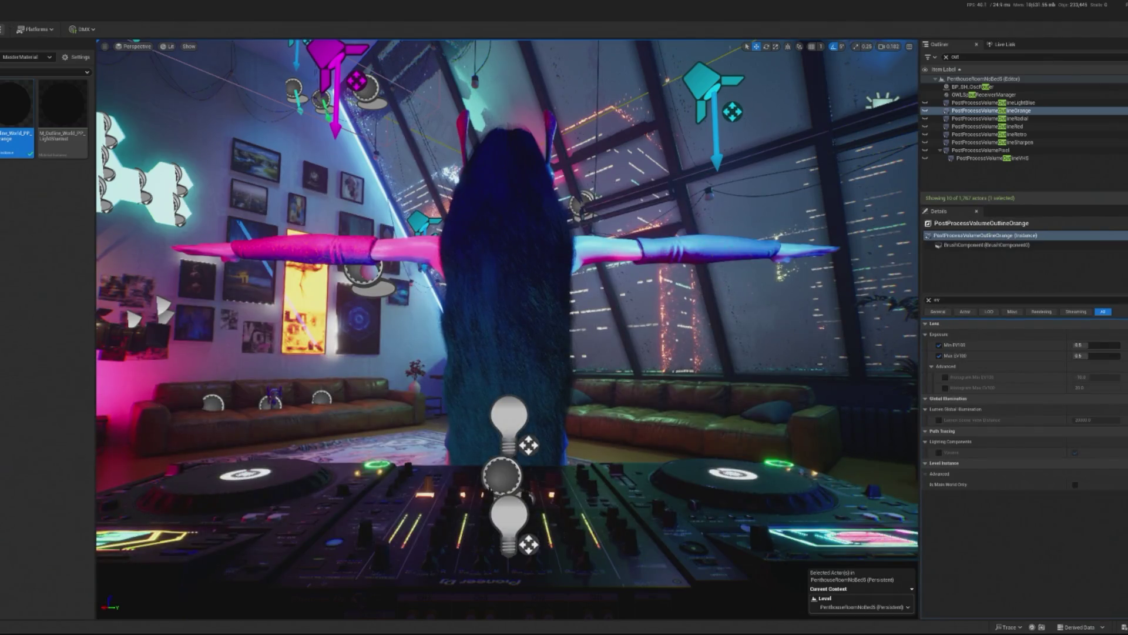
key("alt+p")
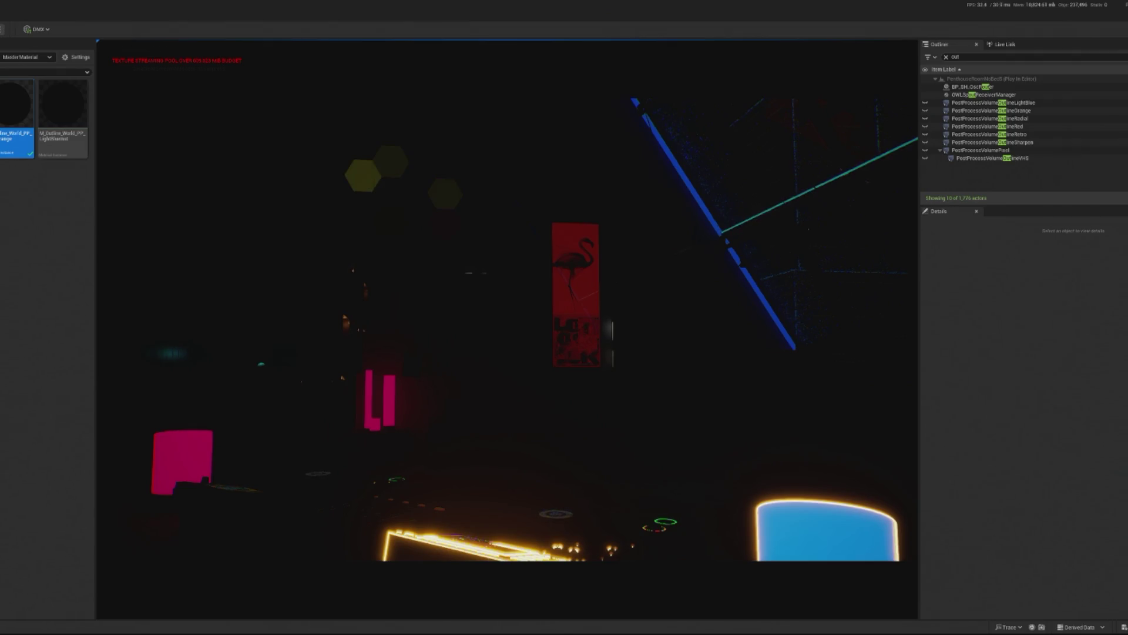
key("Escape")
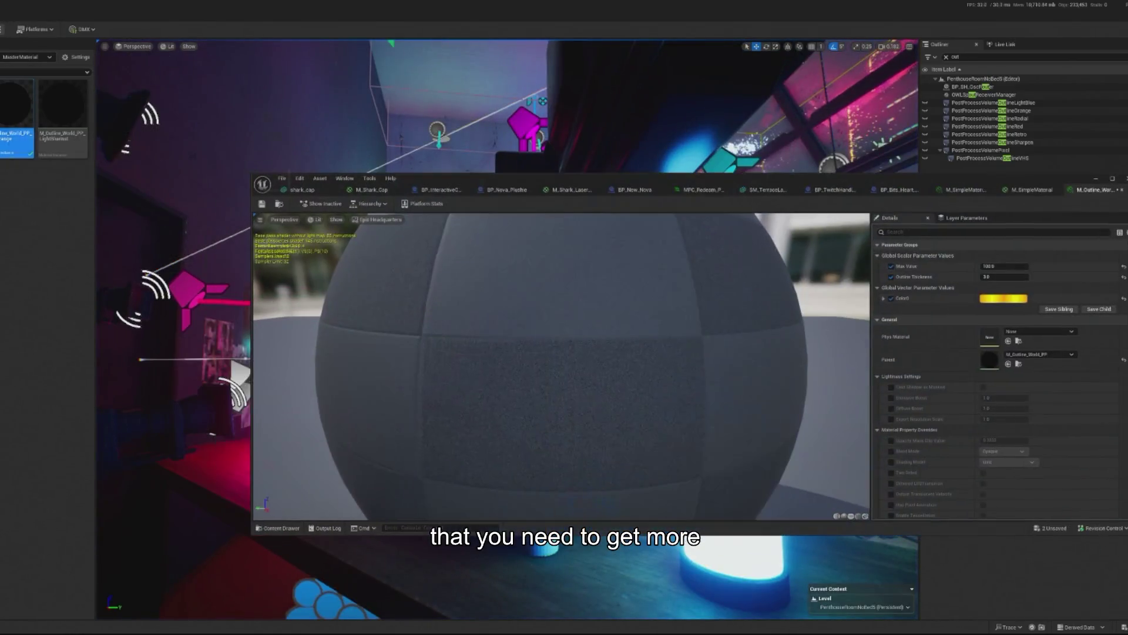
Set the outline Max Value to 500 and play the level to check it.
left_click(1005, 266)
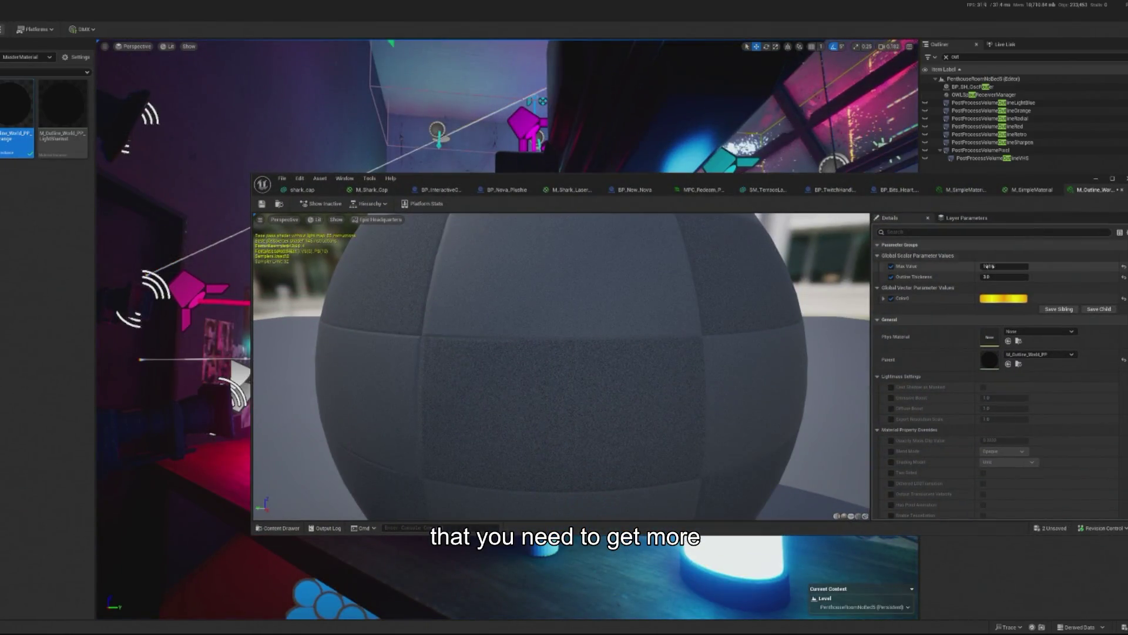
type("500")
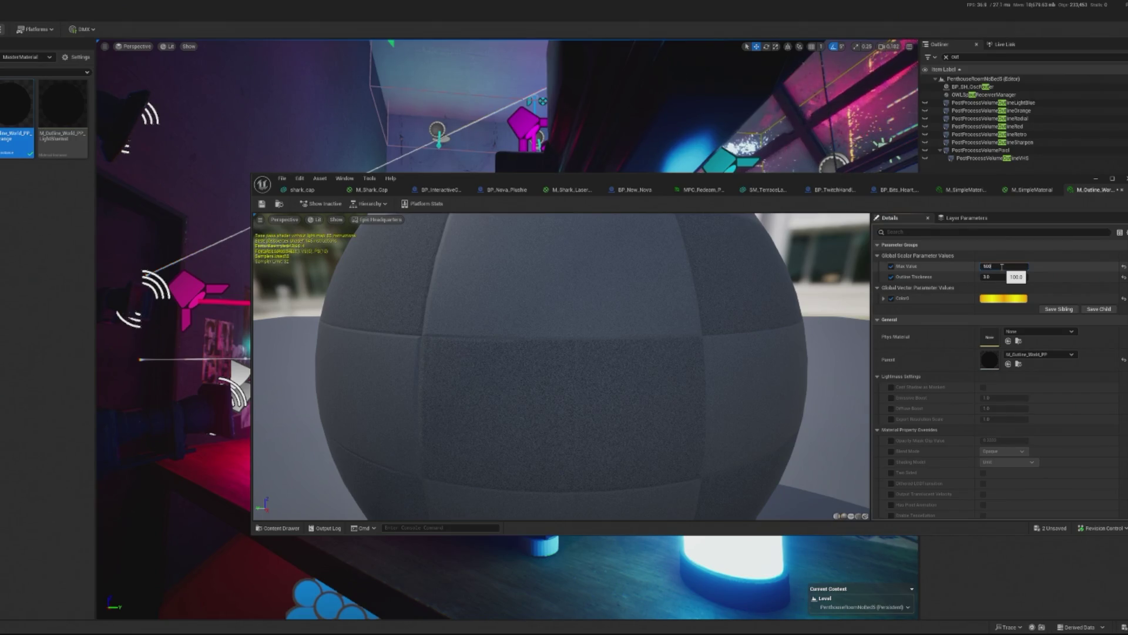
key("Return")
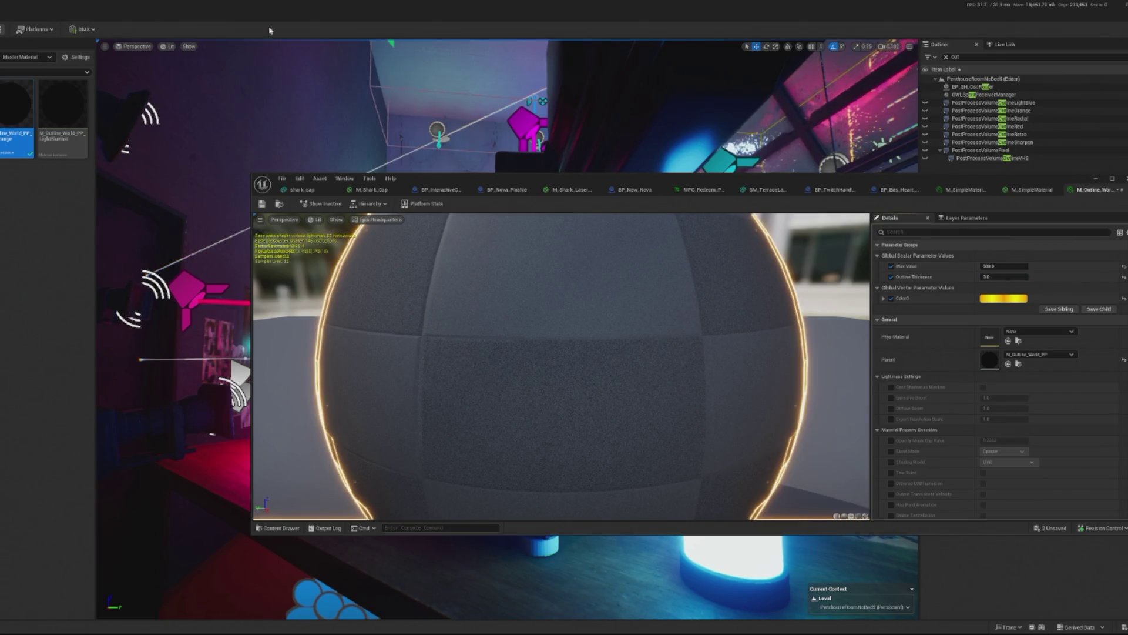
key("alt+p")
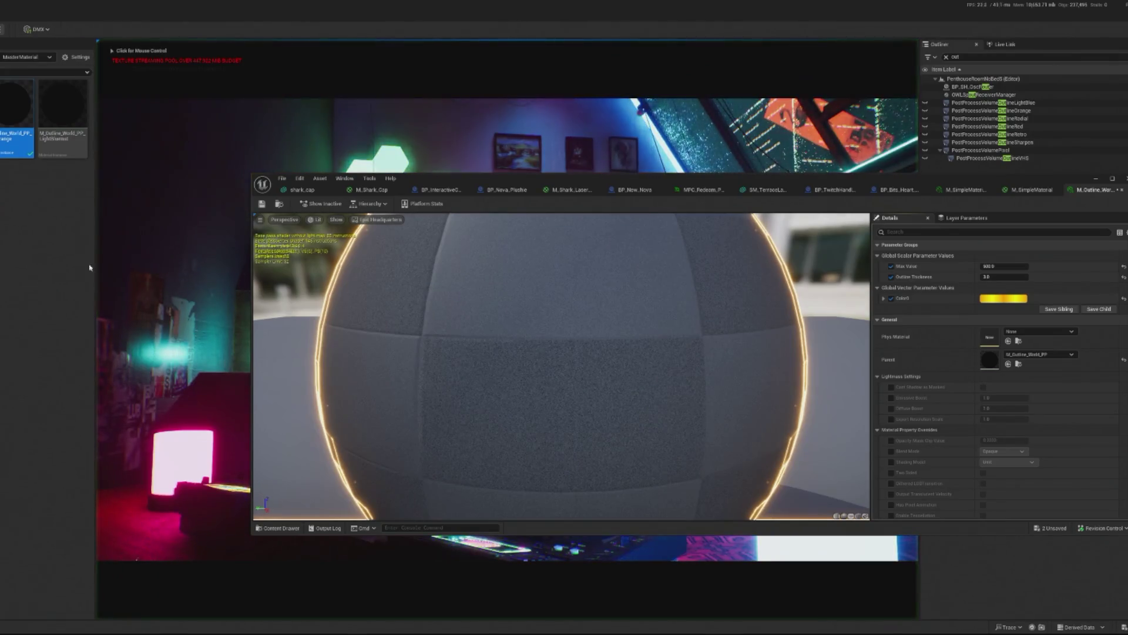
left_click(1097, 185)
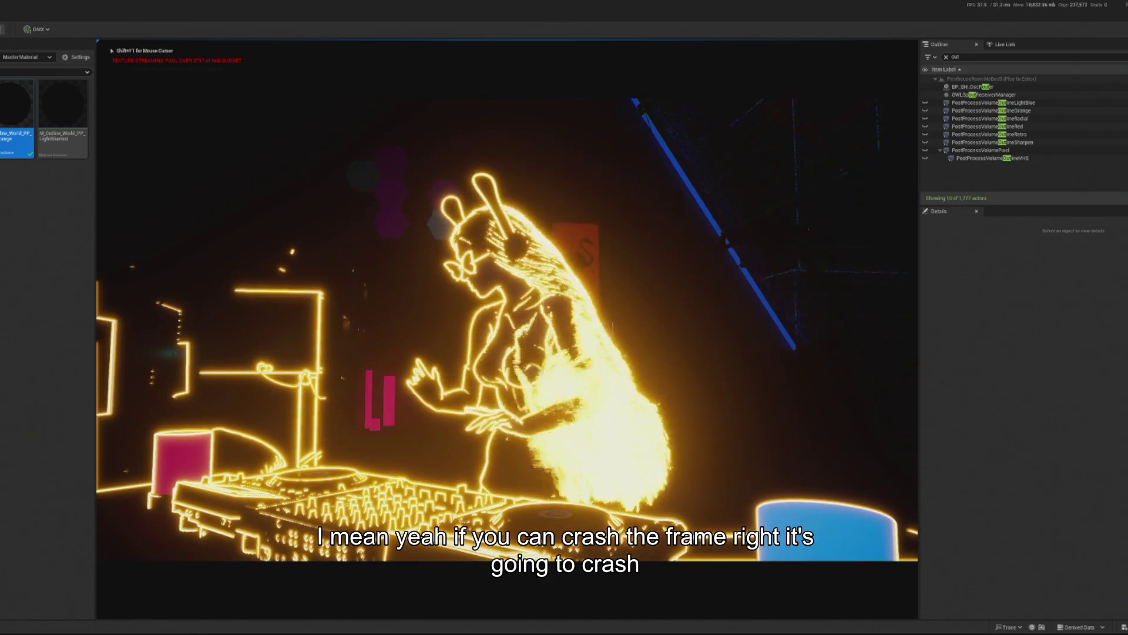
key("Escape")
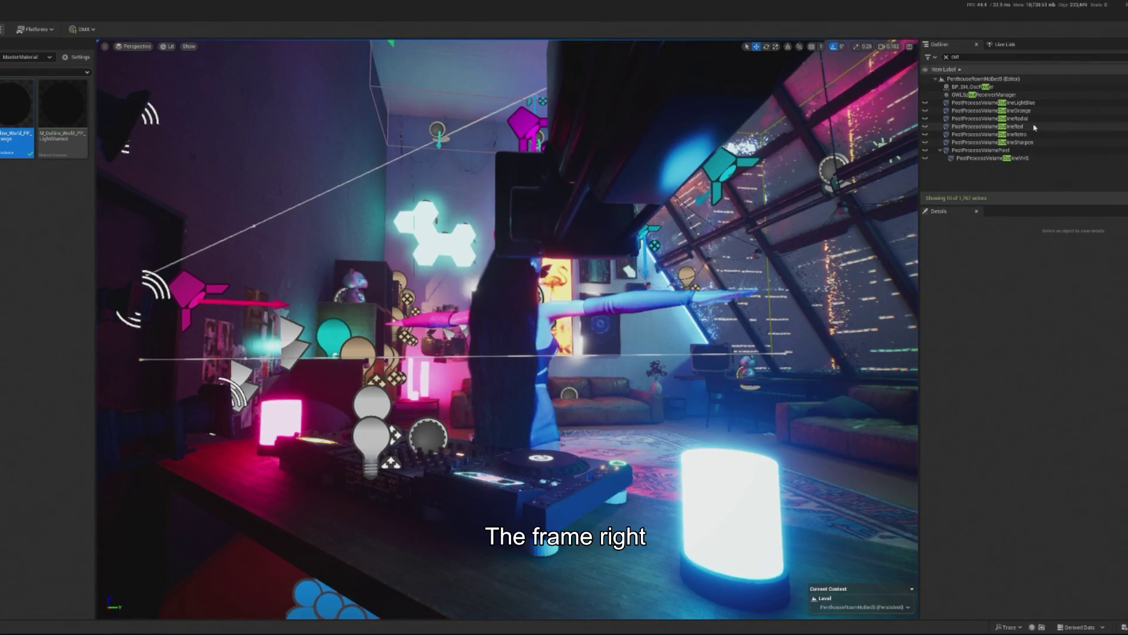
Raise the outline material instance's Max Value to 1000, save it, and play again.
left_click(1028, 111)
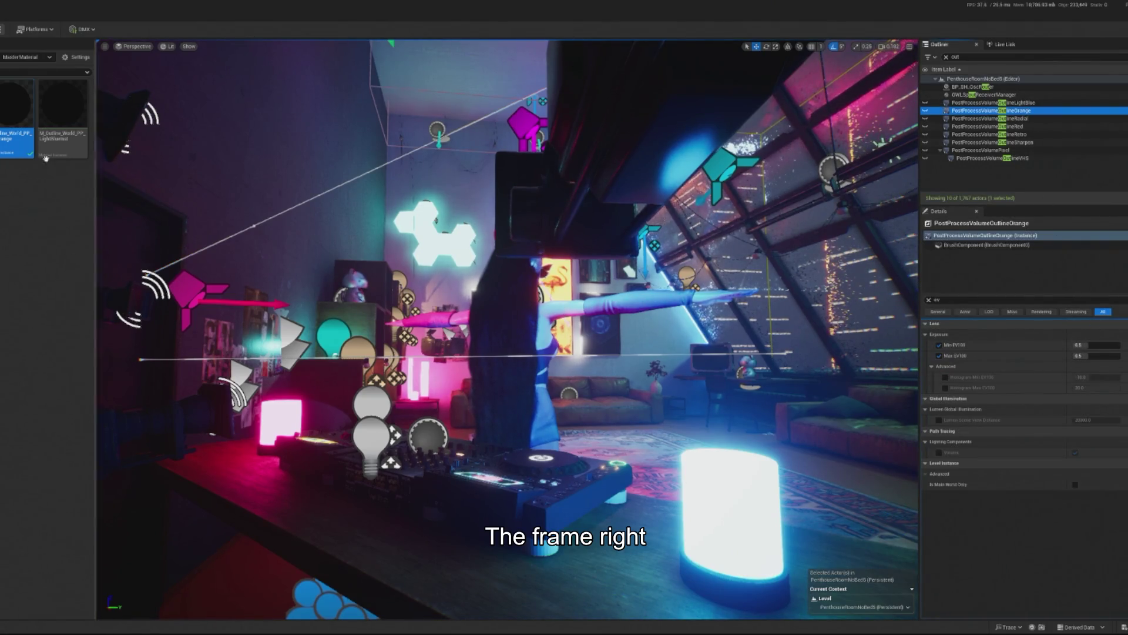
double_click(17, 141)
double_click(995, 266)
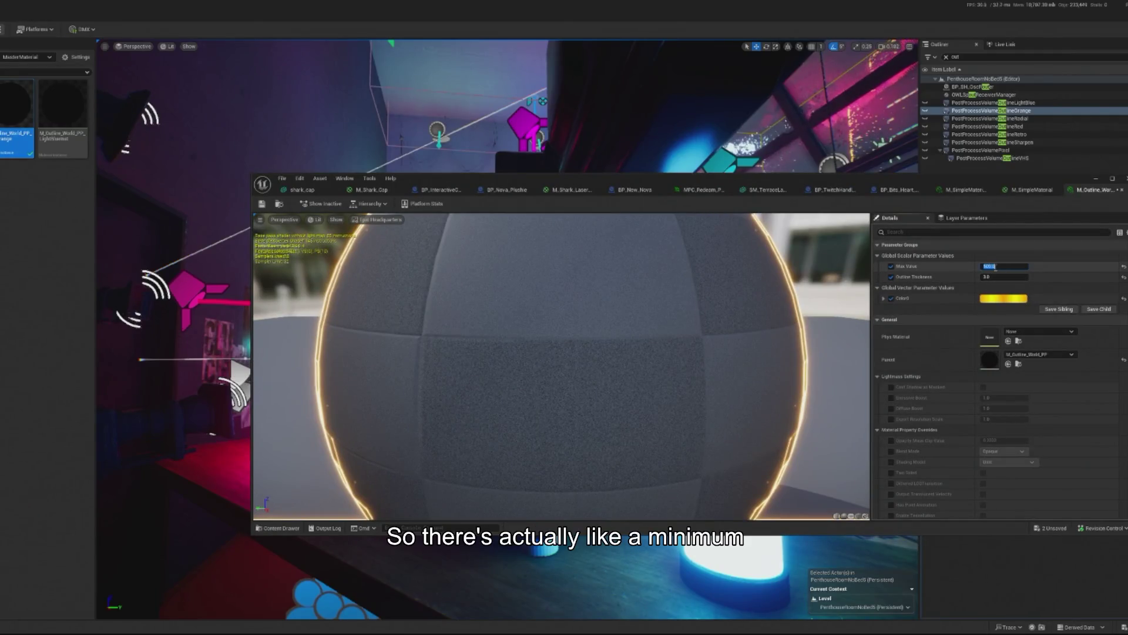
type("0")
key("Return")
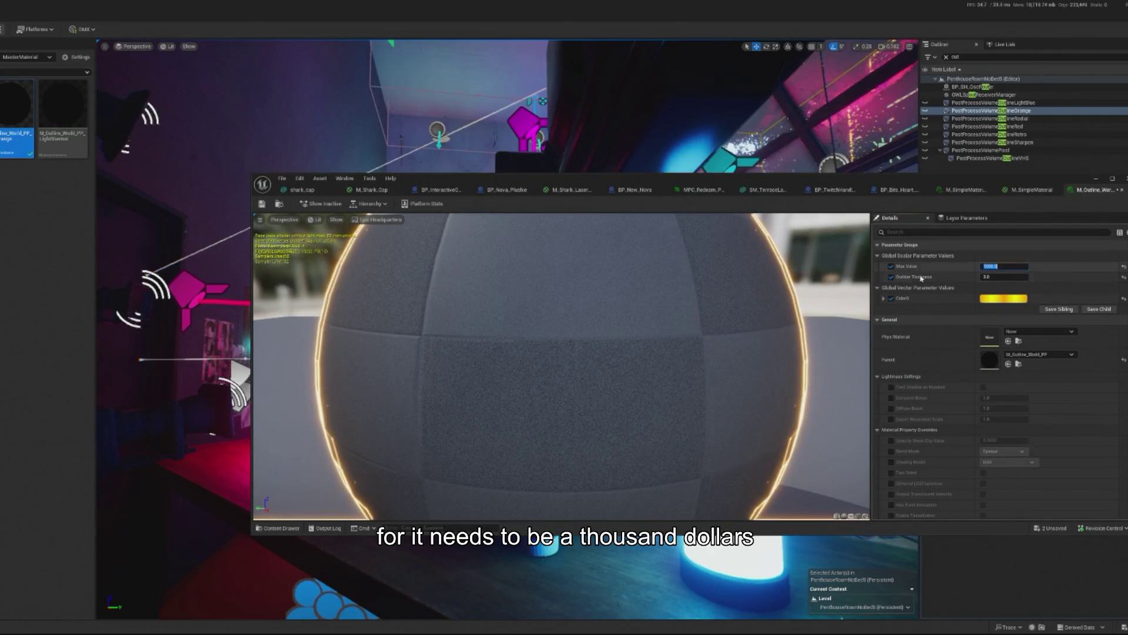
left_click(262, 204)
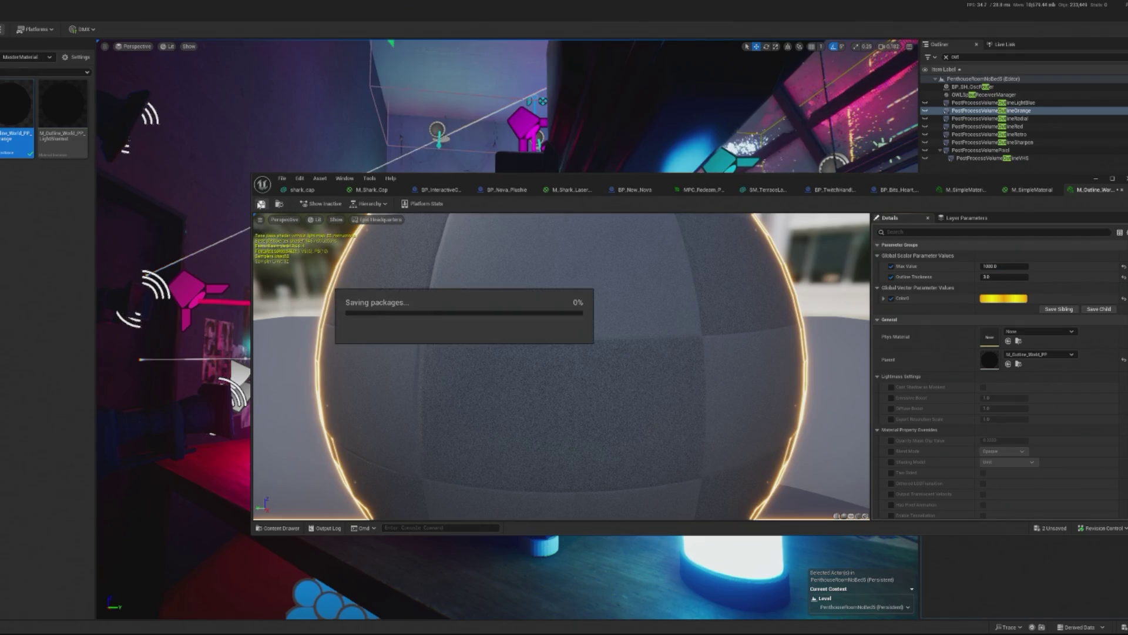
left_click(1096, 179)
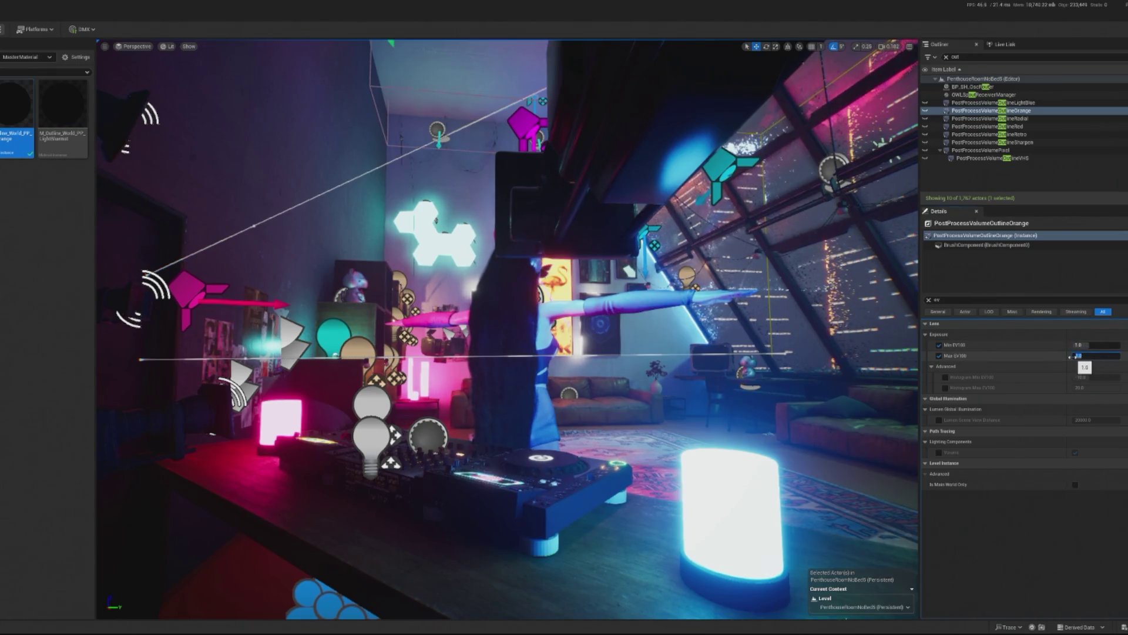
key("alt+p")
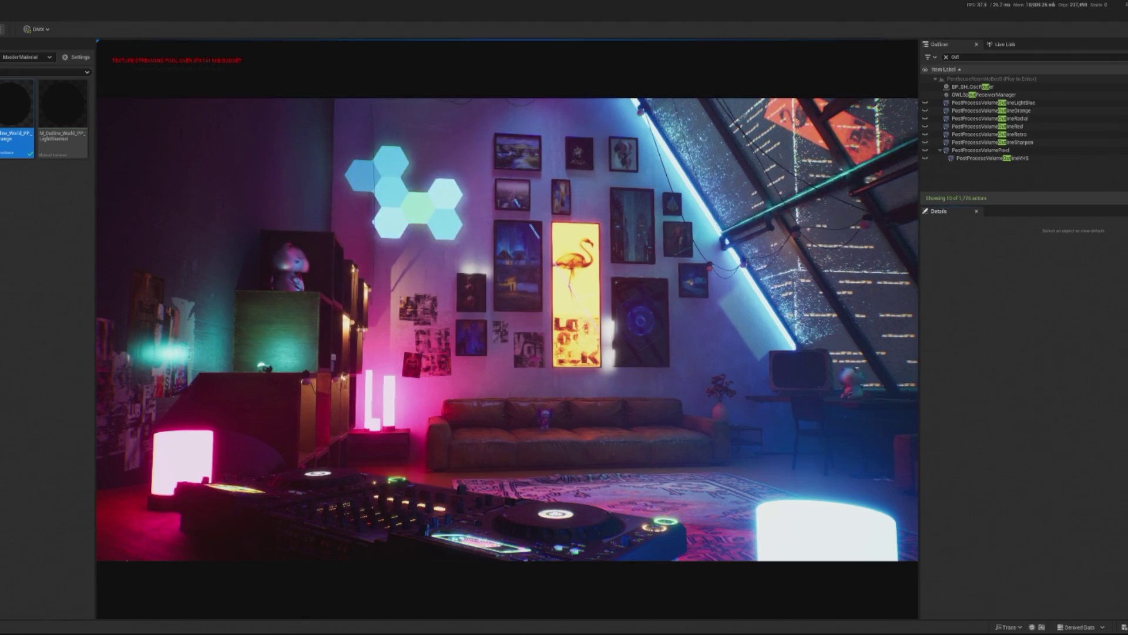
key("1")
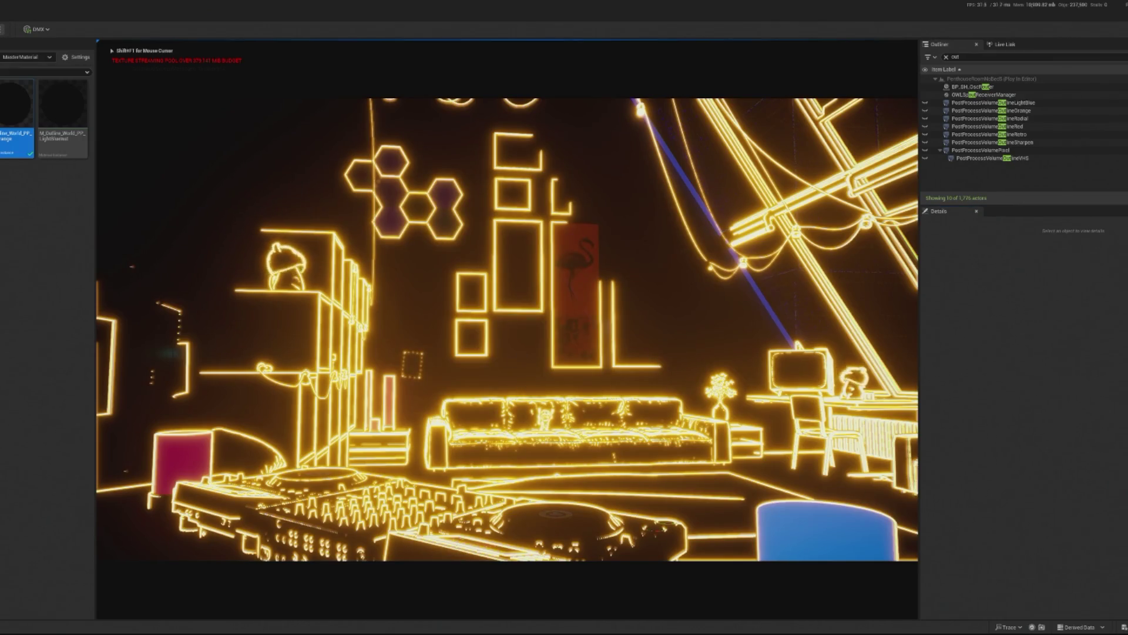
key("2")
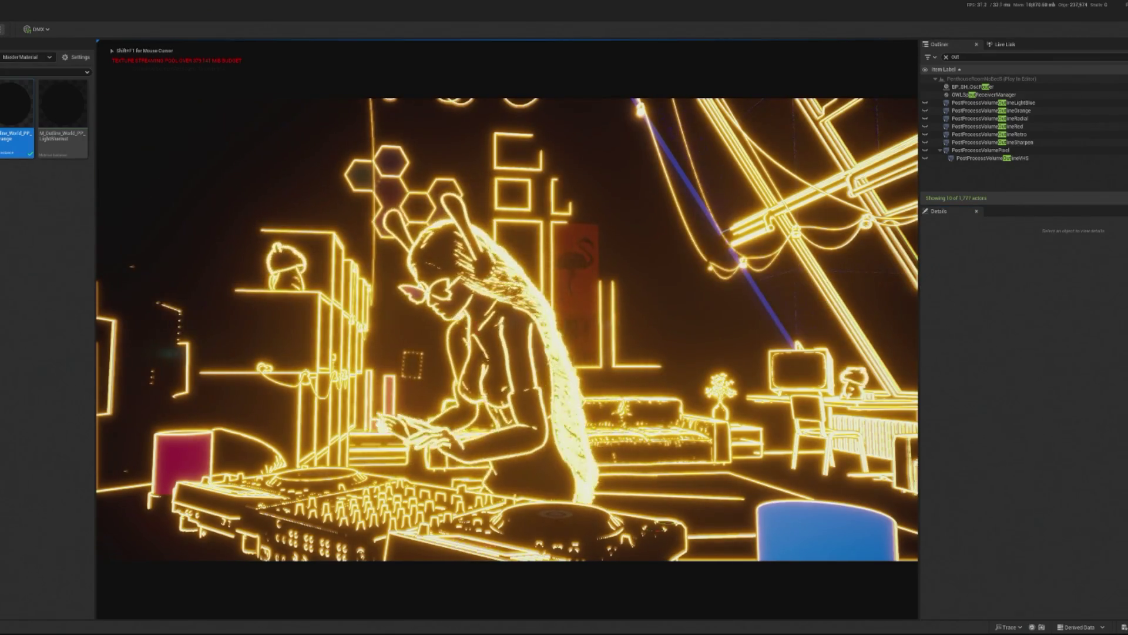
key("Escape")
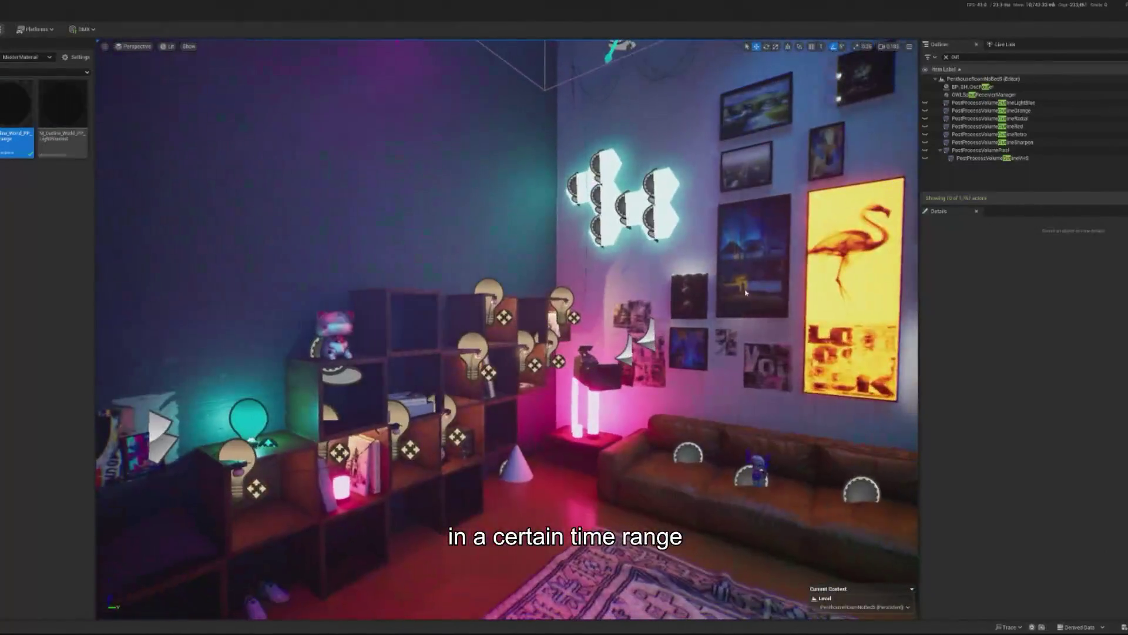
Select the hanging terrace lamp and browse to its SM_TerraceLamp01 mesh asset.
left_click(461, 329)
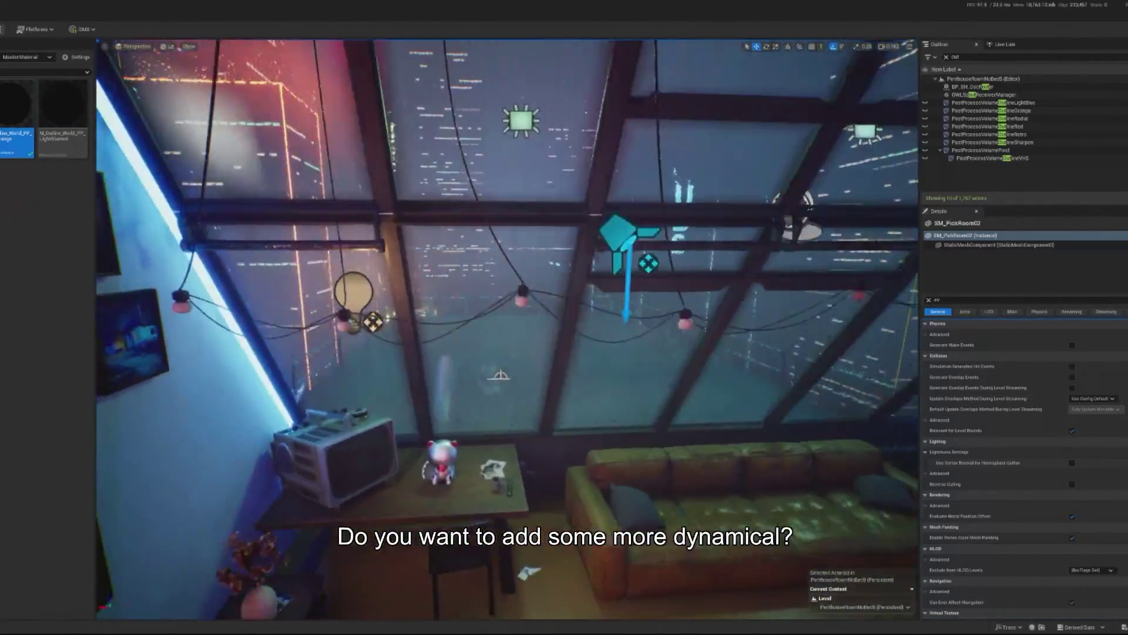
left_click(181, 282)
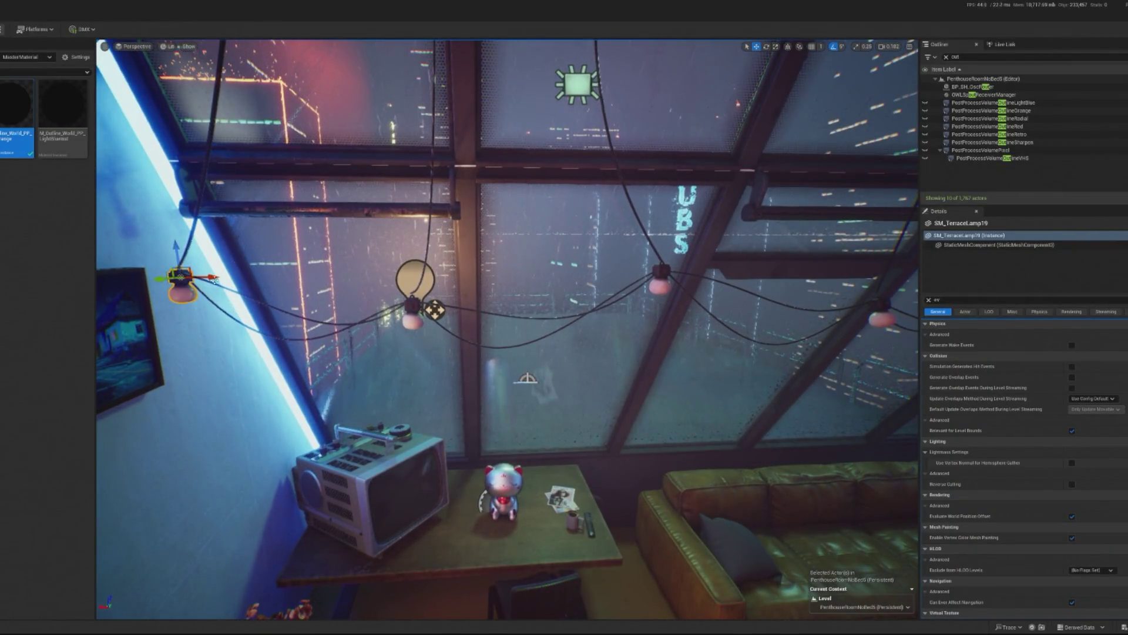
right_click(187, 292)
left_click(219, 319)
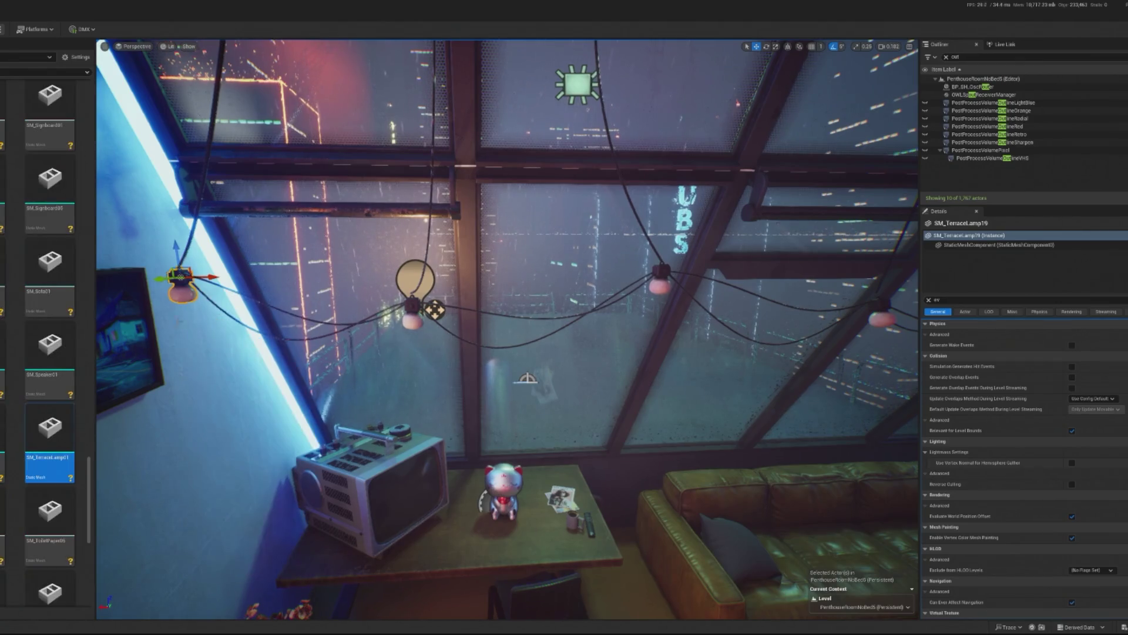
Create a new Blueprint Class from the lamp asset with Actor as parent.
right_click(56, 430)
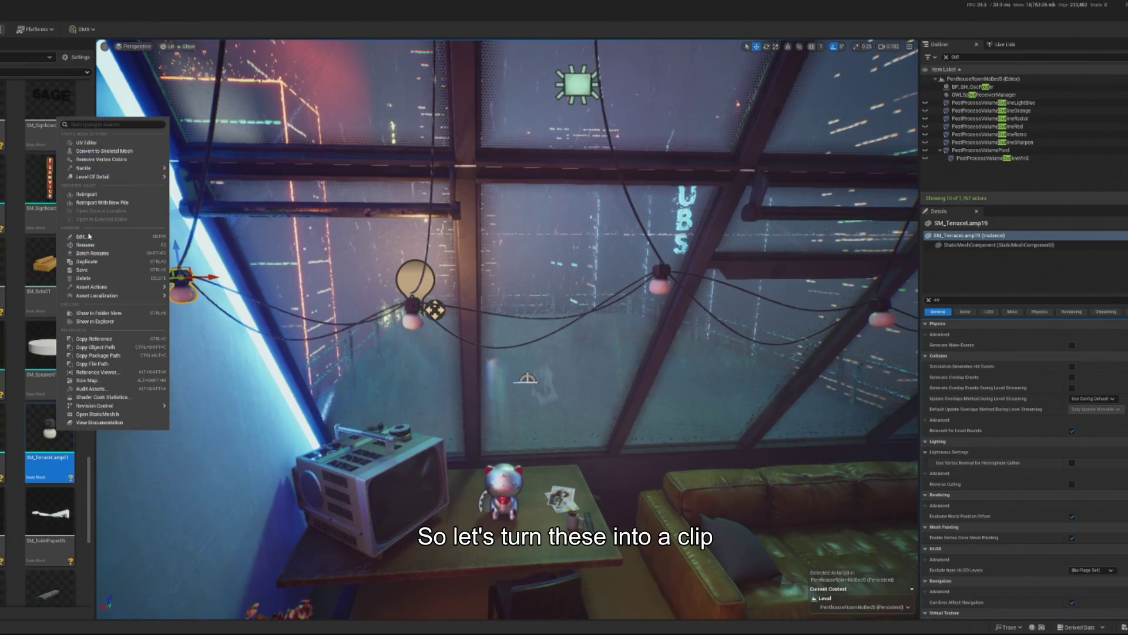
left_click(35, 391)
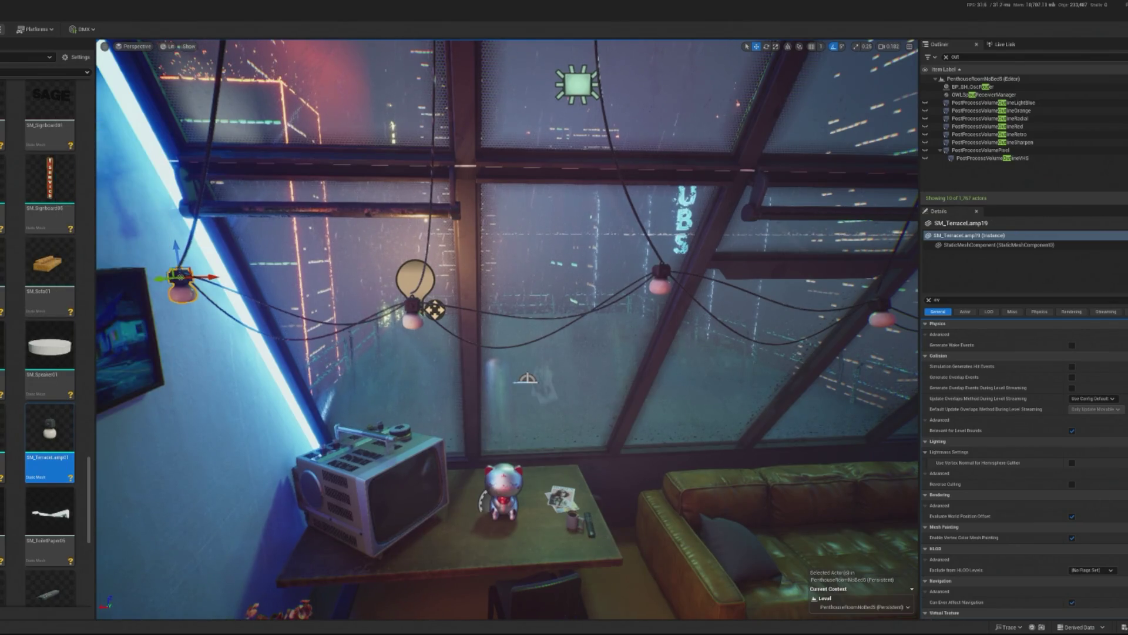
left_click(360, 249)
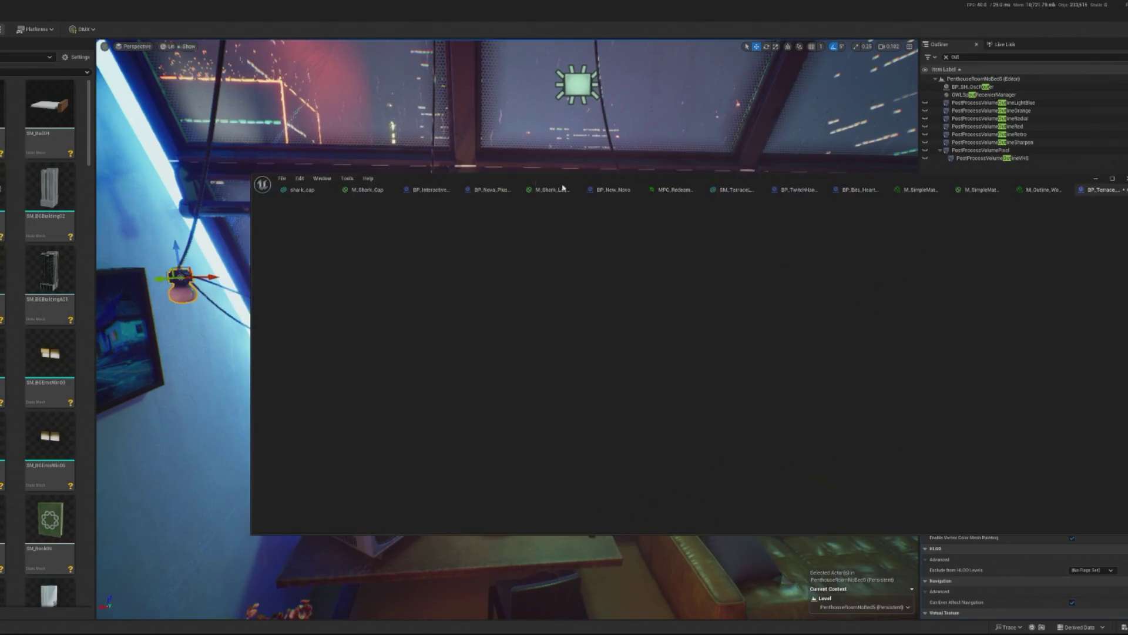
Drag SM_TerraceLamp01 (found with 'te') into BP_Terrace_Light's components, then return to the level editor.
scroll(32, 334, "down", 5)
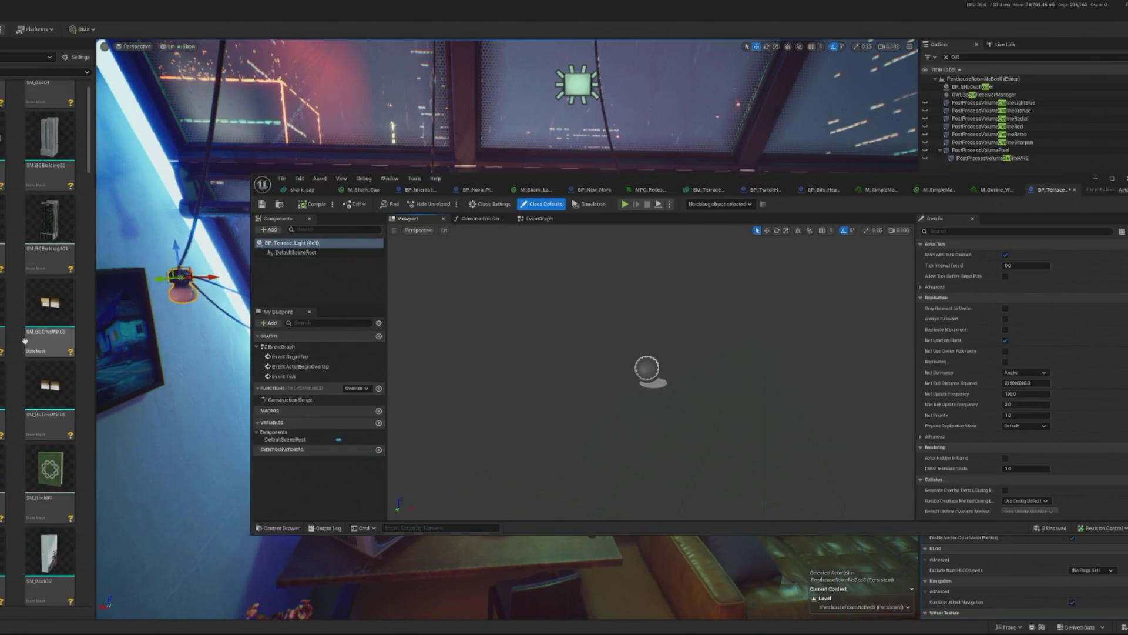
scroll(29, 332, "down", 1)
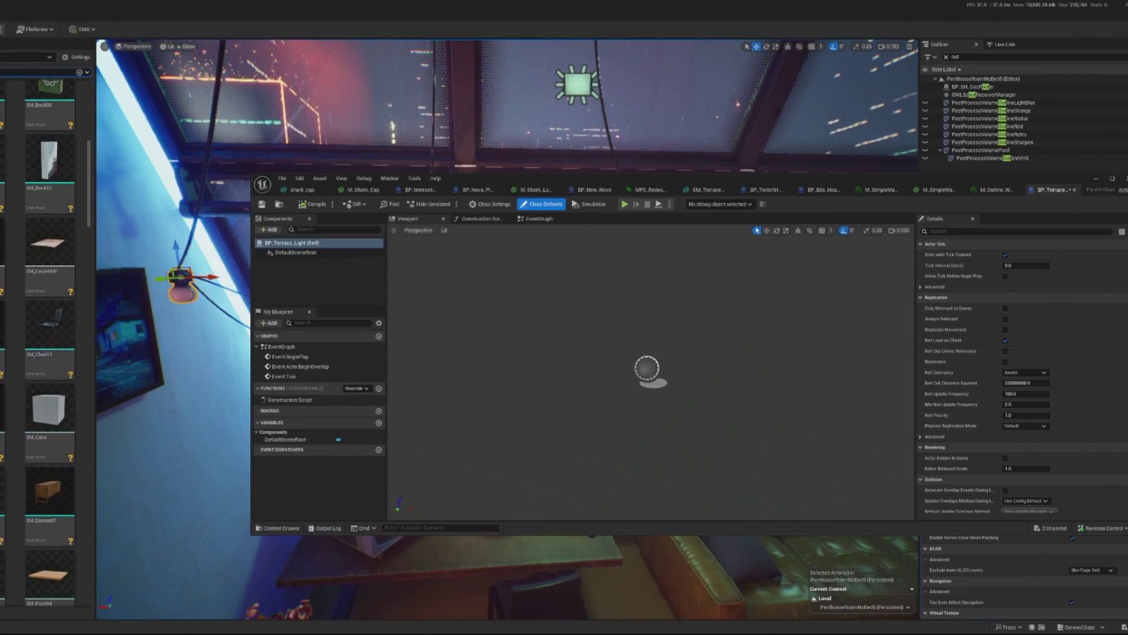
type("te")
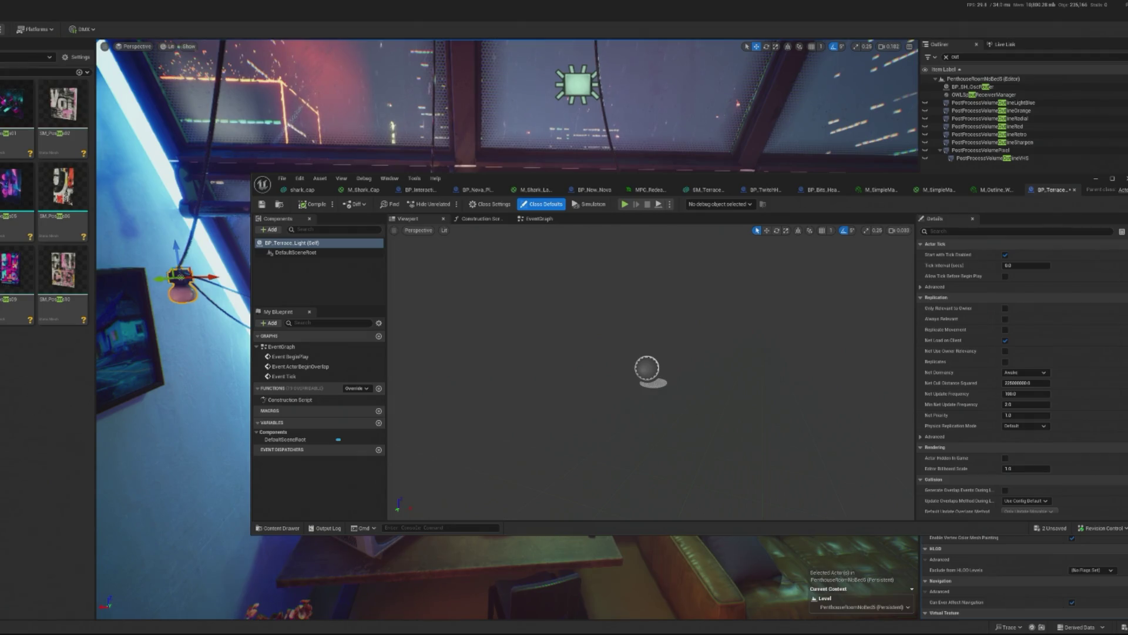
mouse_move(297, 329)
left_mouse_down()
mouse_move(341, 308)
mouse_move(350, 282)
left_mouse_up()
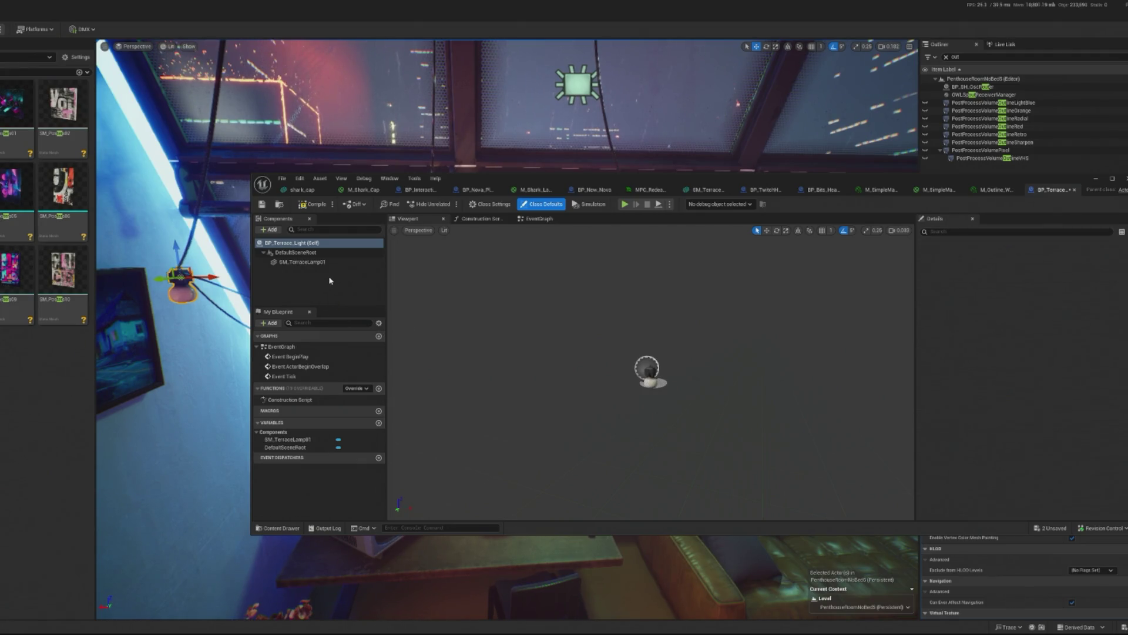
scroll(647, 364, "up", 8)
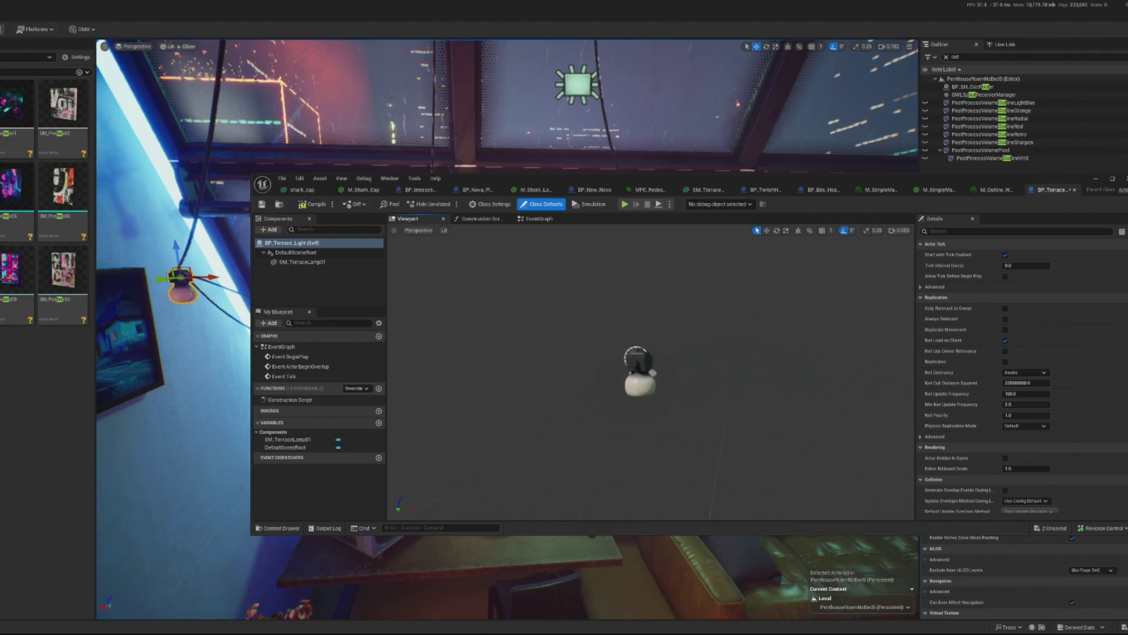
scroll(584, 357, "down", 2)
left_click(329, 262)
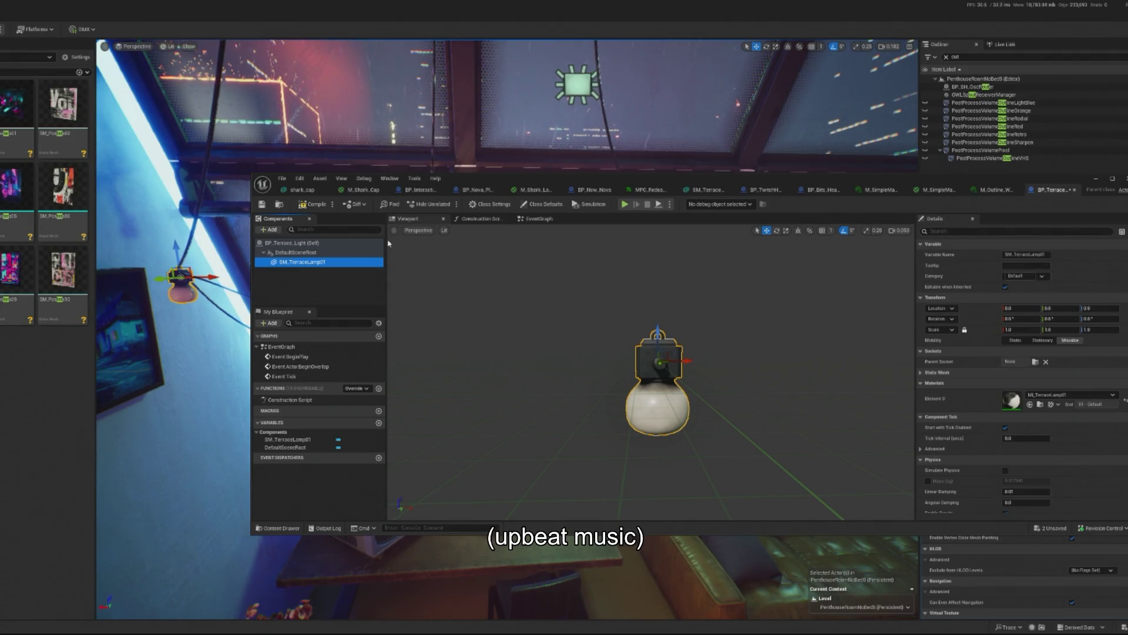
left_click(964, 57)
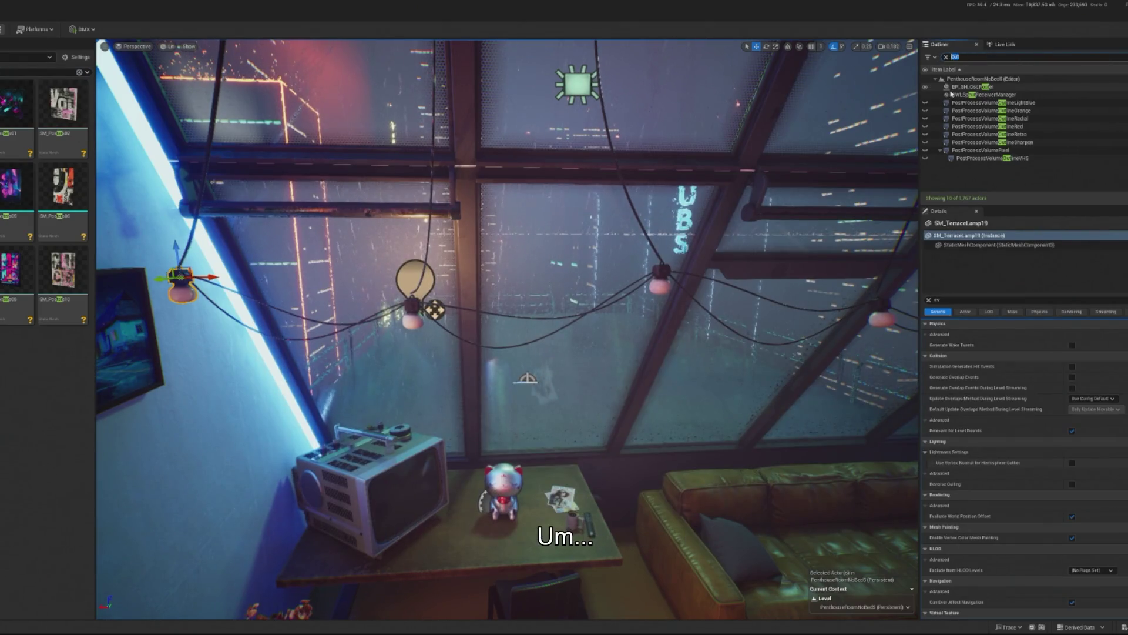
Open BP_TwitchHandler via a 'twi' search and pan its EventGraph to the Pulse Vibe node.
type("twi")
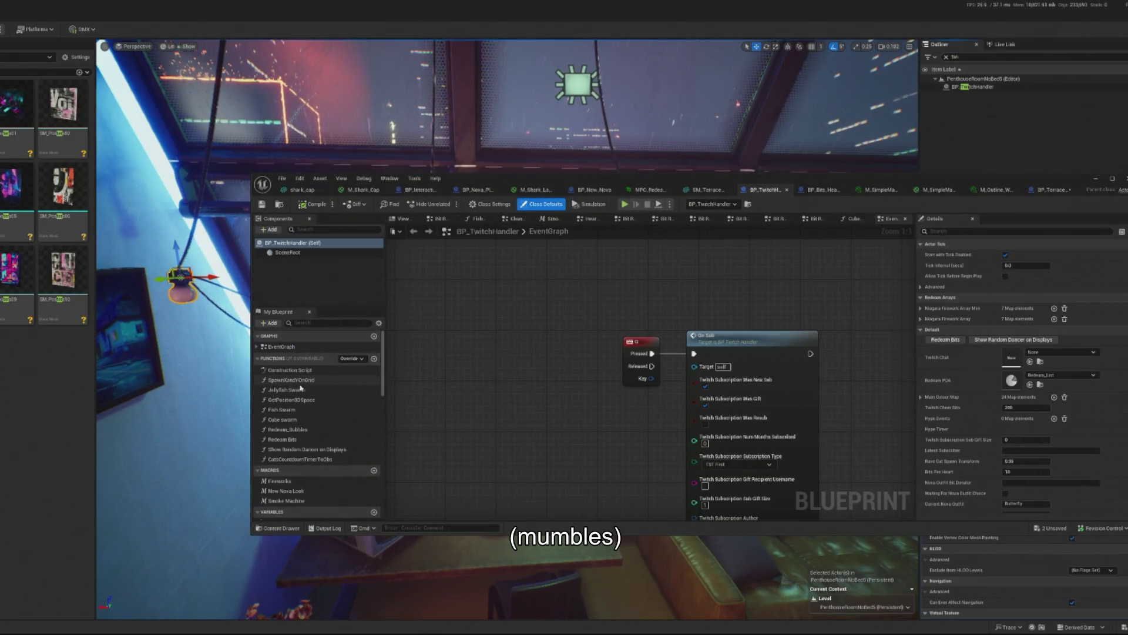
scroll(329, 475, "down", 2)
scroll(751, 313, "down", 11)
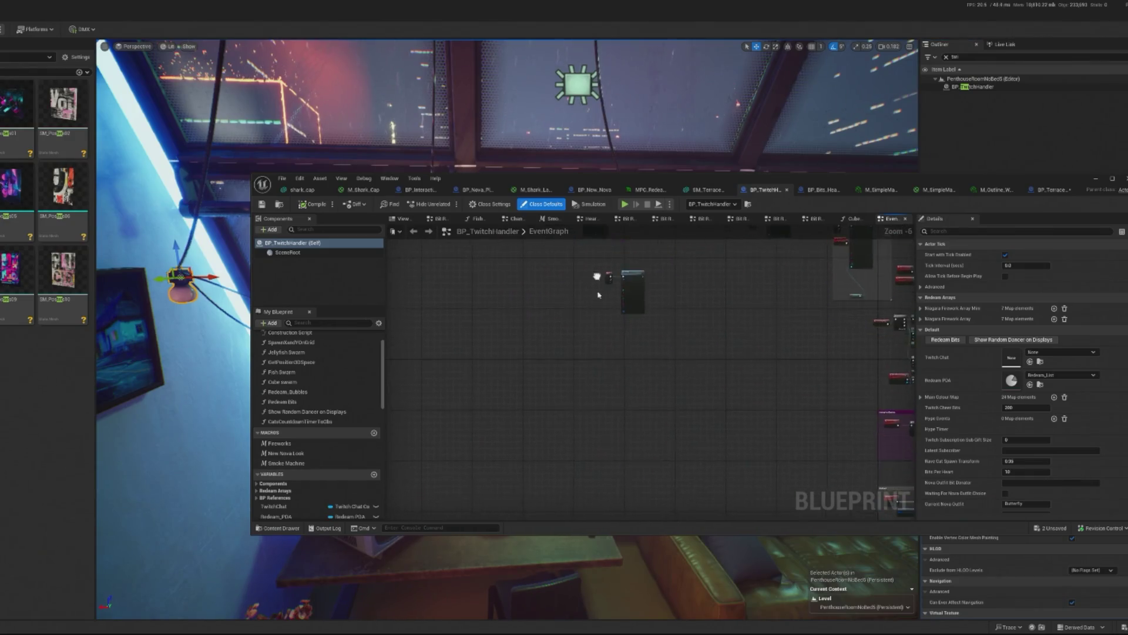
scroll(751, 313, "up", 9)
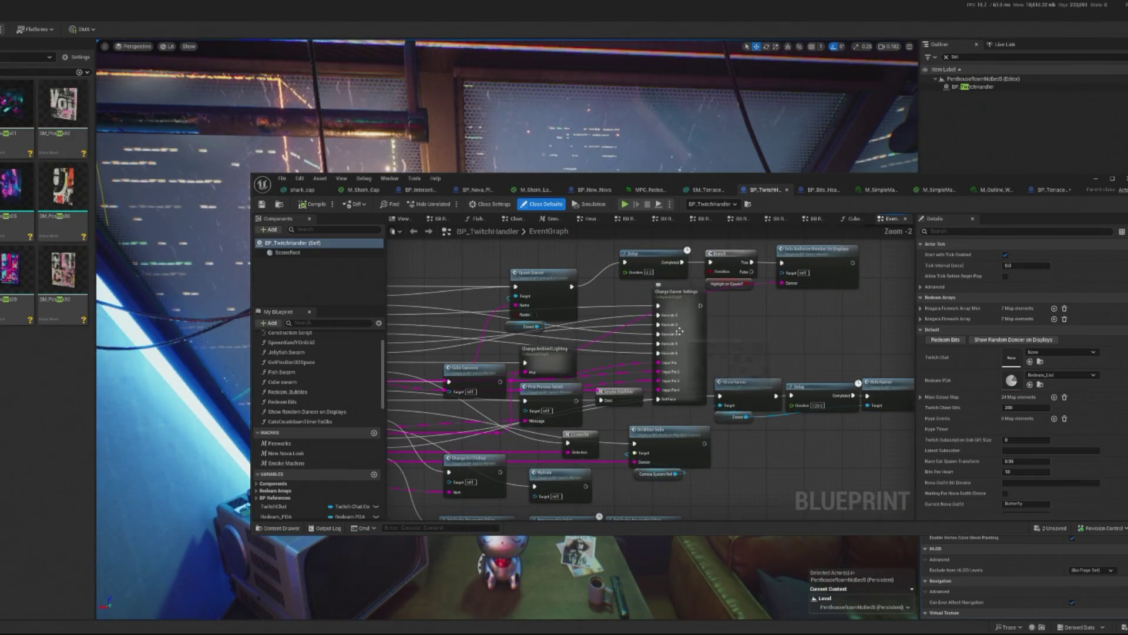
left_click_drag(647, 364, 844, 346)
scroll(551, 503, "down", 3)
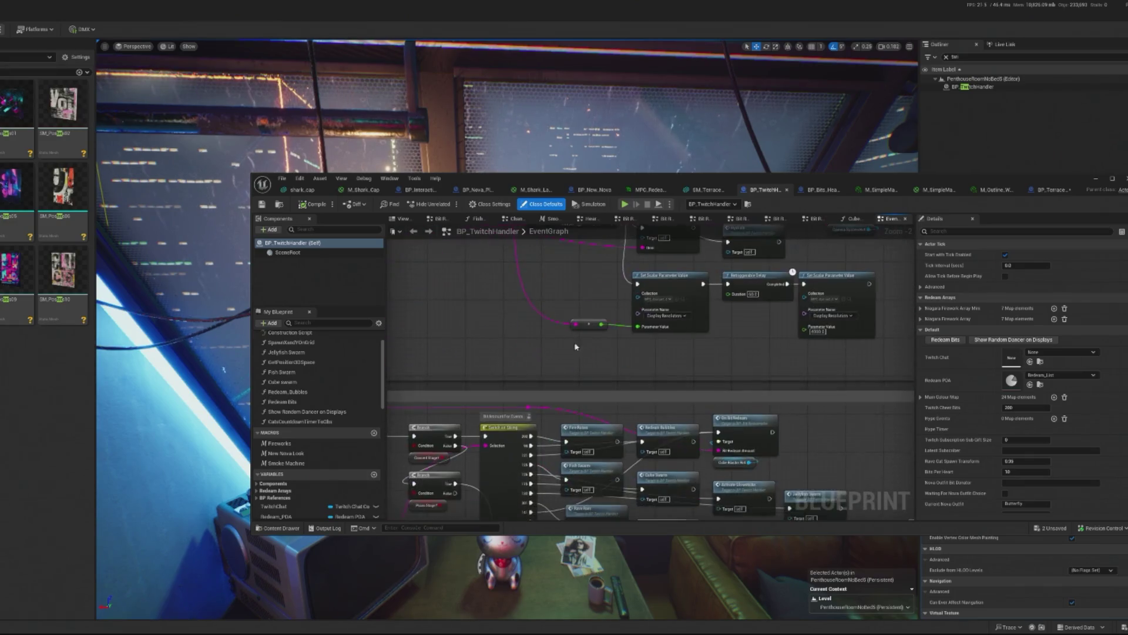
scroll(733, 403, "up", 5)
left_click_drag(733, 404, 647, 396)
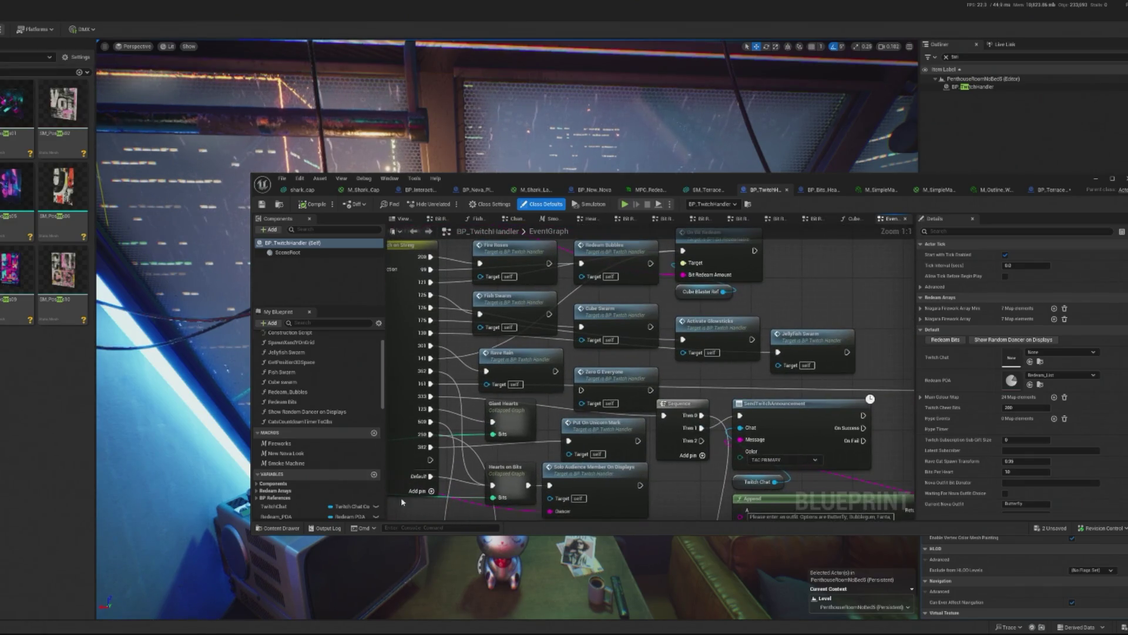
mouse_move(718, 404)
left_mouse_down()
mouse_move(712, 447)
mouse_move(711, 346)
mouse_move(568, 300)
mouse_move(634, 371)
mouse_move(438, 342)
left_mouse_up()
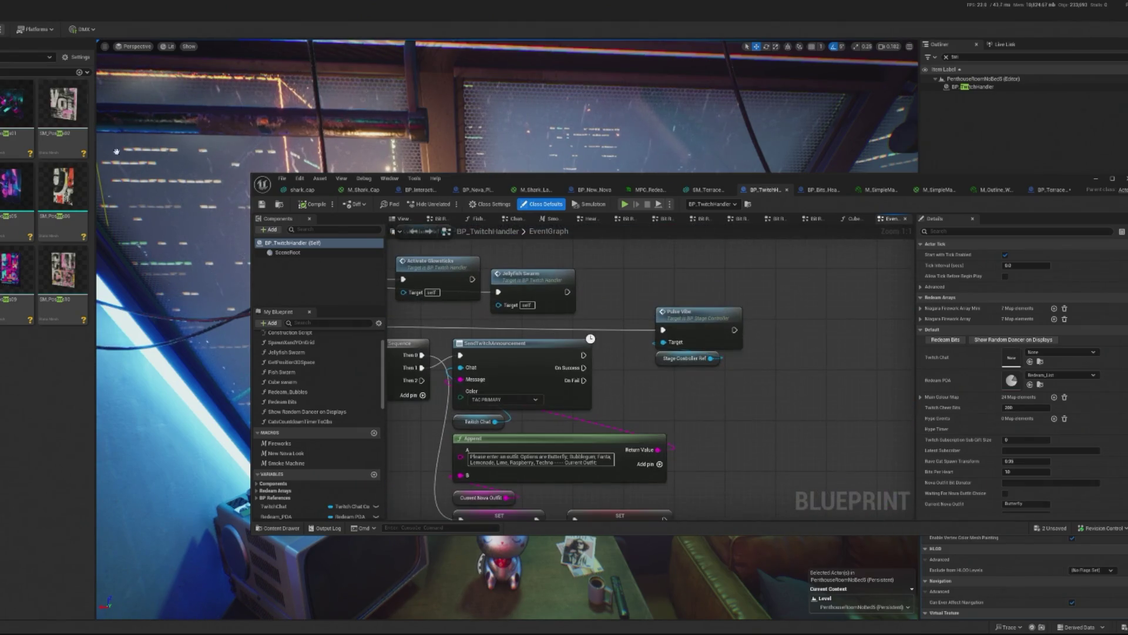
left_click(716, 320)
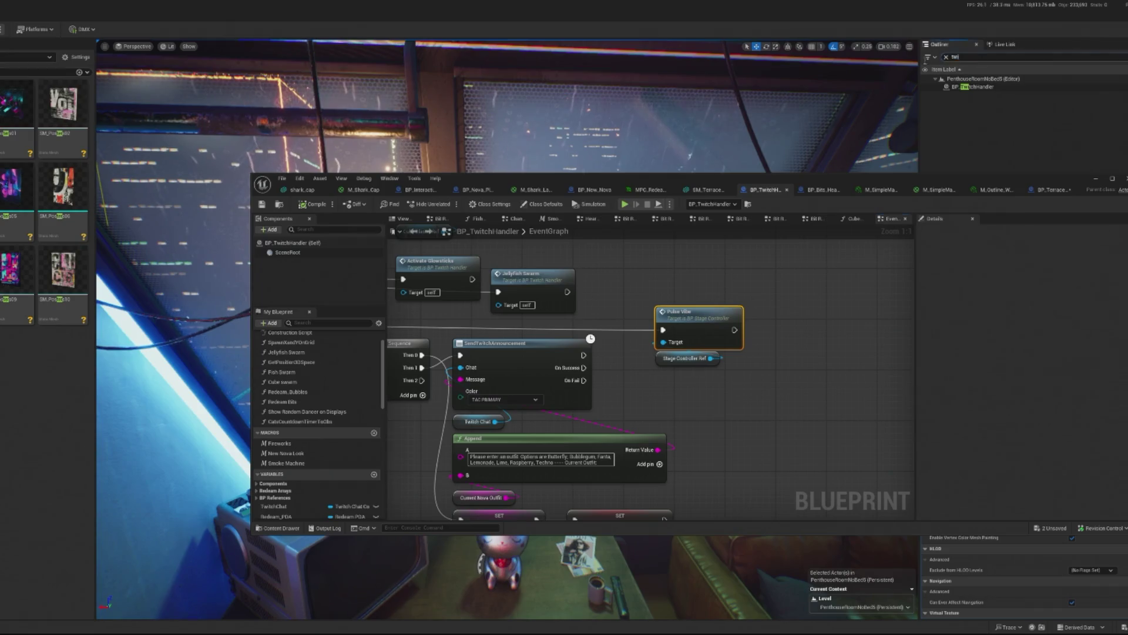
Filter the Outliner by 'control' to list the level's four controller actors.
type("stage")
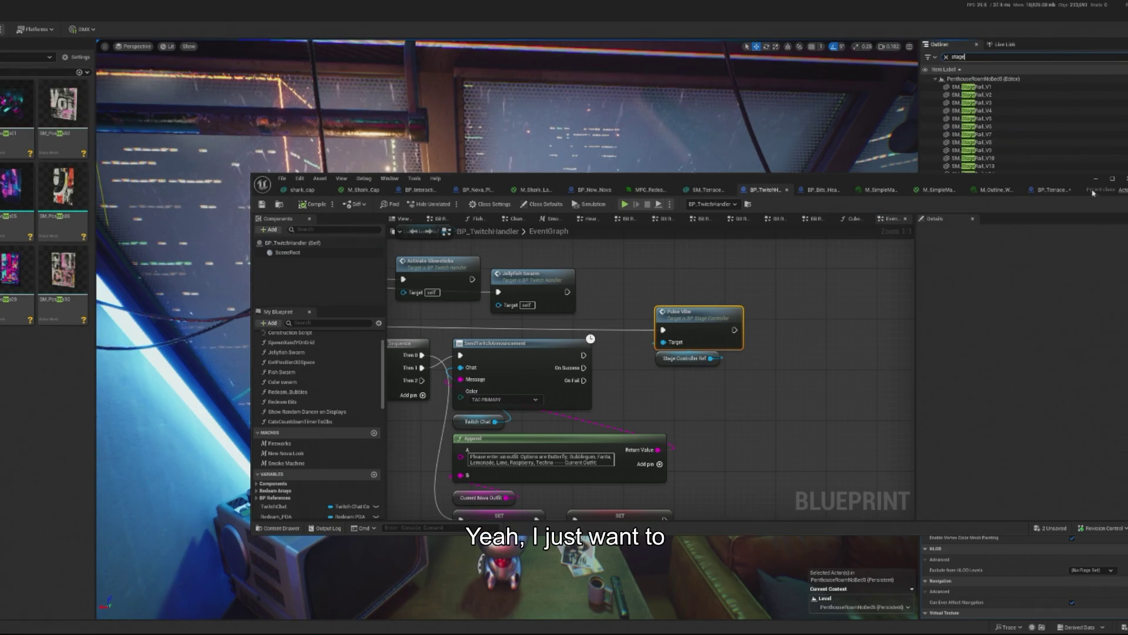
left_click(1090, 182)
key("ctrl+a")
type("control")
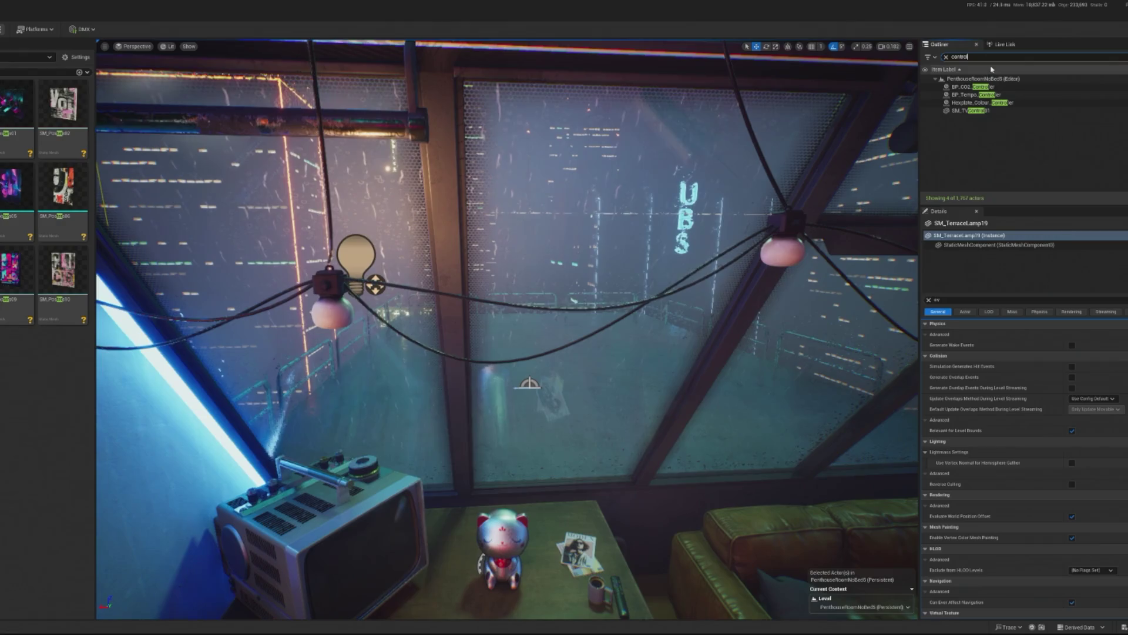
Filter the actor list by 'Tw', select BP_TwitchHandler, and edit its Blueprint with Ctrl+E.
double_click(961, 57)
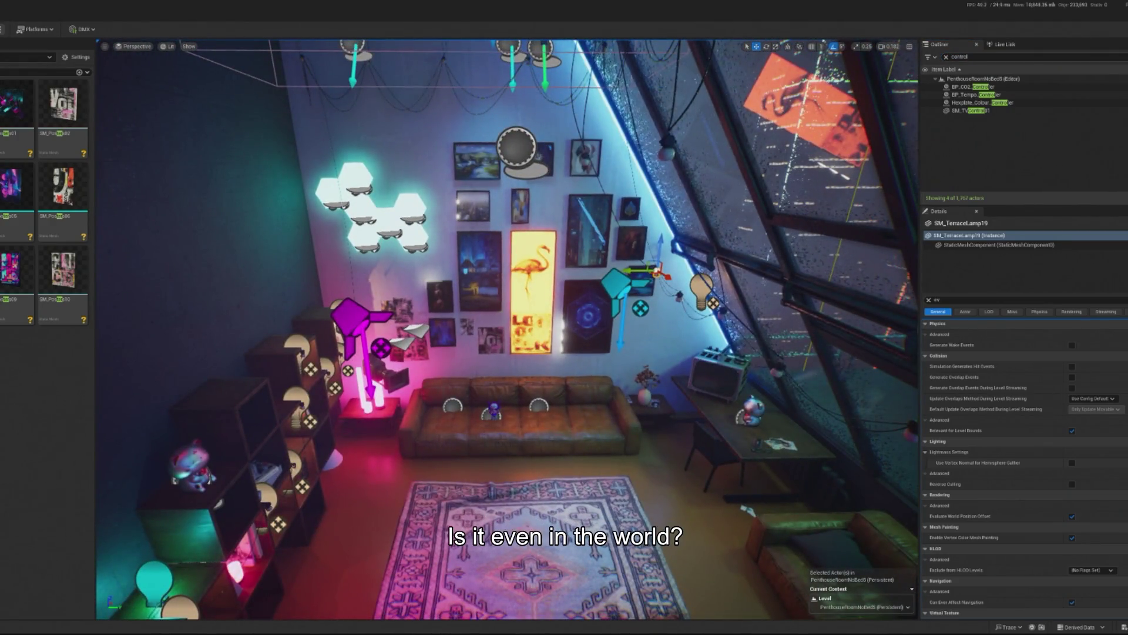
key("BackSpace")
key("BackSpace")
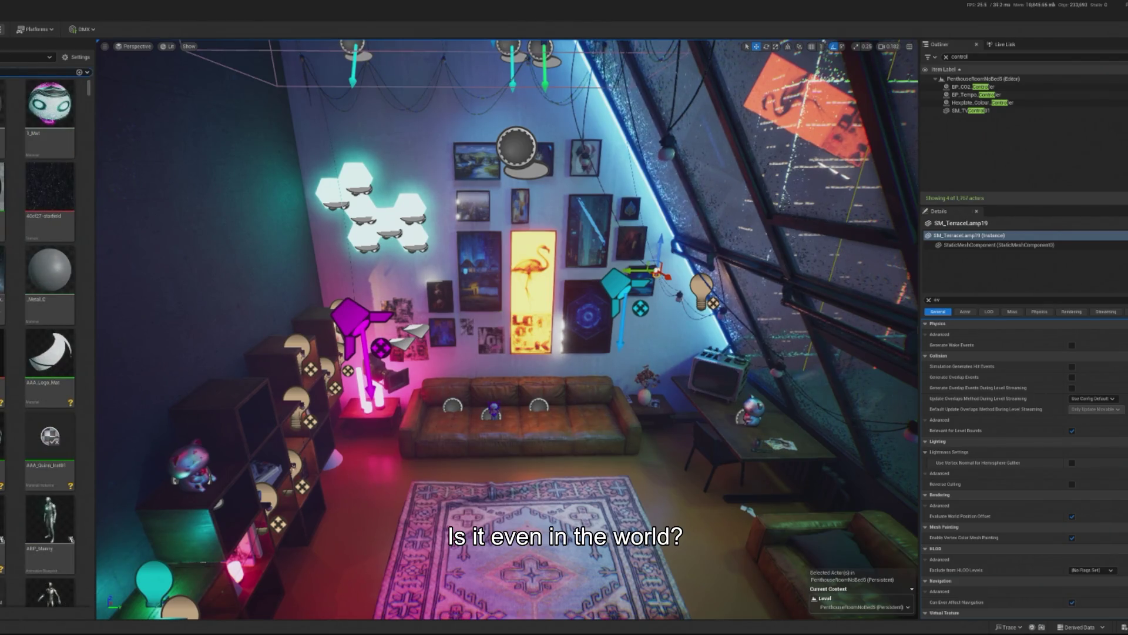
type("puls")
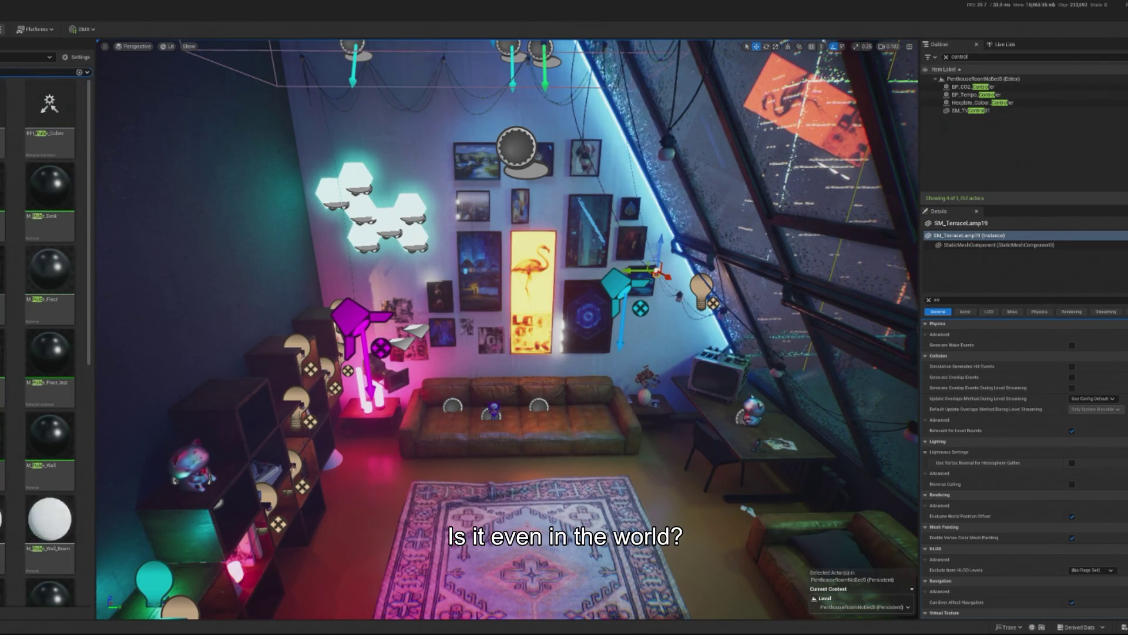
key("BackSpace")
key("BackSpace")
key("BackSpace")
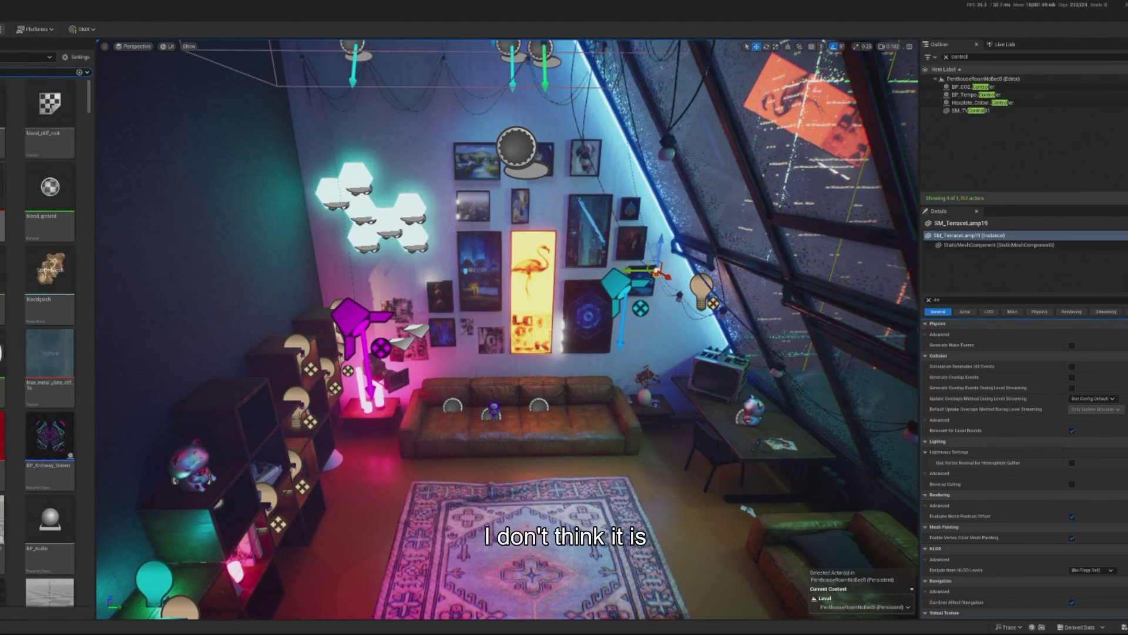
type("control")
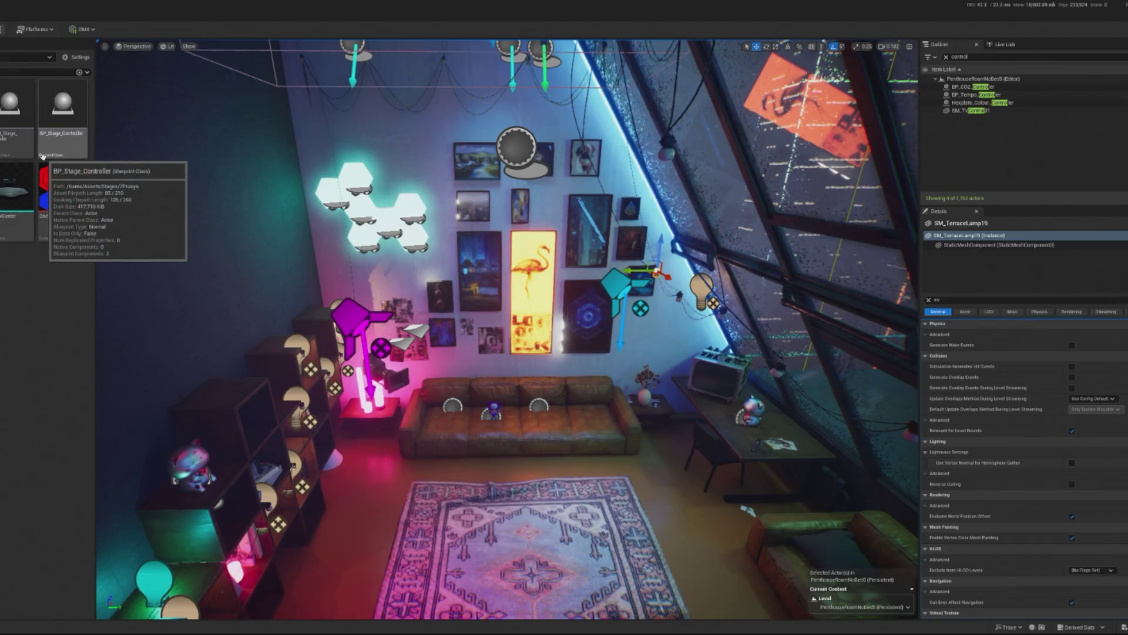
mouse_move(55, 112)
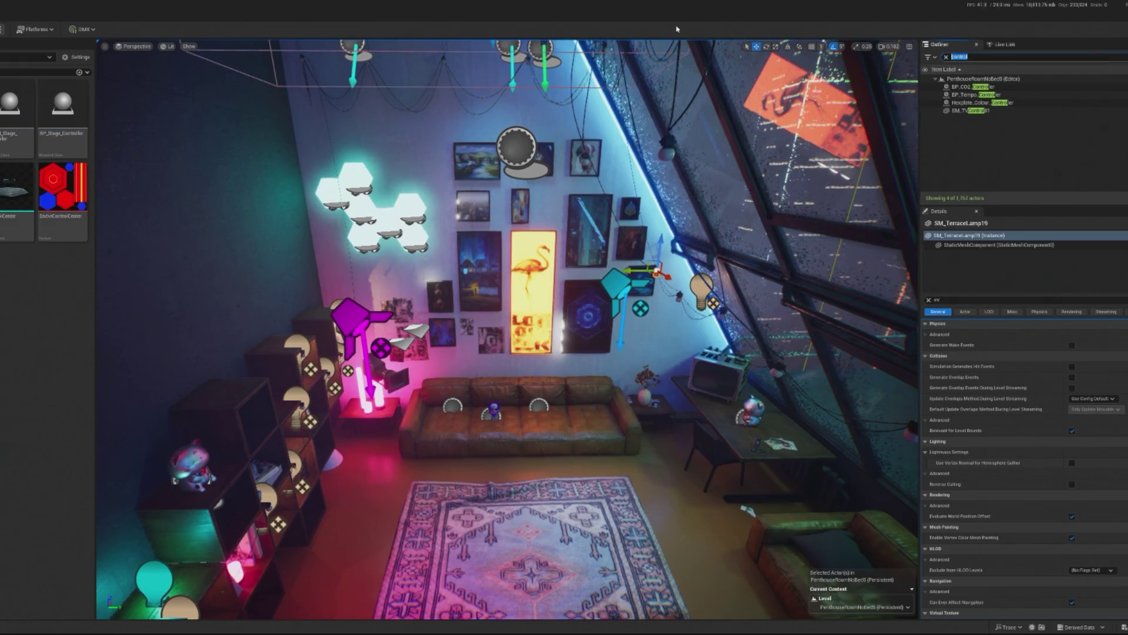
type("Tw")
left_click(1055, 87)
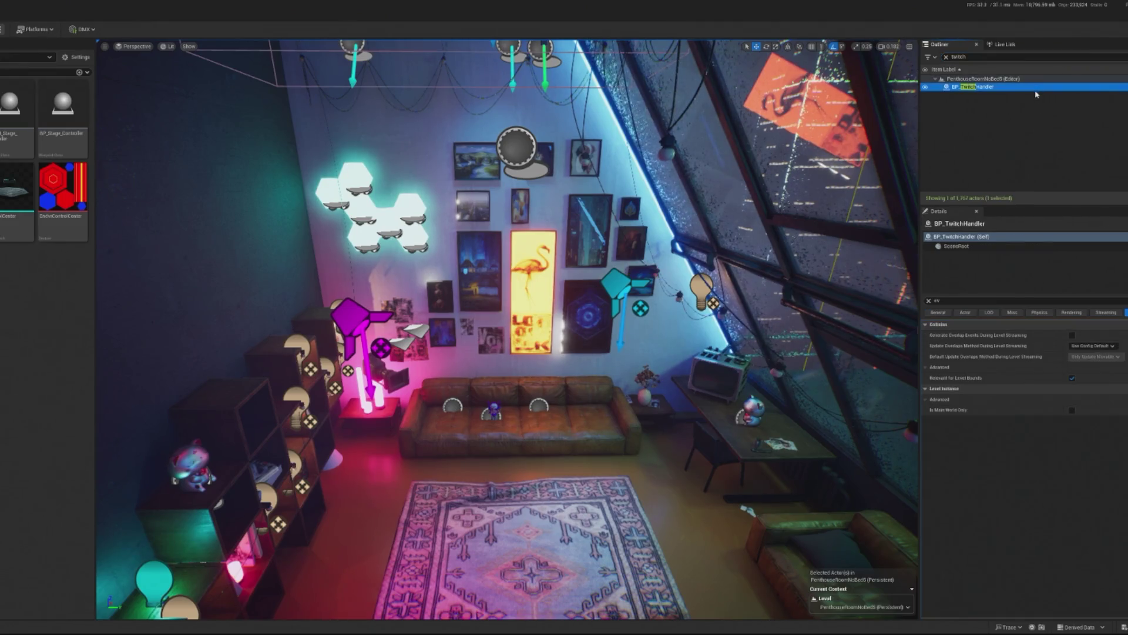
key("ctrl+e")
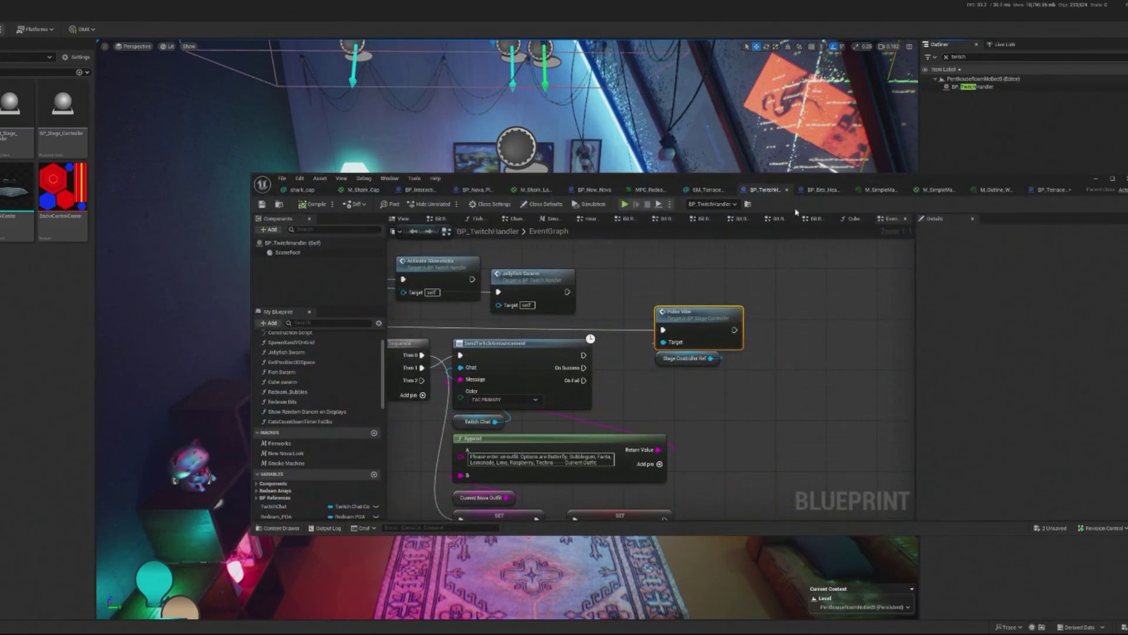
Search My Blueprint for 'stage' and inspect the Stage Controller Ref variable's type.
left_click(686, 358)
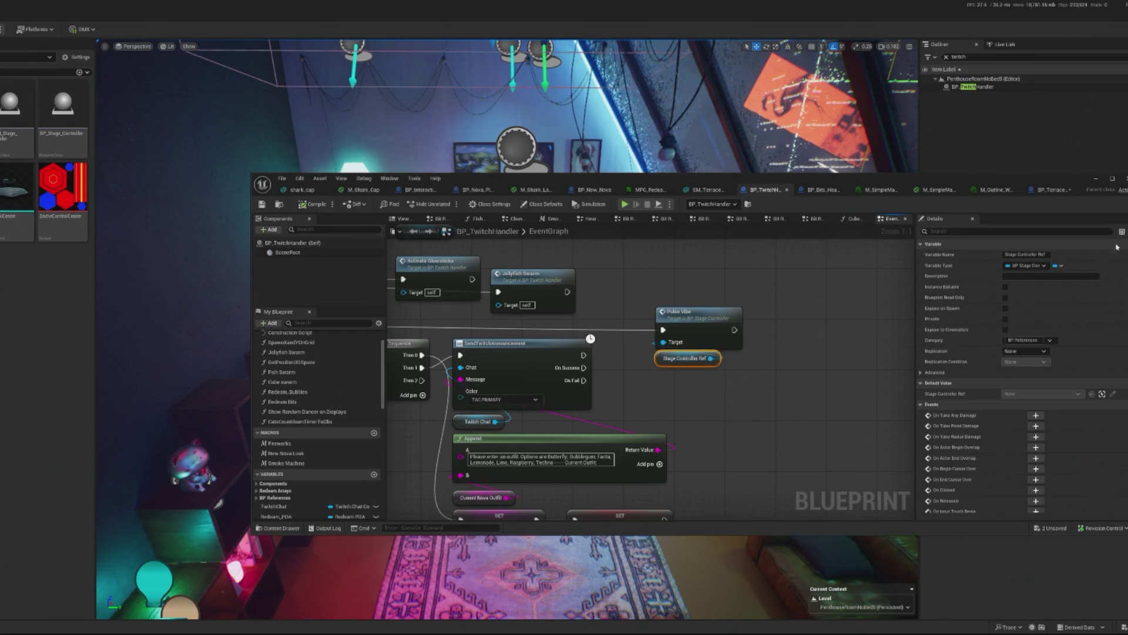
scroll(313, 334, "down", 5)
left_click(312, 323)
type("stag")
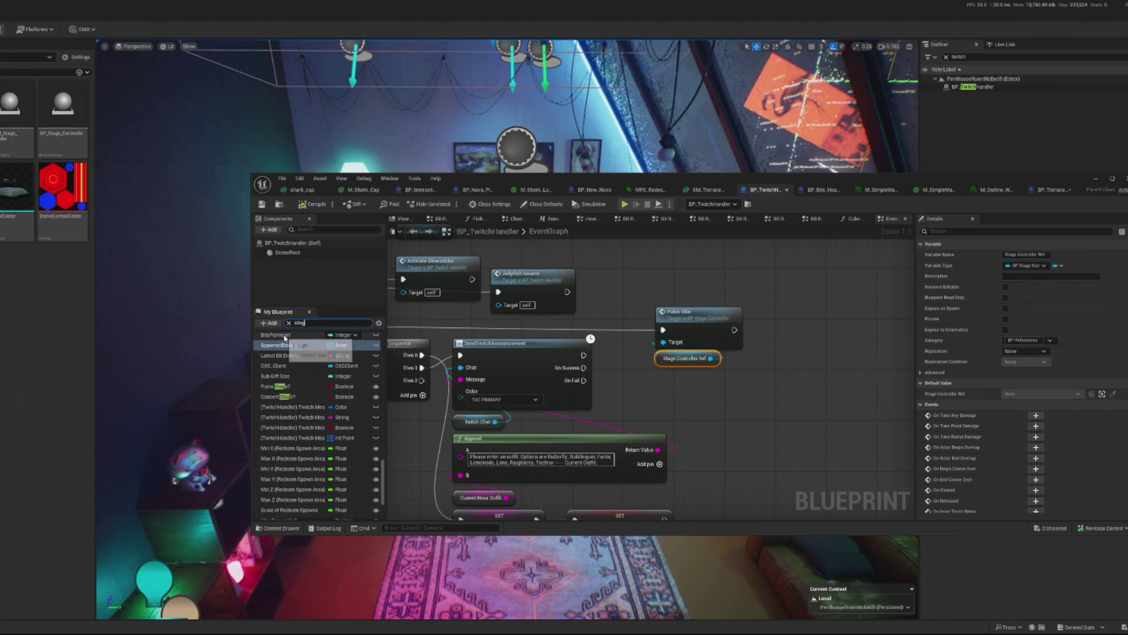
type("e")
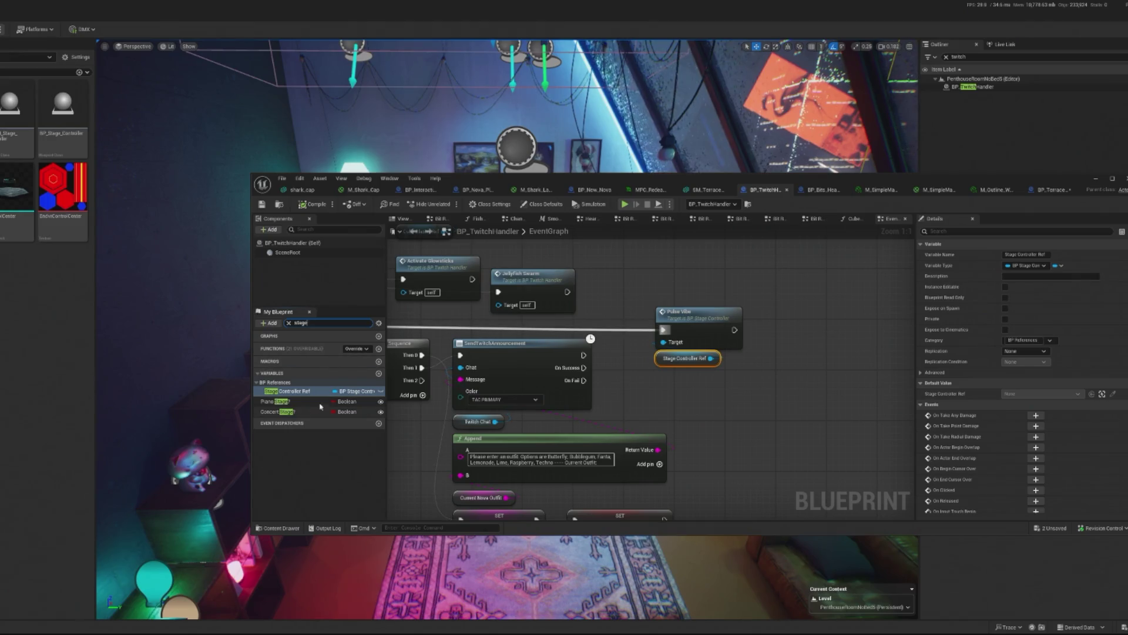
left_click(307, 392)
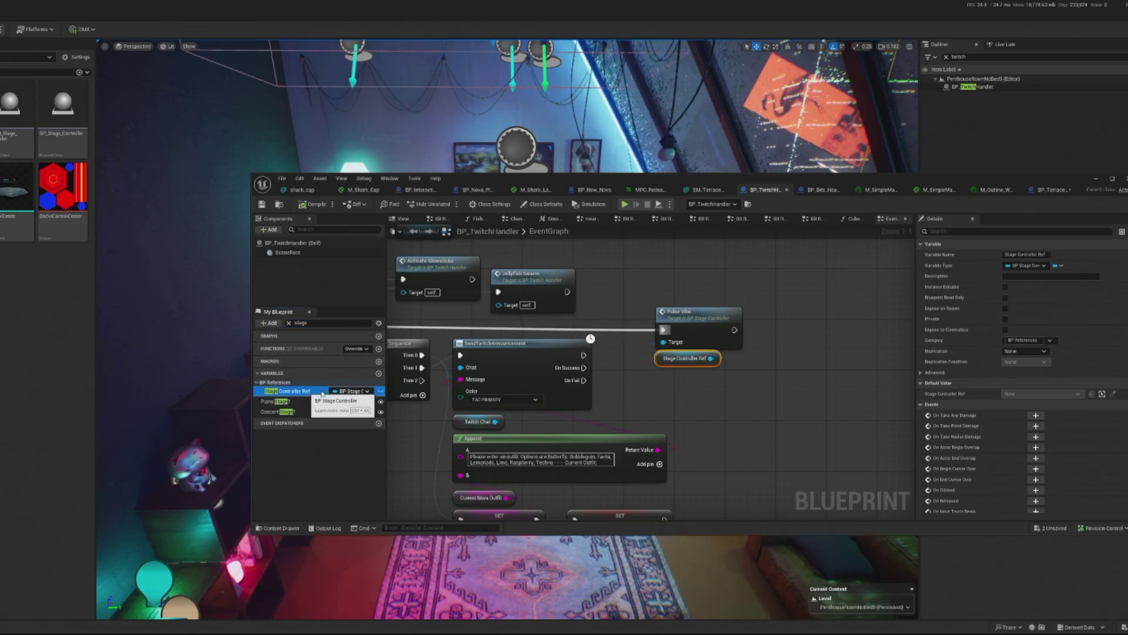
left_click(366, 396)
left_click(366, 396)
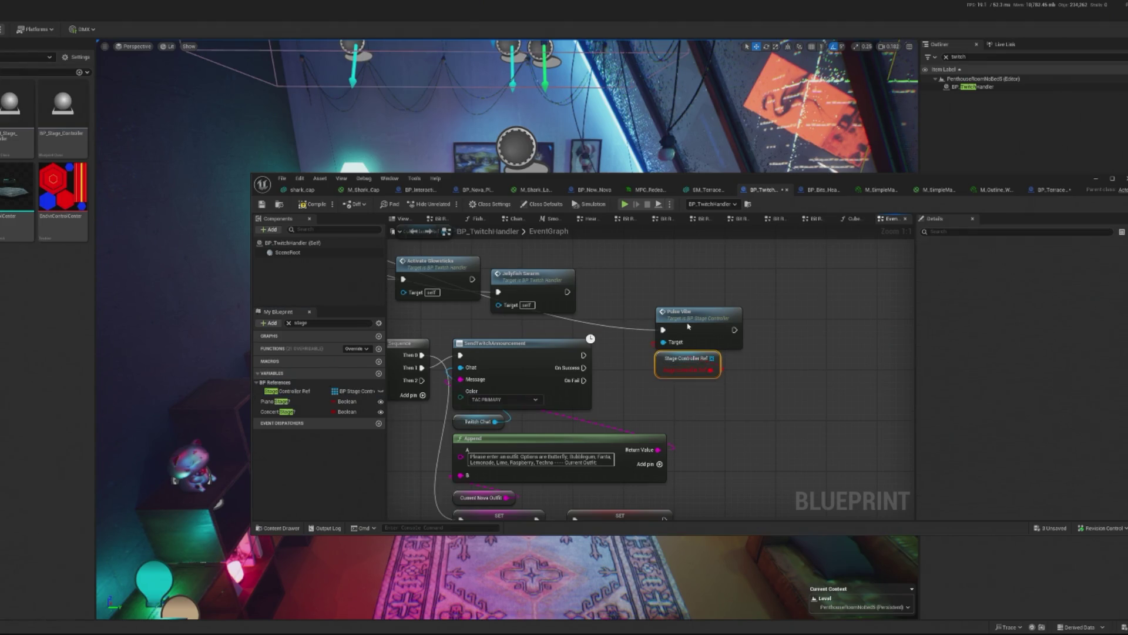
Undo the array change on Stage Controller Ref, compile, and open the Pulse Vibe definition.
key("ctrl+z")
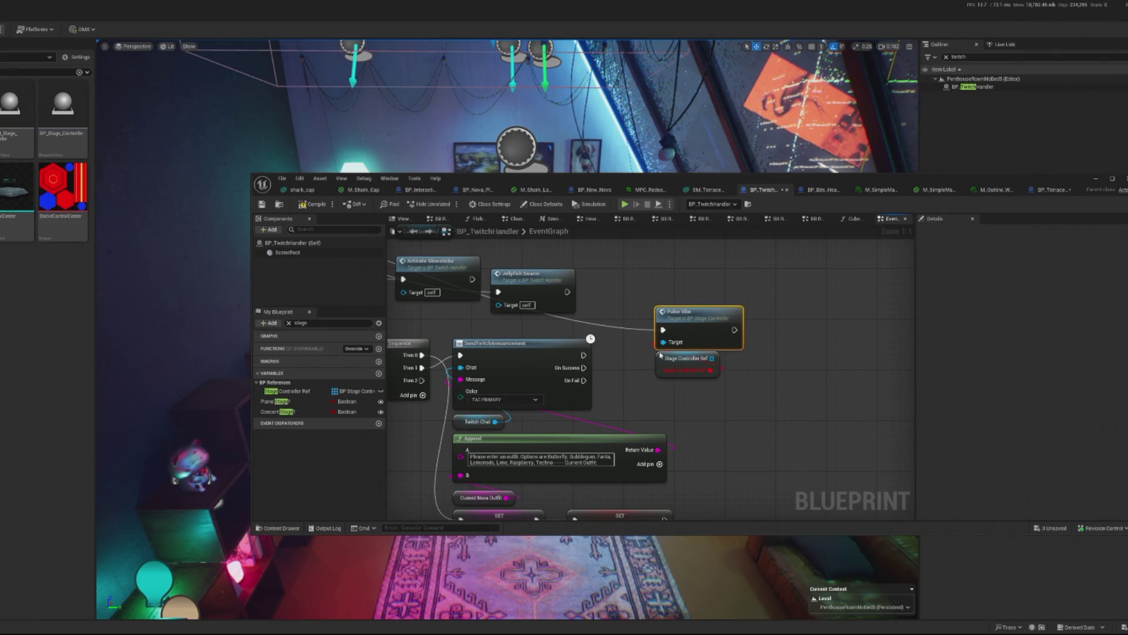
key("ctrl+z")
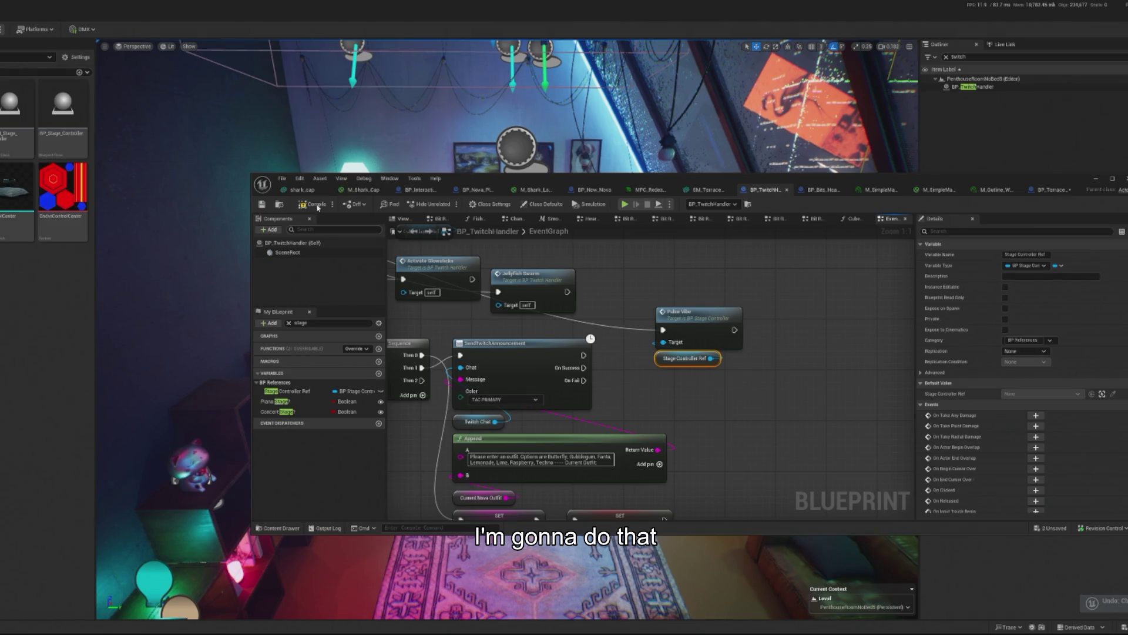
left_click(317, 207)
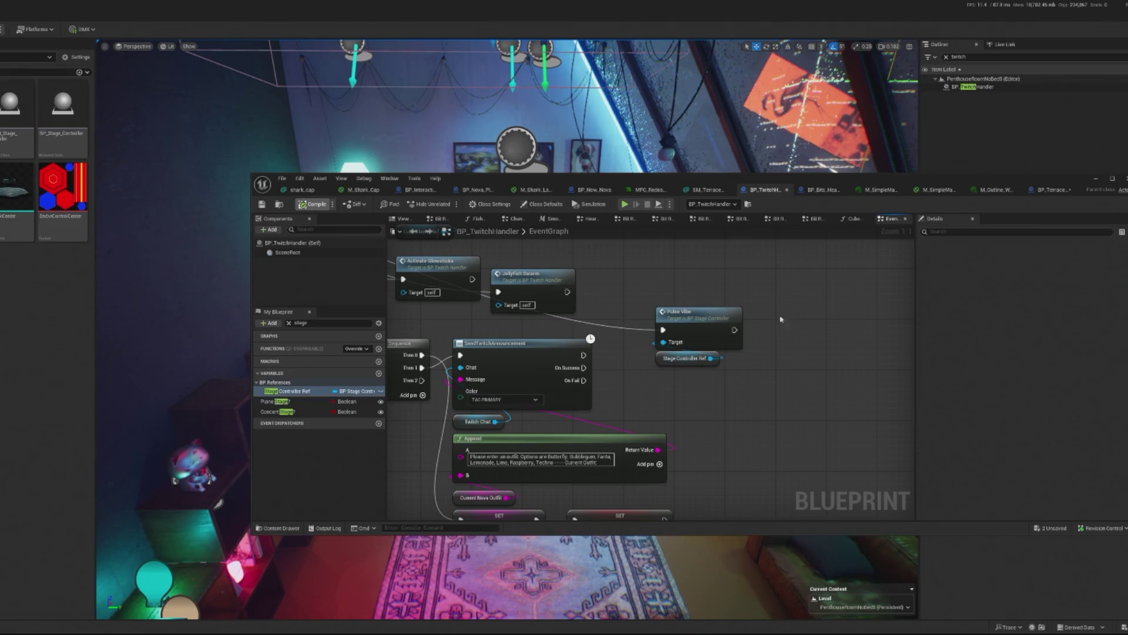
left_click(695, 321)
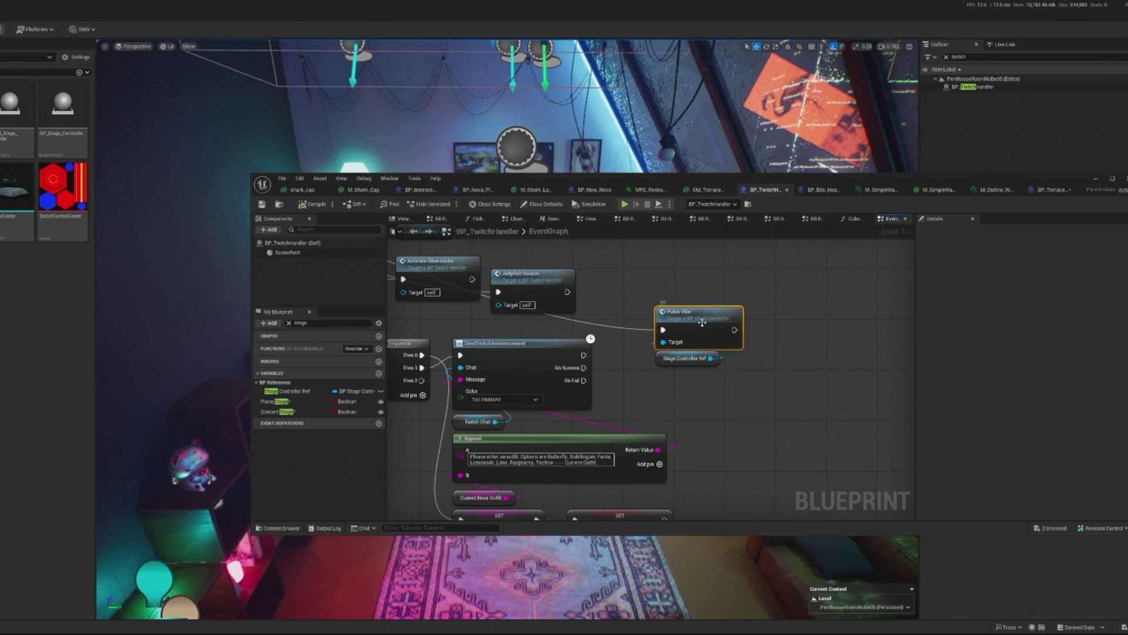
double_click(702, 322)
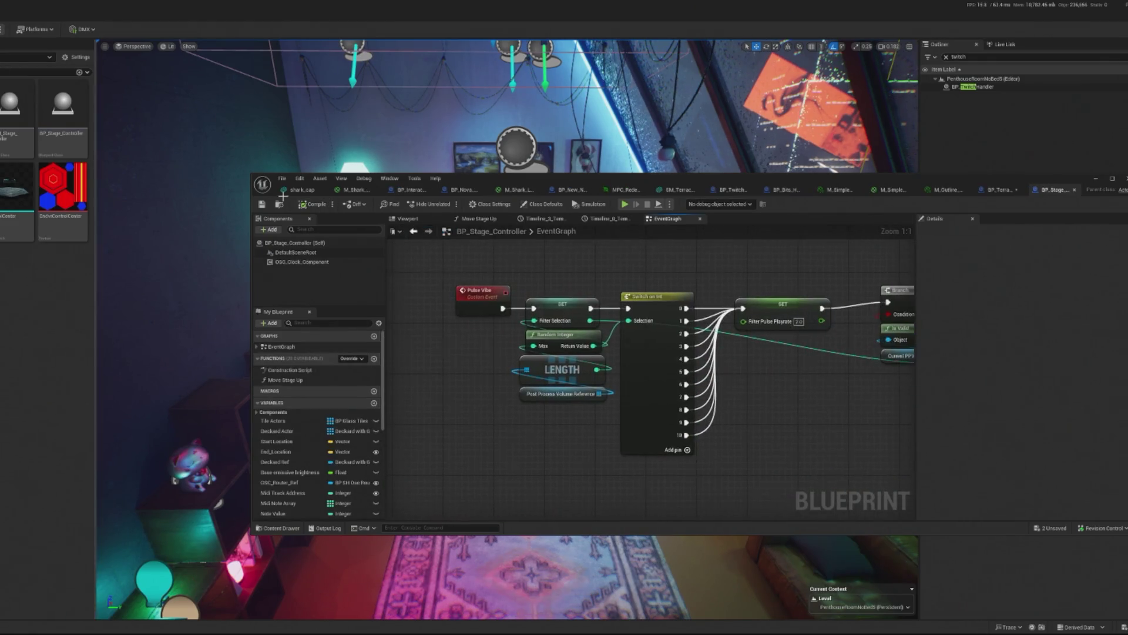
Inspect the OSC clock, class defaults, and Pulse Vibe chain through the Branch and Delay nodes.
left_click(302, 262)
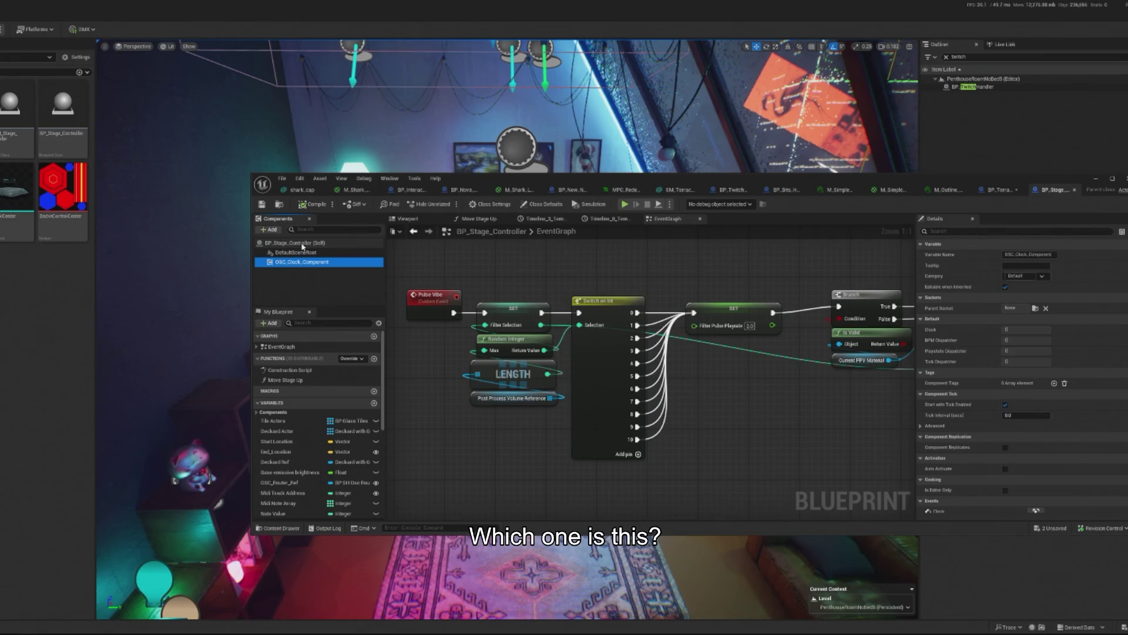
left_click(297, 243)
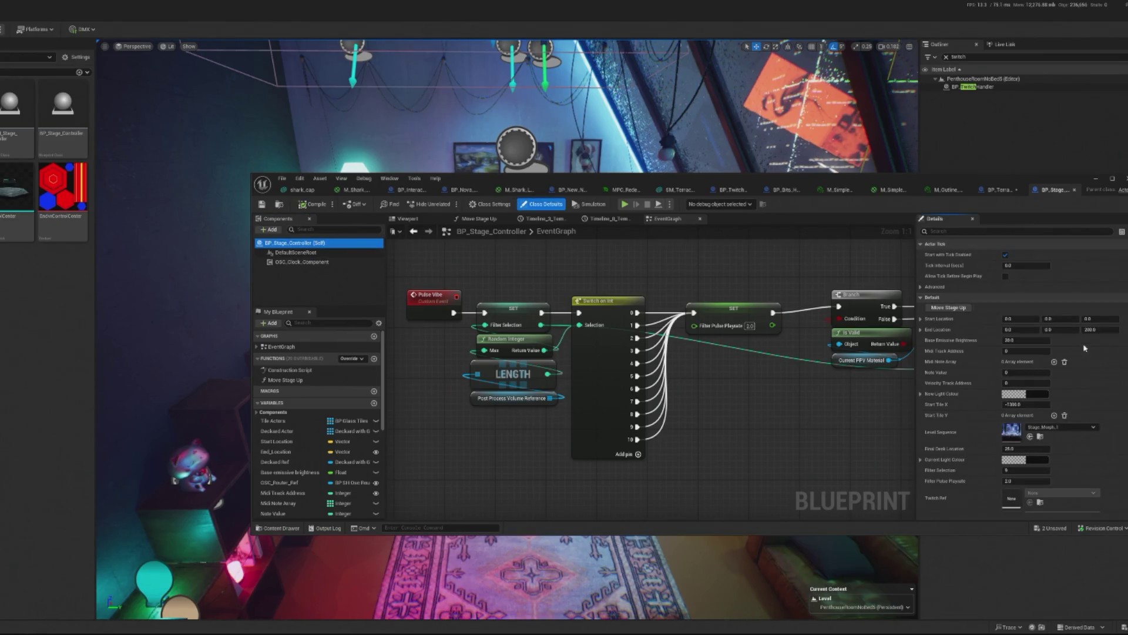
left_click_drag(591, 293, 509, 309)
scroll(509, 309, "down", 3)
scroll(649, 346, "up", 3)
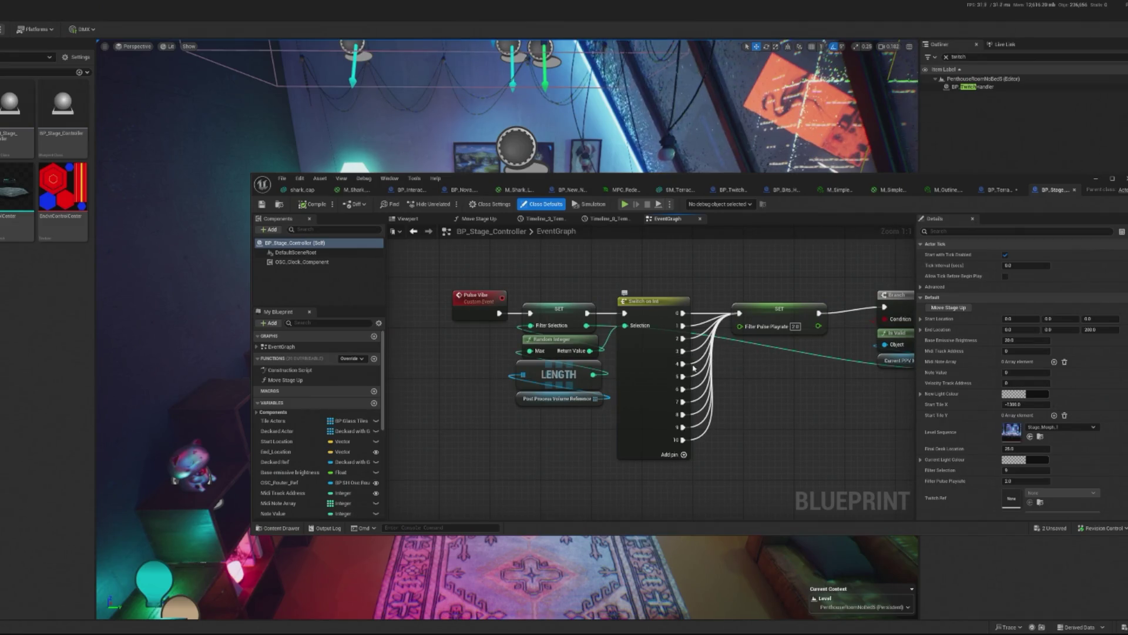
left_click(557, 398)
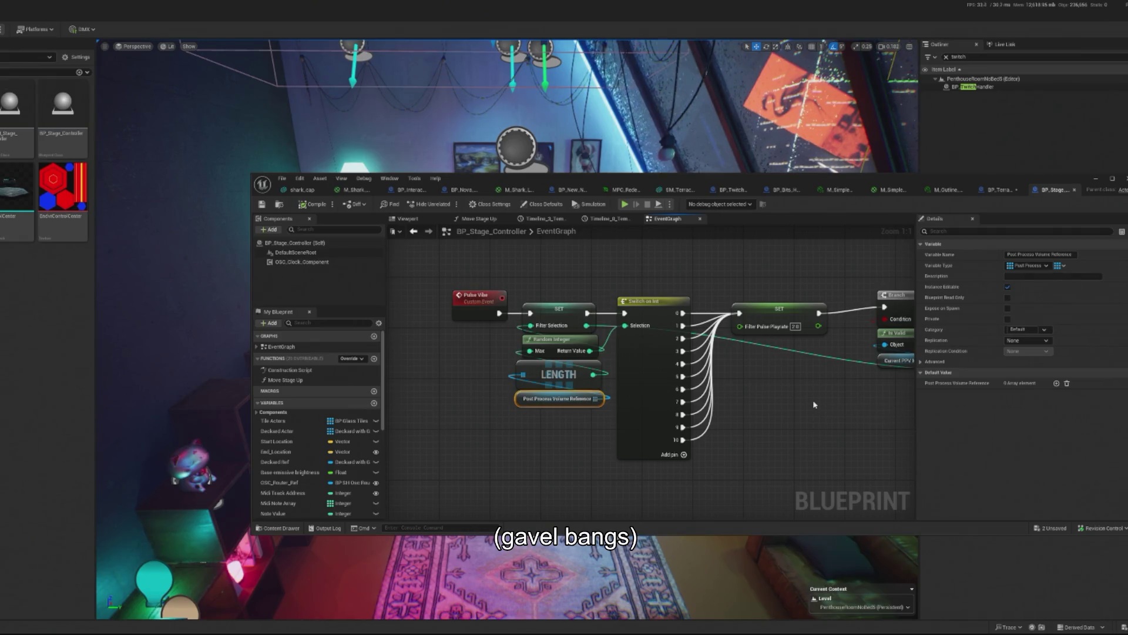
mouse_move(795, 397)
left_mouse_down()
mouse_move(603, 369)
mouse_move(464, 367)
left_mouse_up()
mouse_move(639, 372)
left_mouse_down()
mouse_move(537, 360)
mouse_move(461, 373)
mouse_move(771, 397)
left_mouse_up()
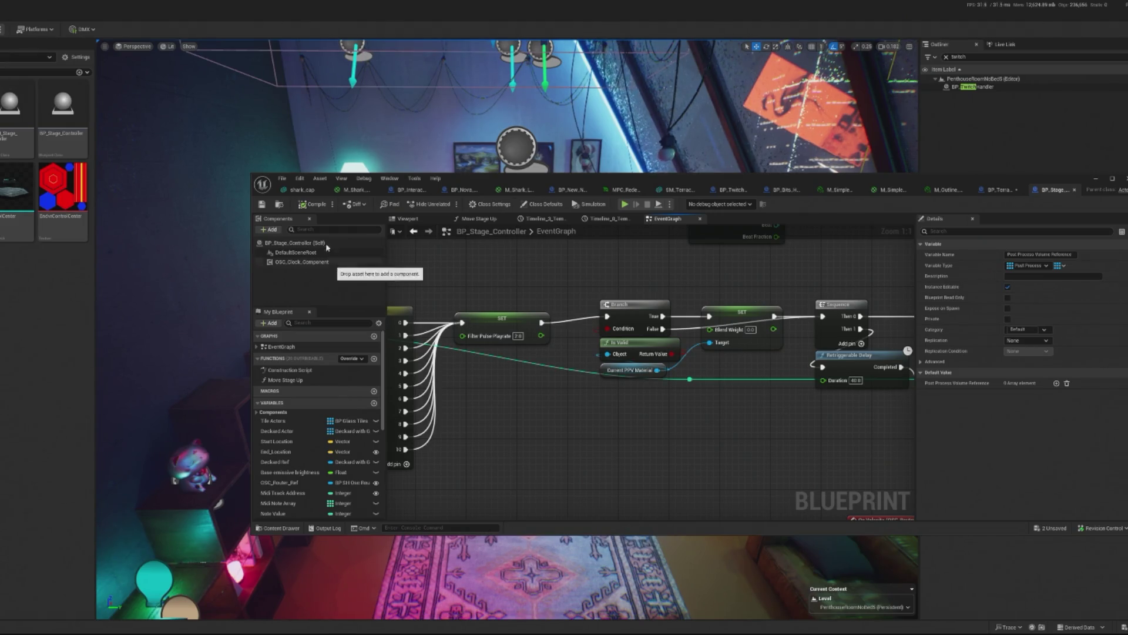
Show the class defaults with the Stage_Morph_1 sequence again and recenter the zoomed-out graph.
left_click(294, 243)
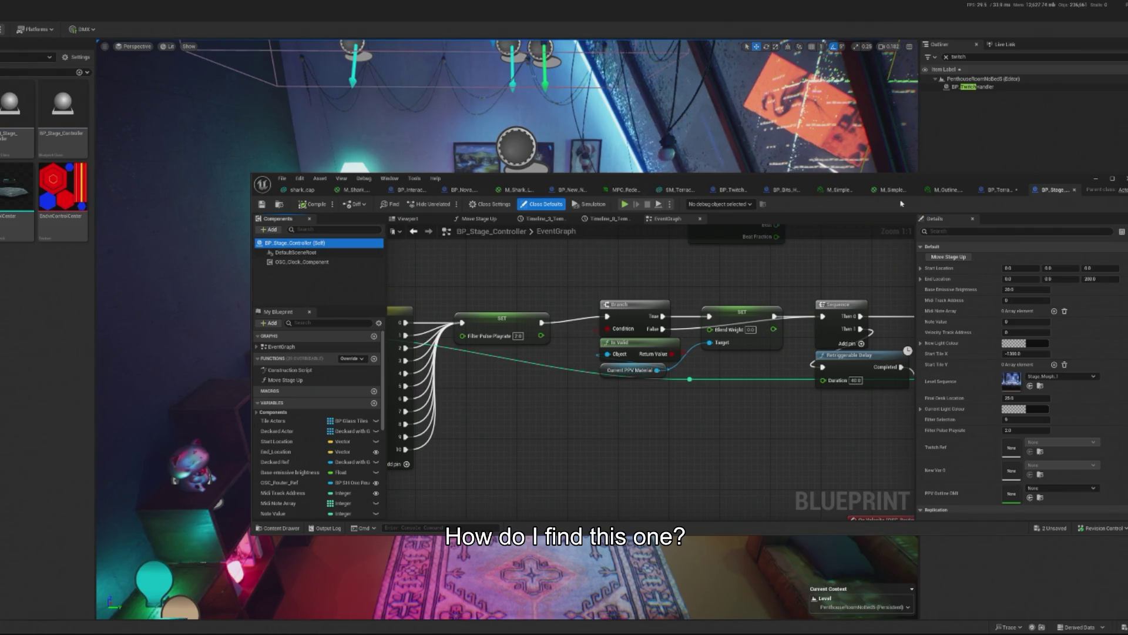
mouse_move(989, 185)
left_mouse_down()
mouse_move(926, 177)
mouse_move(886, 157)
mouse_move(850, 158)
mouse_move(849, 181)
left_mouse_up()
scroll(525, 414, "down", 7)
mouse_move(524, 414)
left_mouse_down()
mouse_move(487, 359)
mouse_move(500, 349)
left_mouse_up()
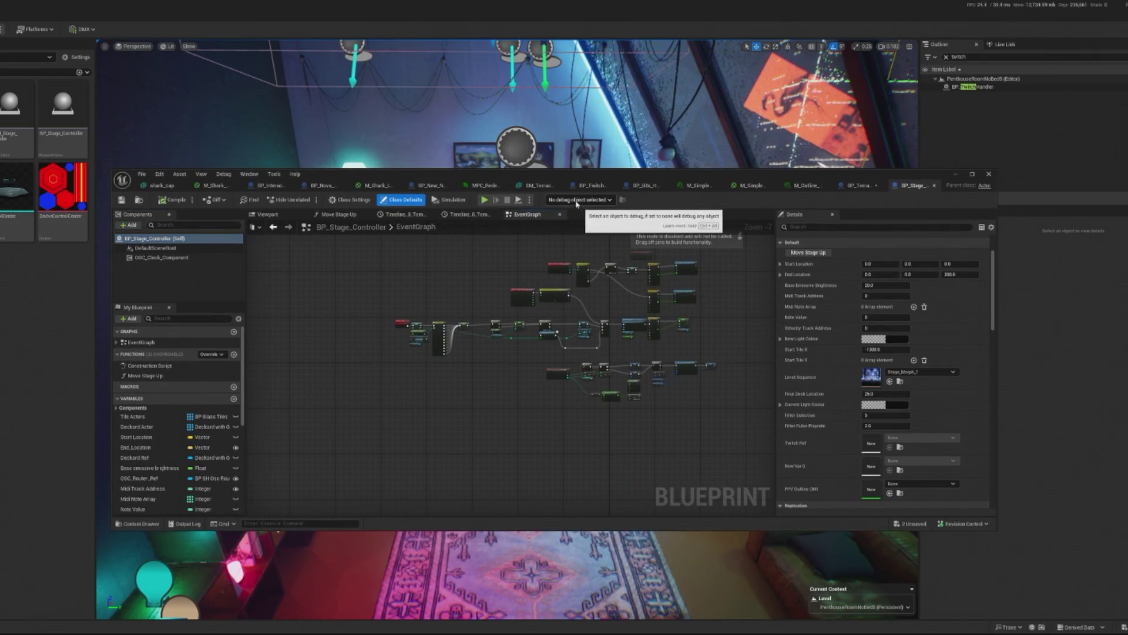
Find Stage Controller Ref usages in Blueprints, reopen BP_Stage_Controller, and close the results window.
left_click(247, 201)
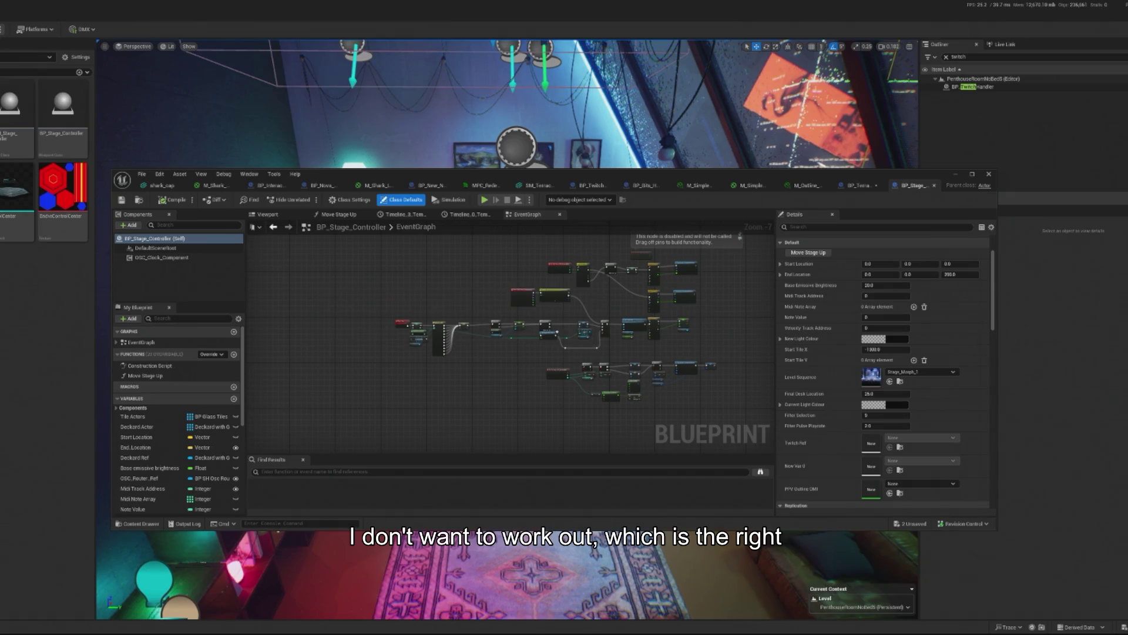
left_click(62, 112)
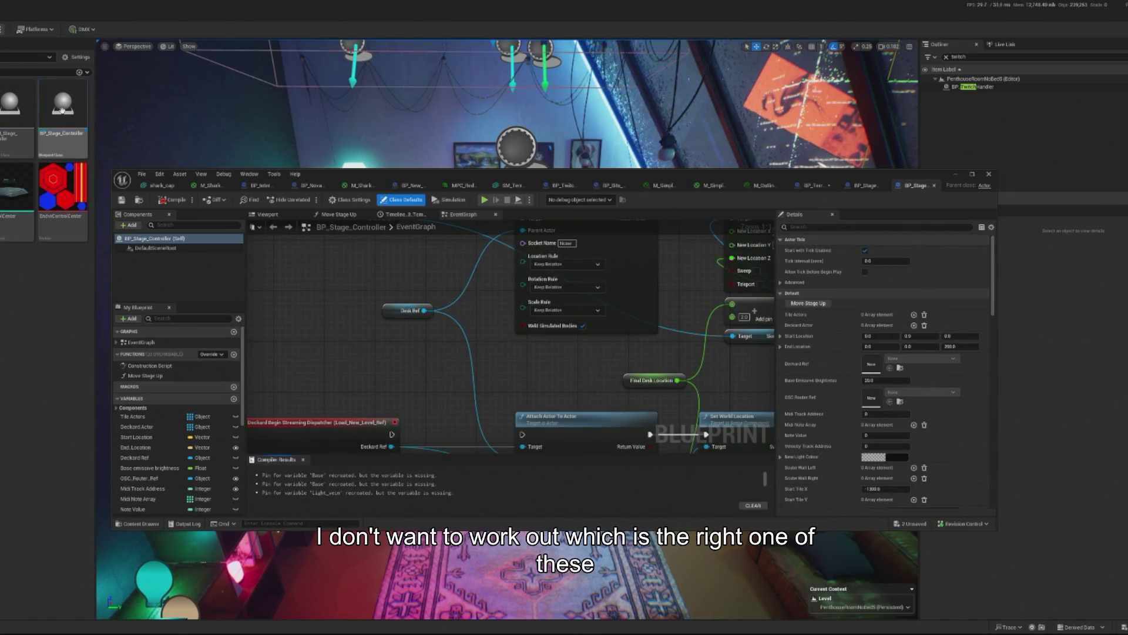
double_click(62, 112)
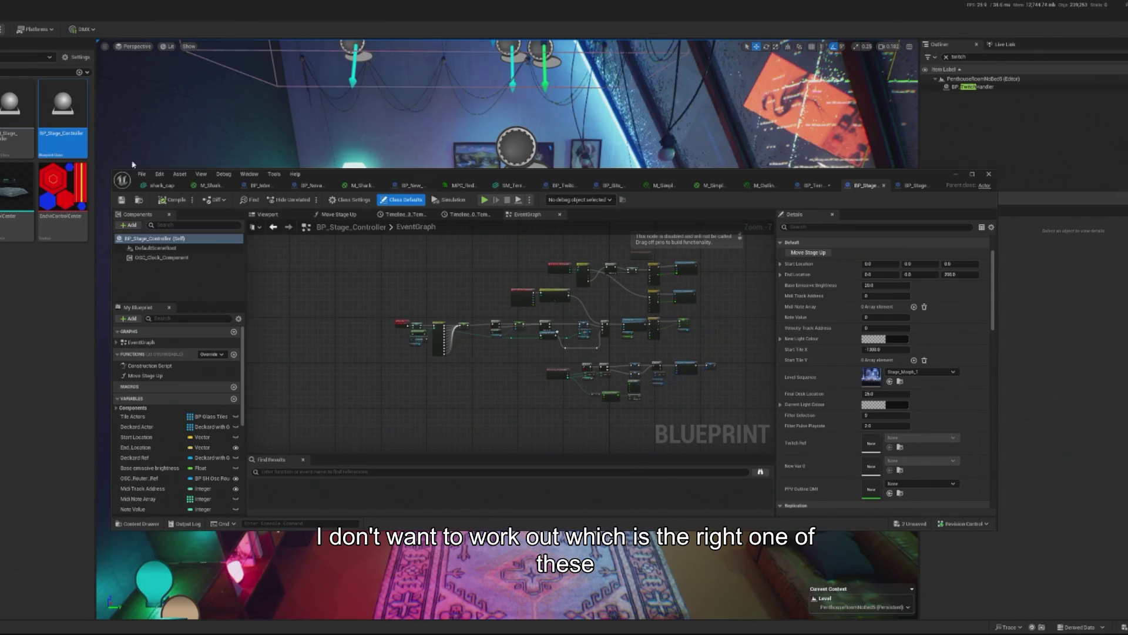
mouse_move(696, 184)
left_mouse_down()
mouse_move(615, 265)
mouse_move(209, 453)
mouse_move(101, 337)
left_mouse_up()
left_click(654, 202)
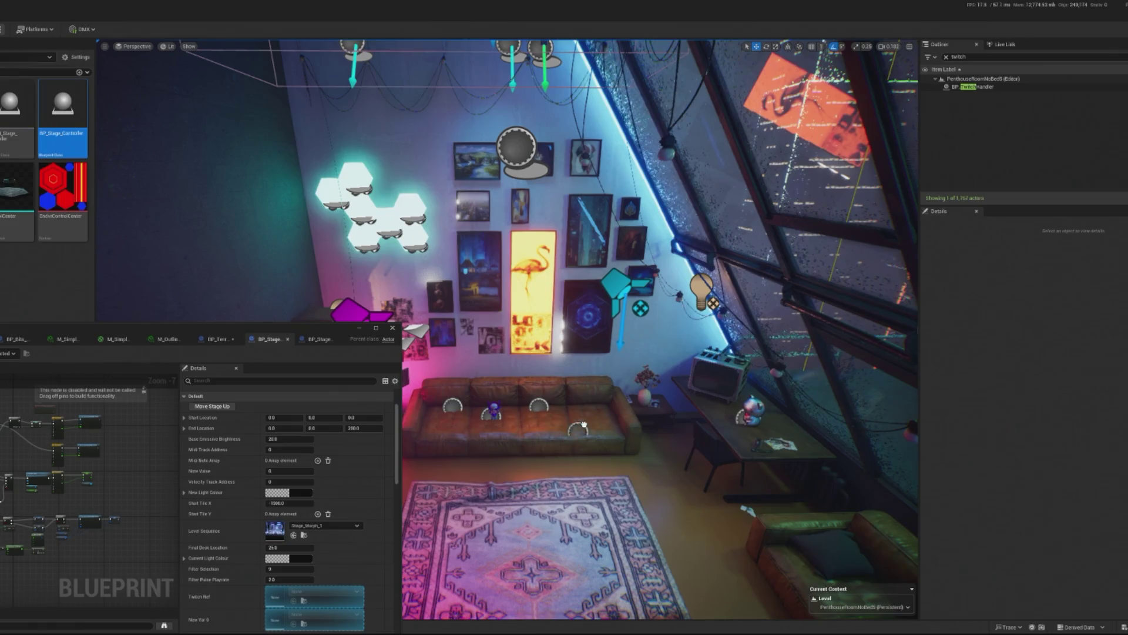
Assign BP_LoadNewLevel to the stage controller's Load New Level Ref.
left_click(594, 412)
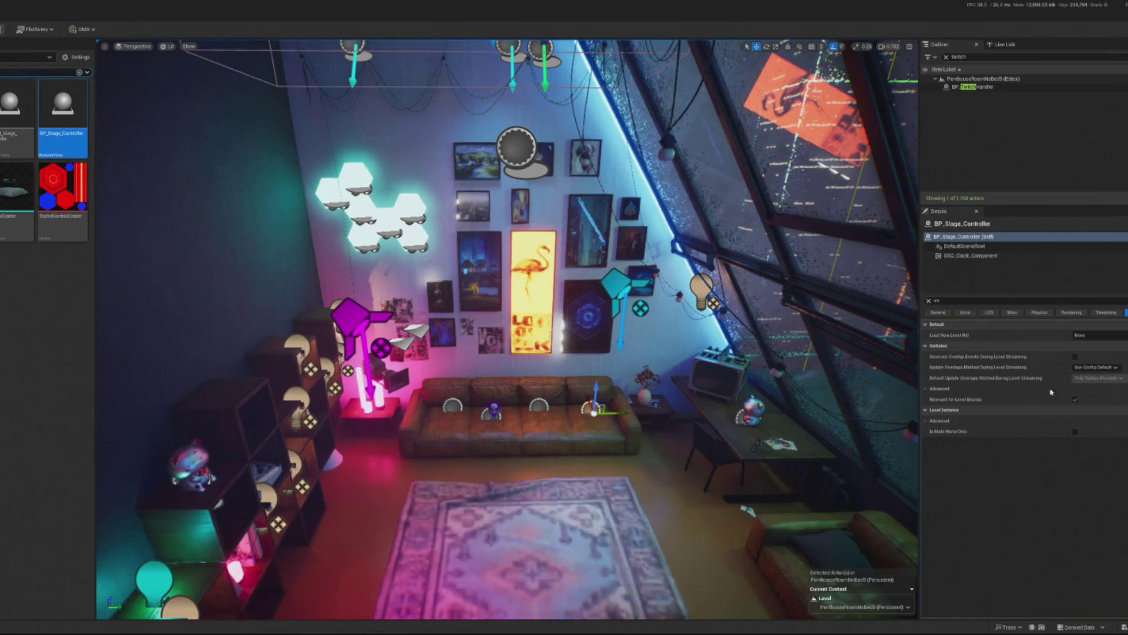
left_click(1100, 339)
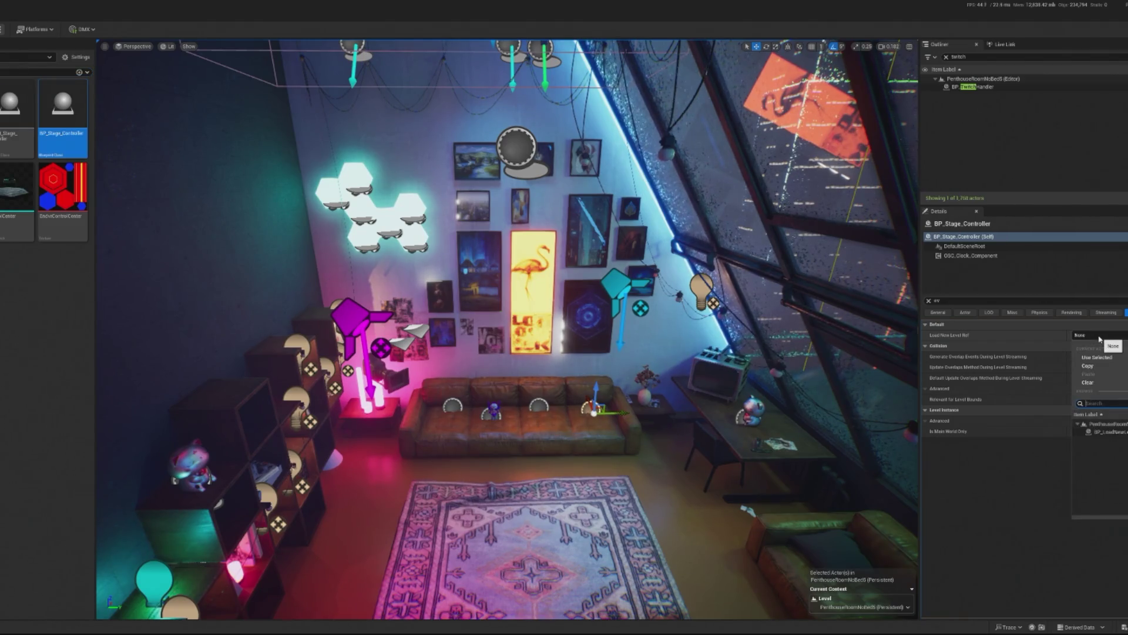
left_click(1108, 432)
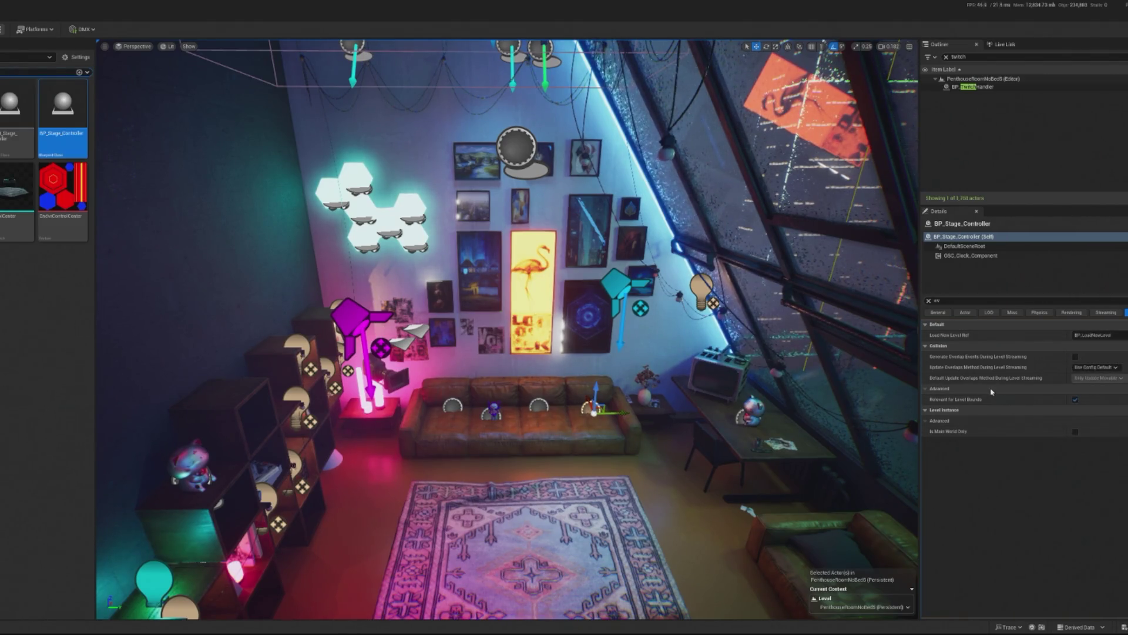
Set the stage controller's OSC Router Ref to BP_SH_OscRouter.
left_click(964, 238)
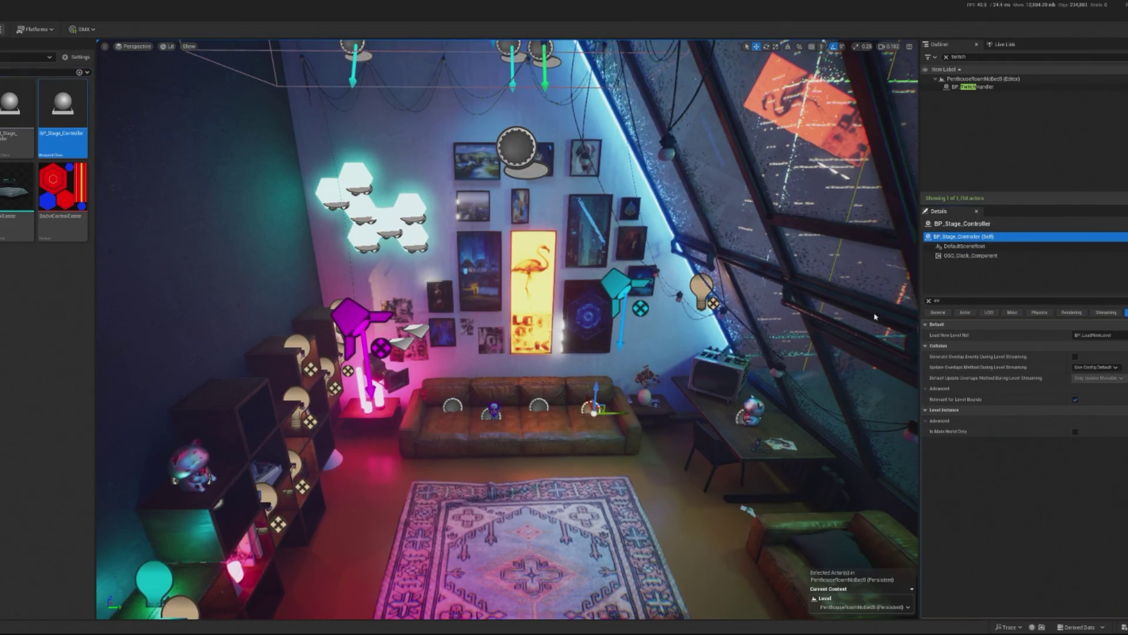
left_click_drag(875, 317, 919, 380)
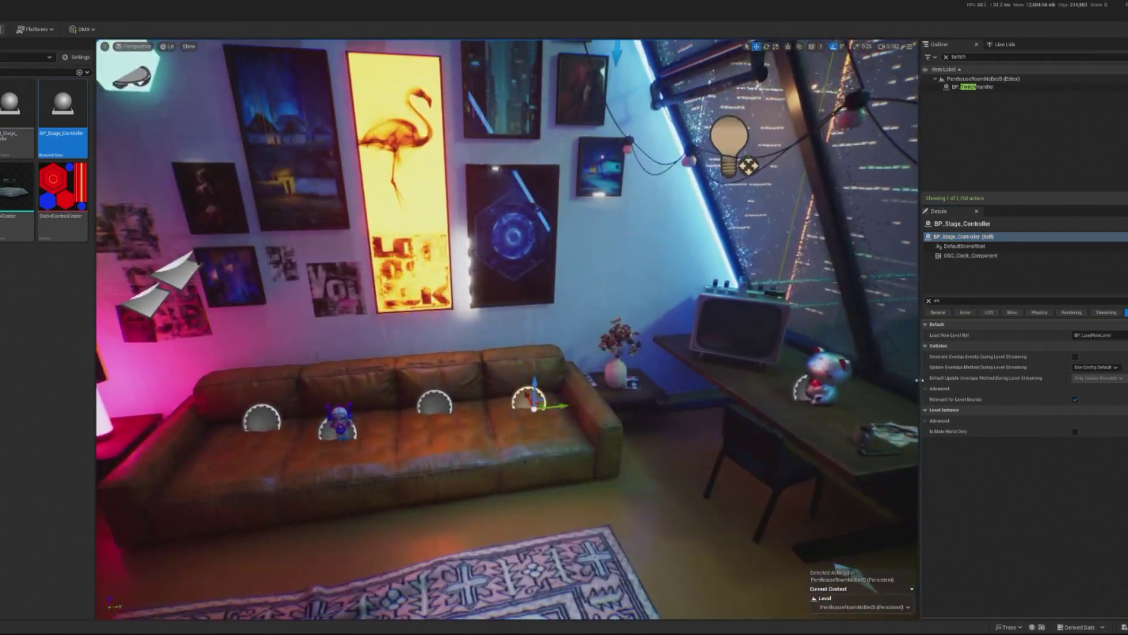
left_click(930, 301)
left_click(1094, 438)
left_click(1093, 467)
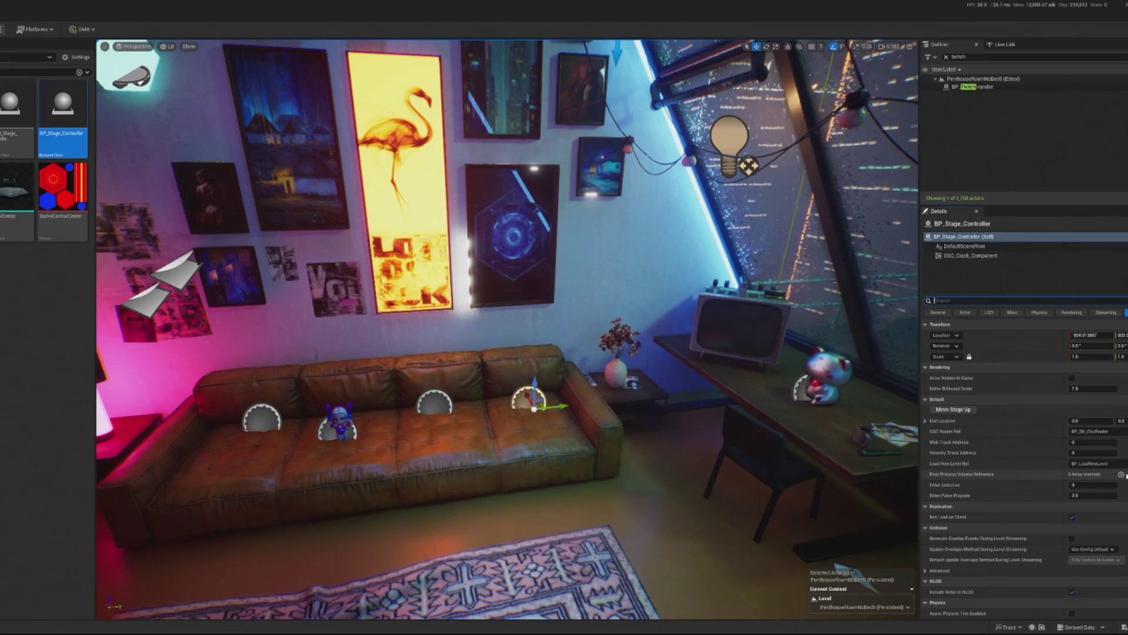
Fill the Post Process Volume Reference array with three volumes, the third being PostProcessVolumeGlitch.
left_click(1121, 475)
left_click(1098, 486)
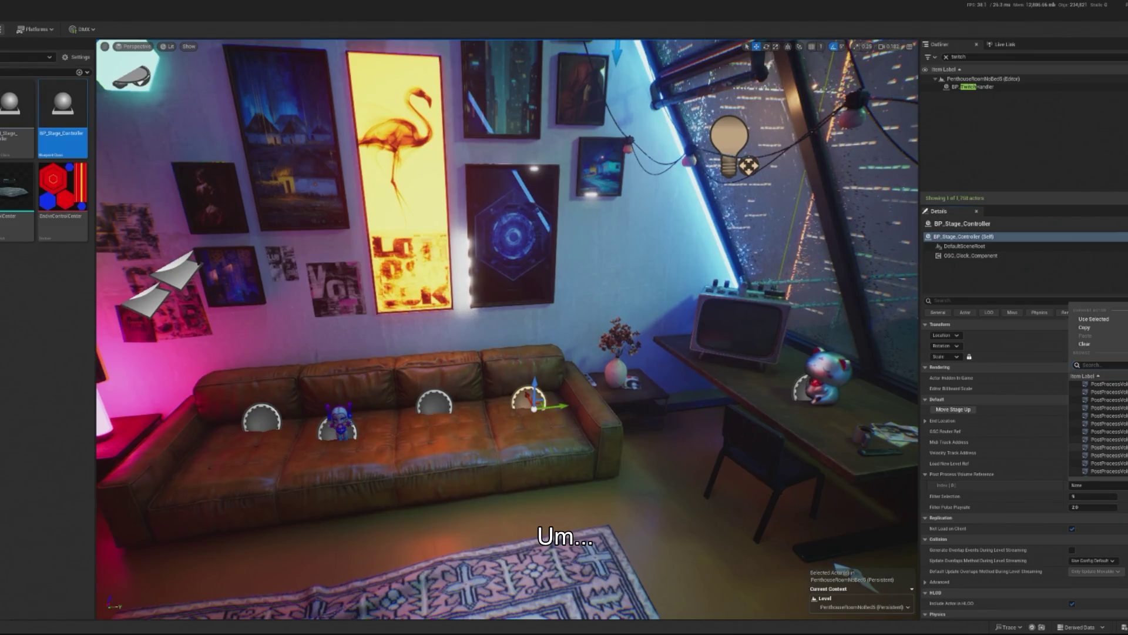
left_click(1105, 451)
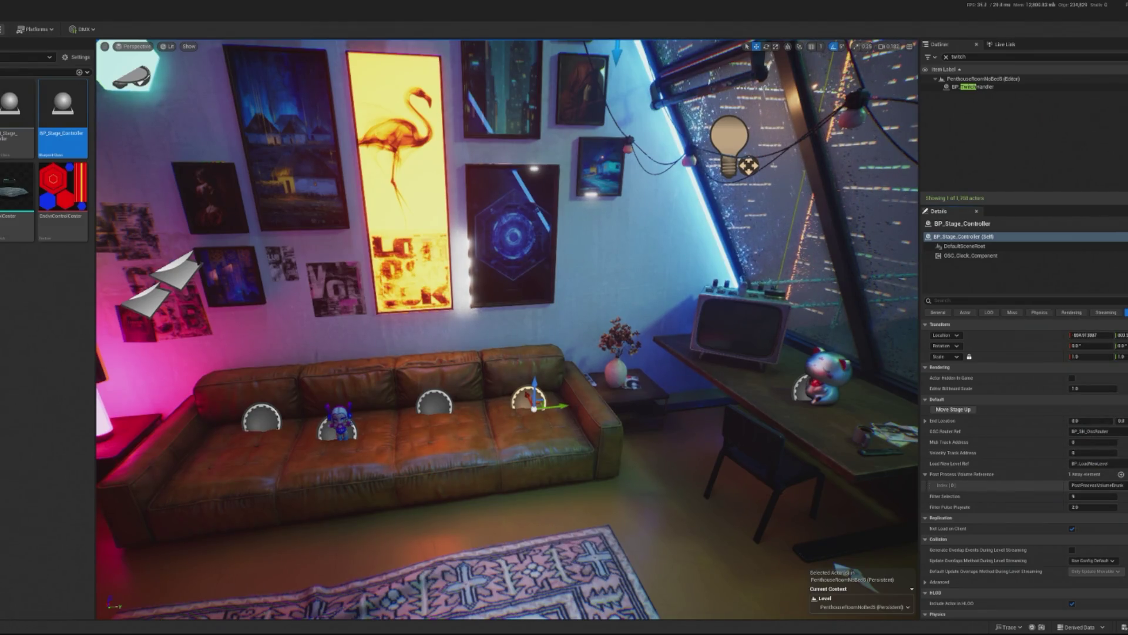
left_click(1122, 475)
left_click(1099, 498)
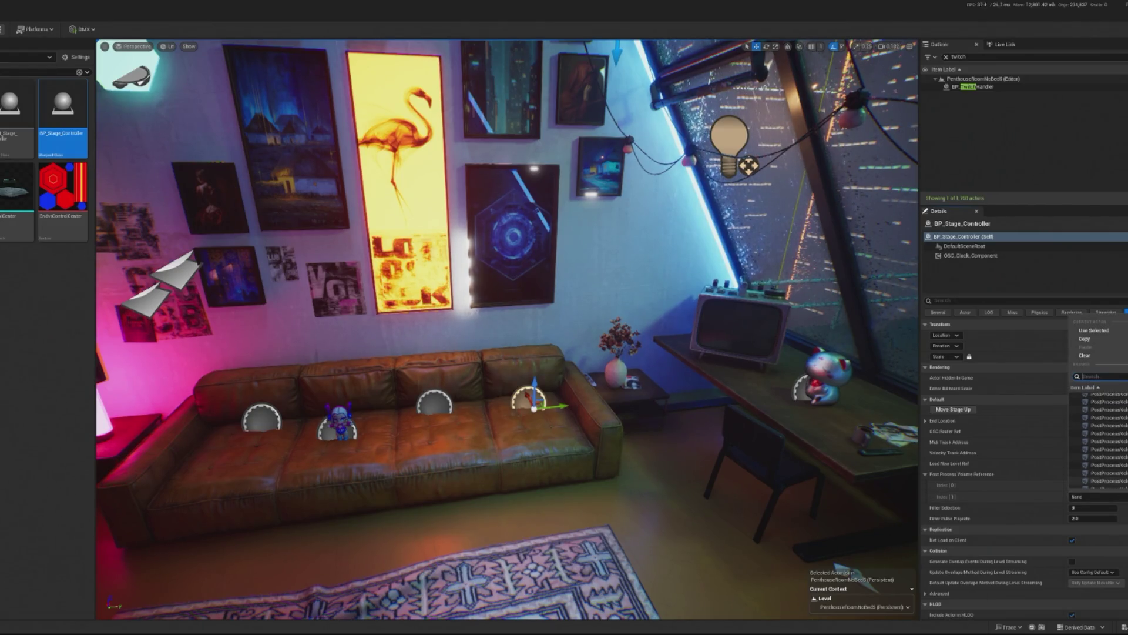
scroll(1099, 441, "down", 1)
scroll(1099, 441, "down", 1)
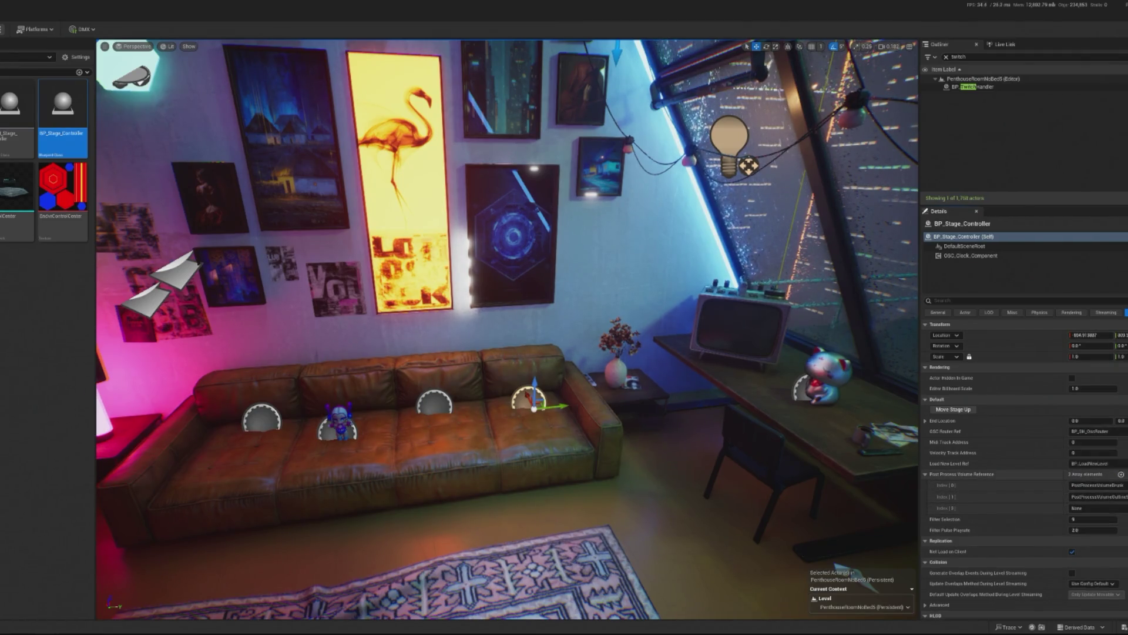
scroll(1099, 452, "down", 1)
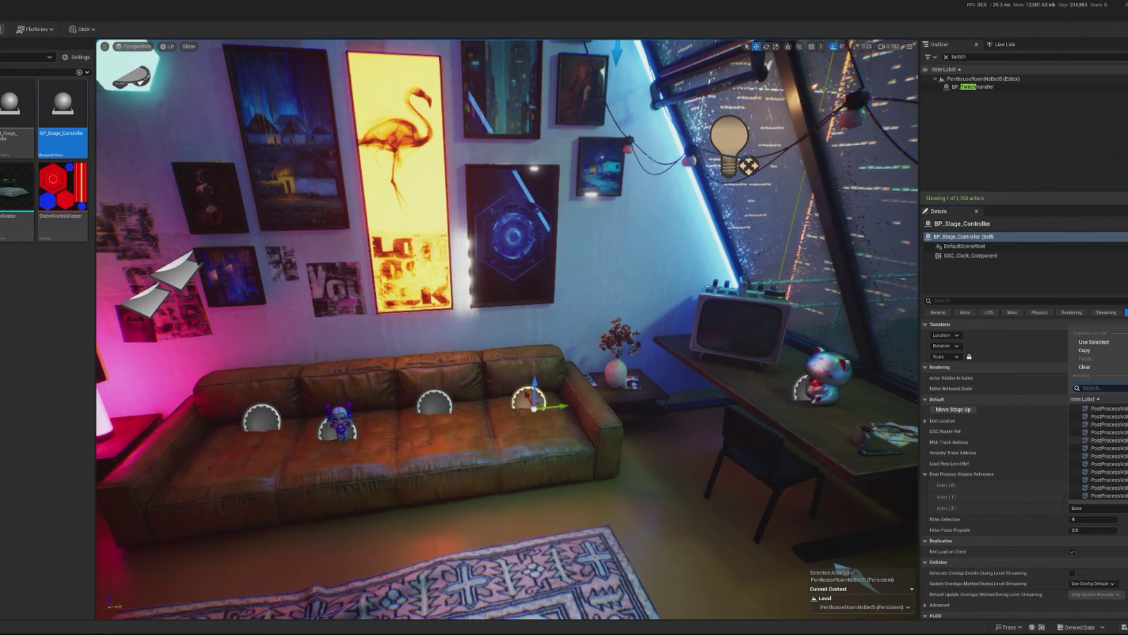
left_click(1102, 456)
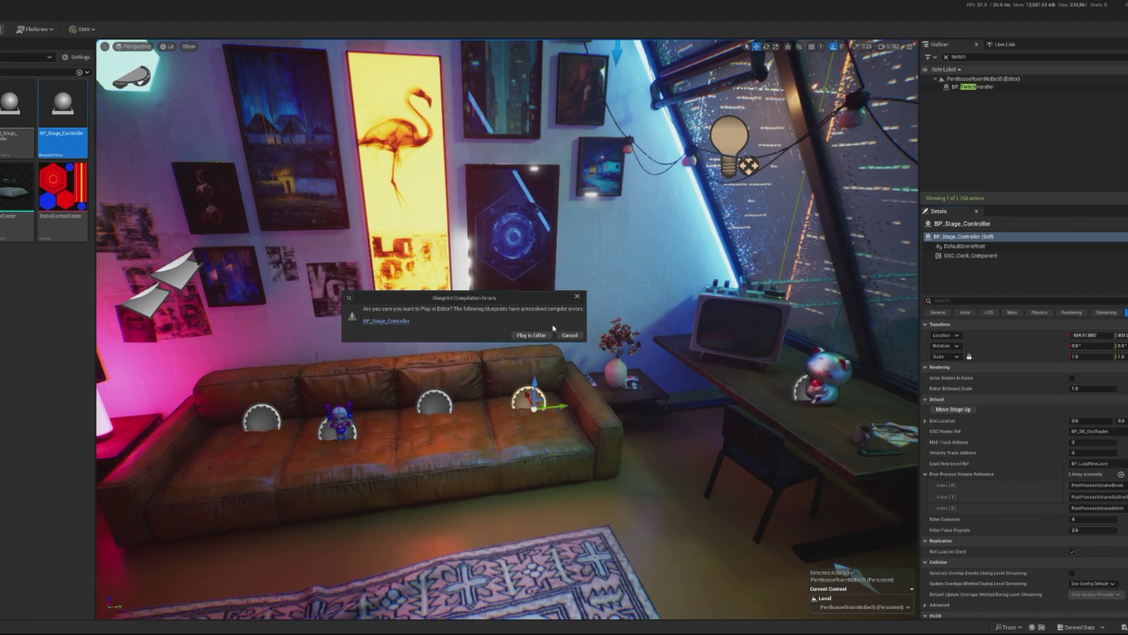
left_click(576, 298)
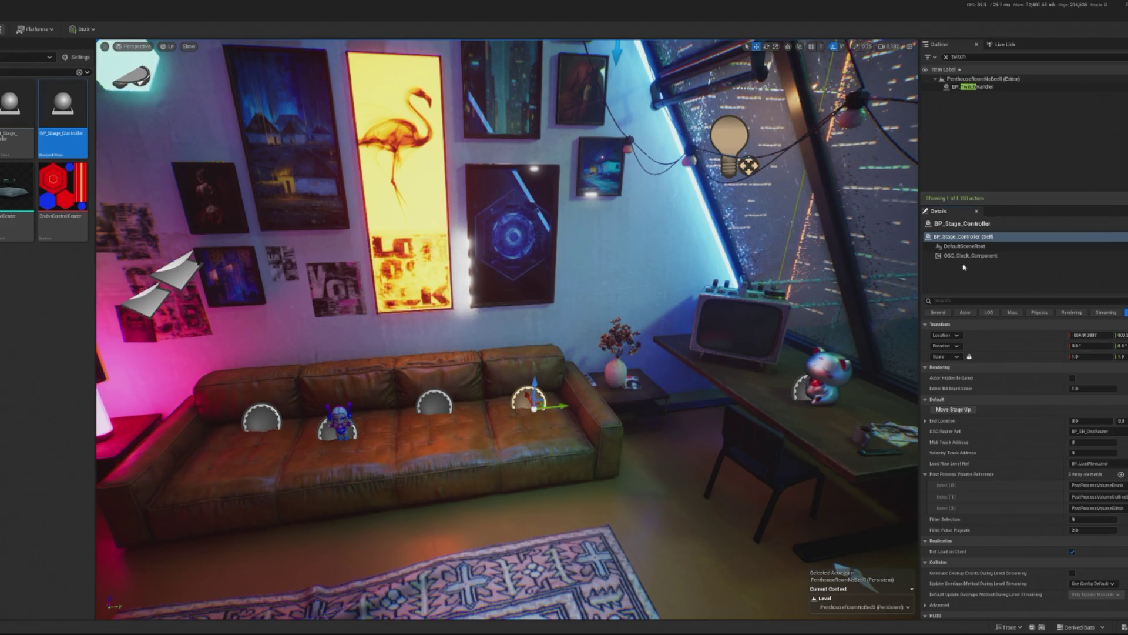
Open BP_Stage_Controller, then start Play in Editor despite its compile errors.
double_click(963, 237)
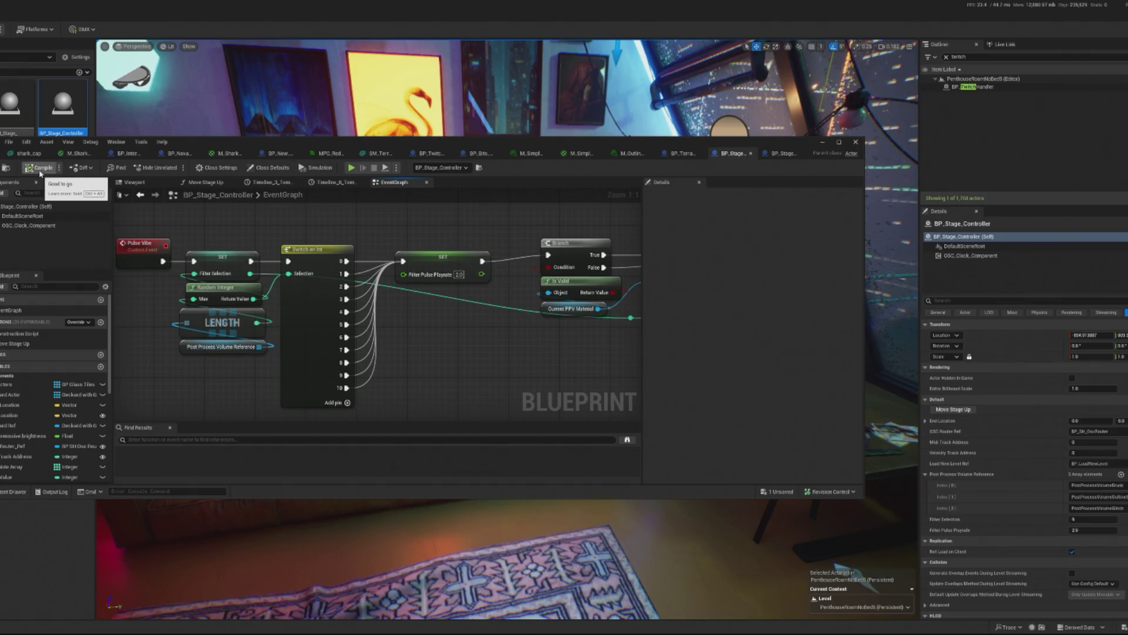
key("alt+p")
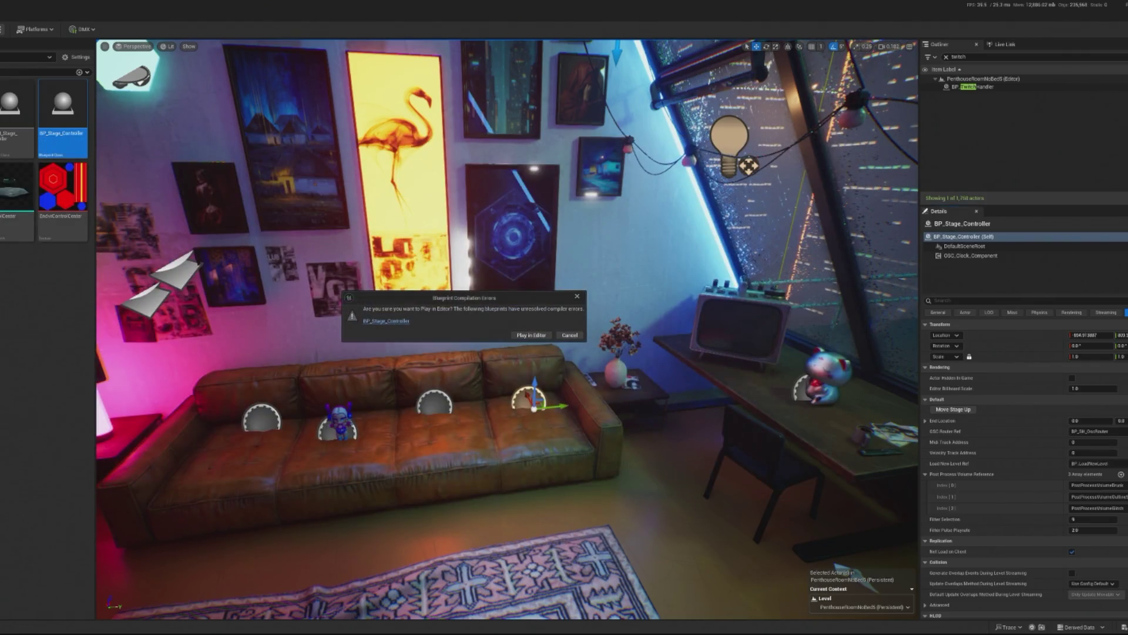
left_click(531, 335)
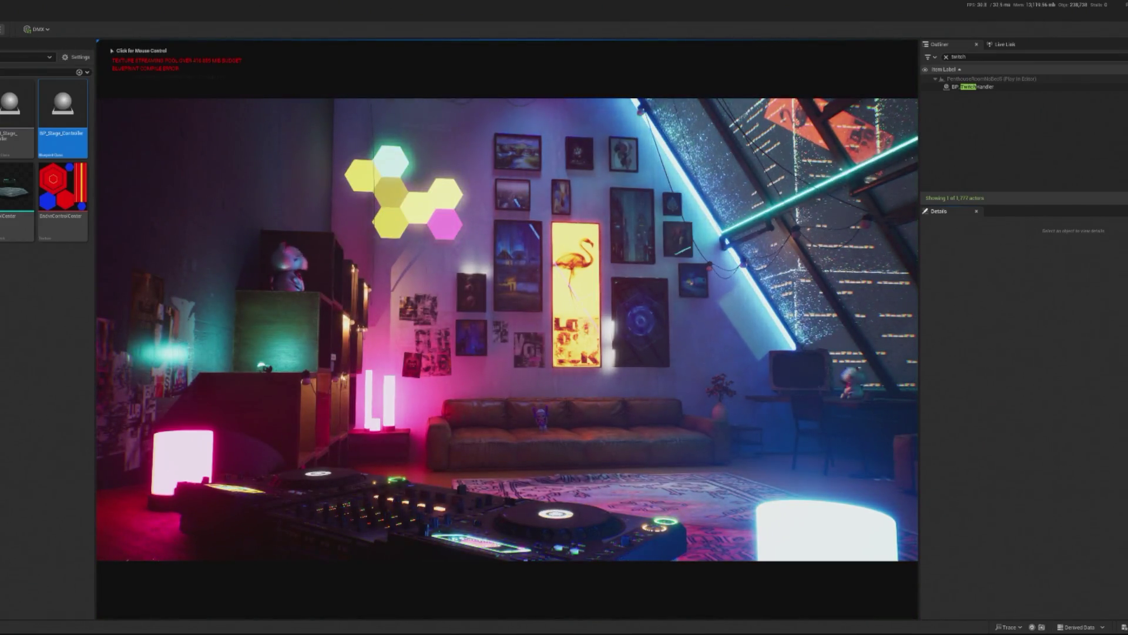
Restart the play session, set BP_TwitchHandler's Twitch Cheer Bits to 161 and redeem bits.
key("Escape")
key("alt+p")
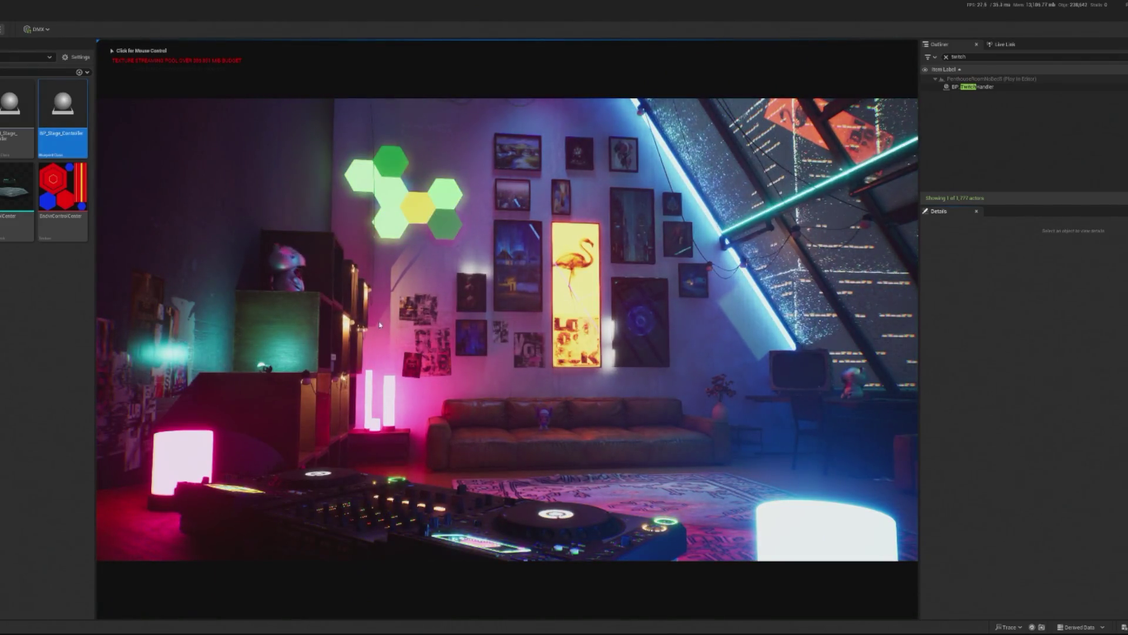
left_click(999, 86)
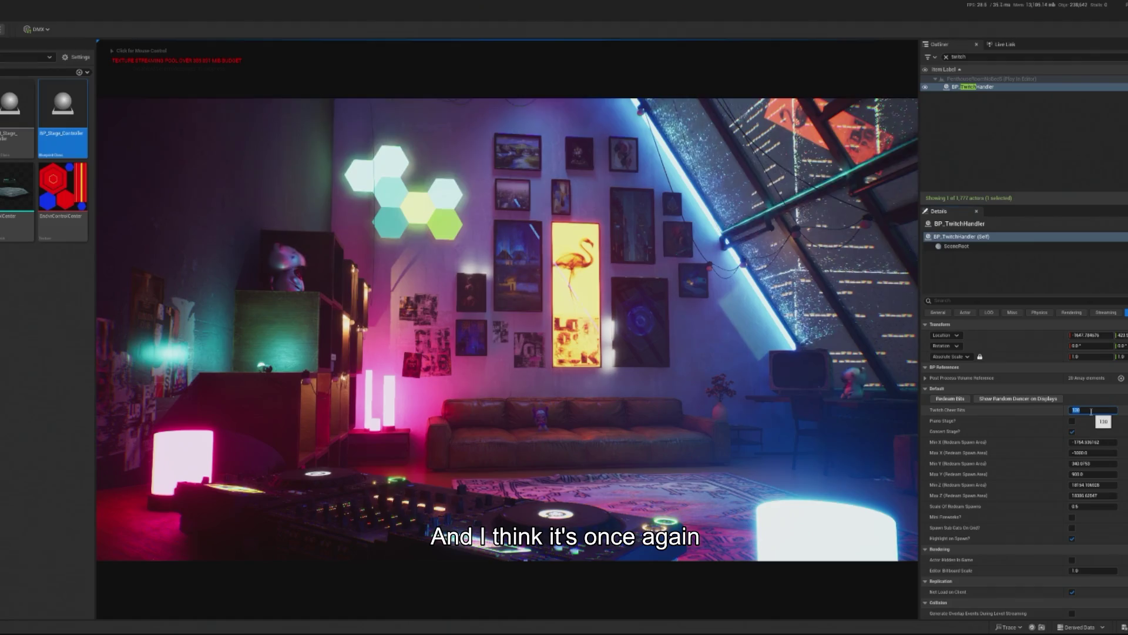
left_click(1091, 411)
left_click(958, 399)
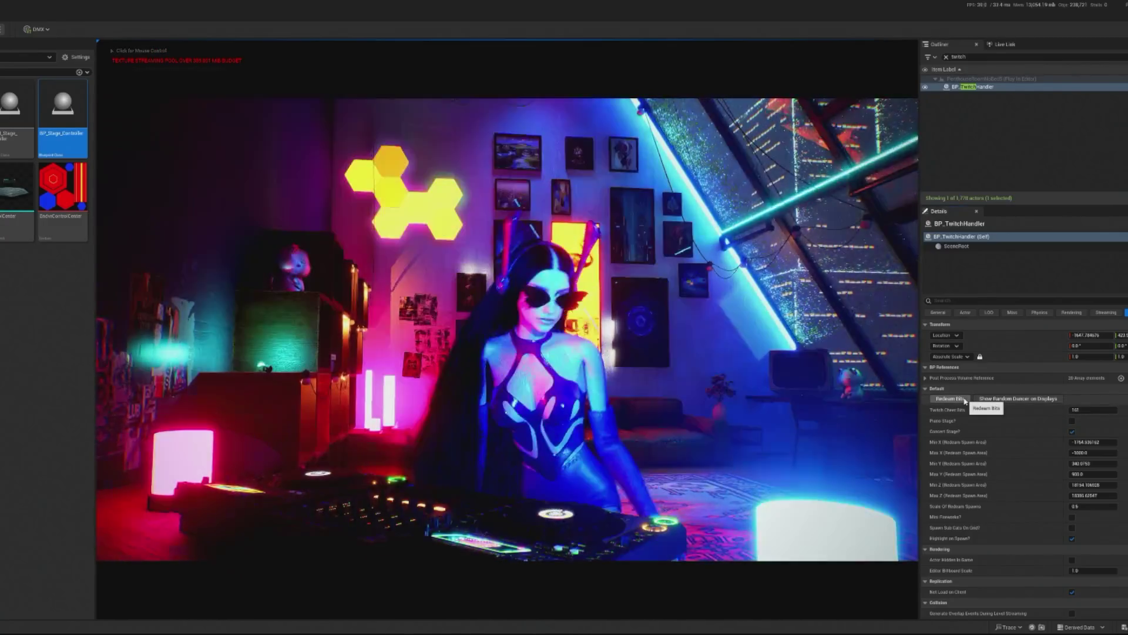
left_click(965, 400)
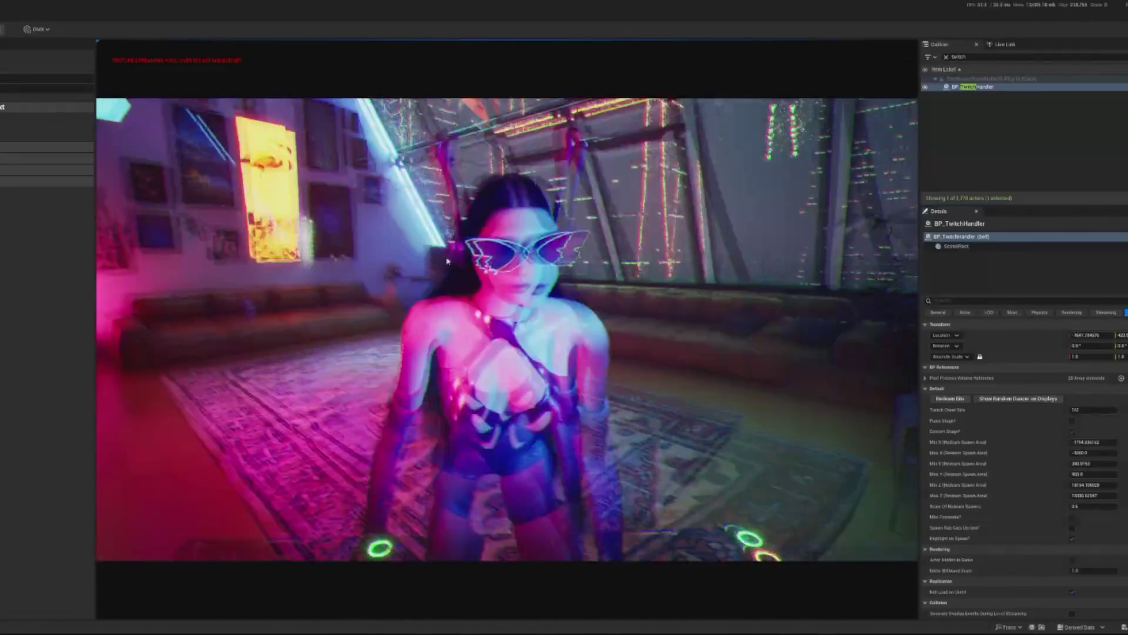
left_click(235, 235)
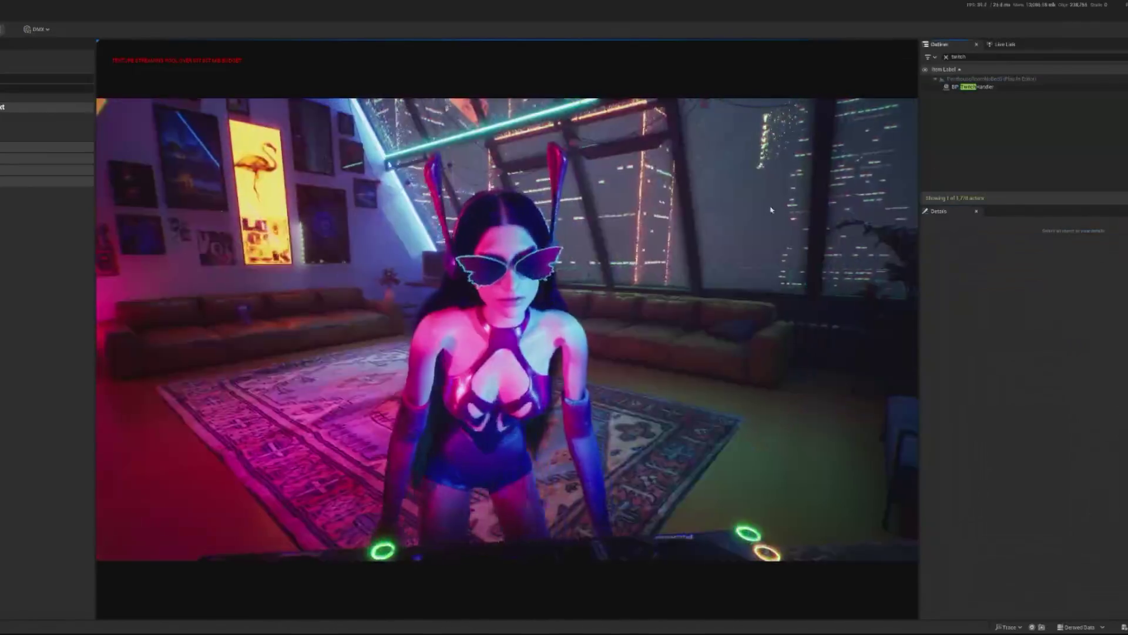
Stop play, find BP_Stage_Controller in the Outliner and save the PenthouseRoomNoBed5 map.
key("Escape")
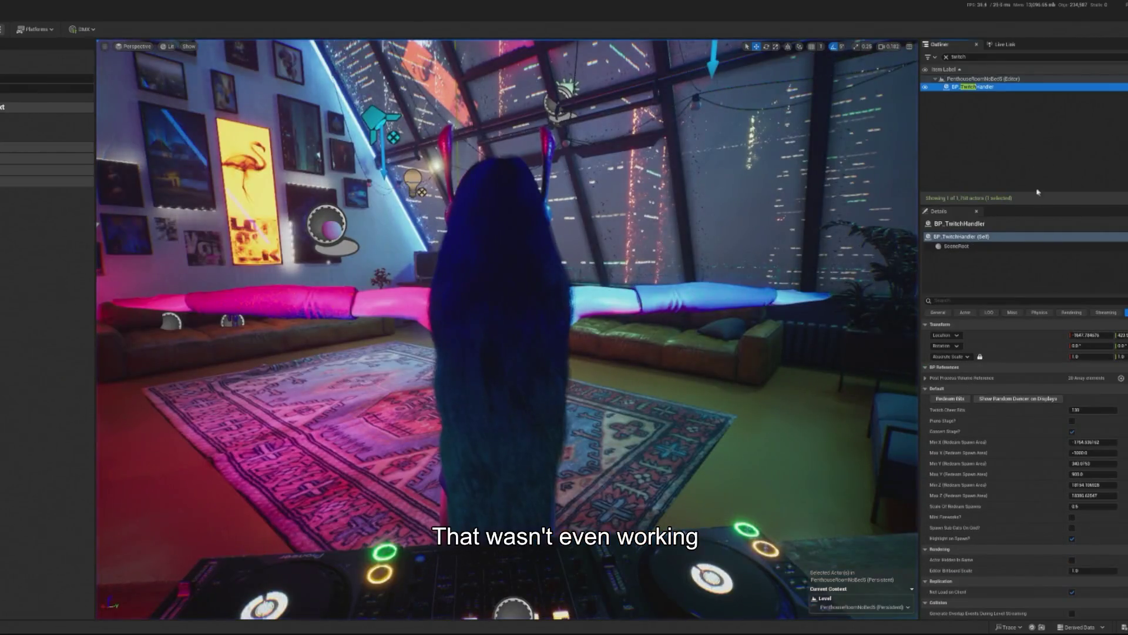
double_click(976, 59)
type("stage")
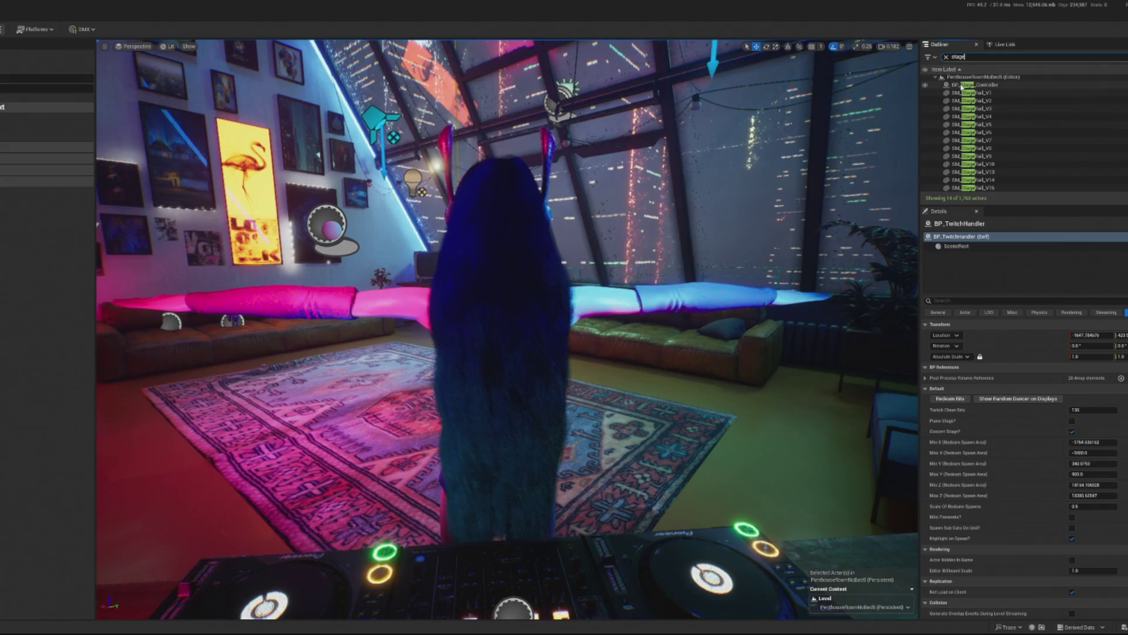
left_click(975, 85)
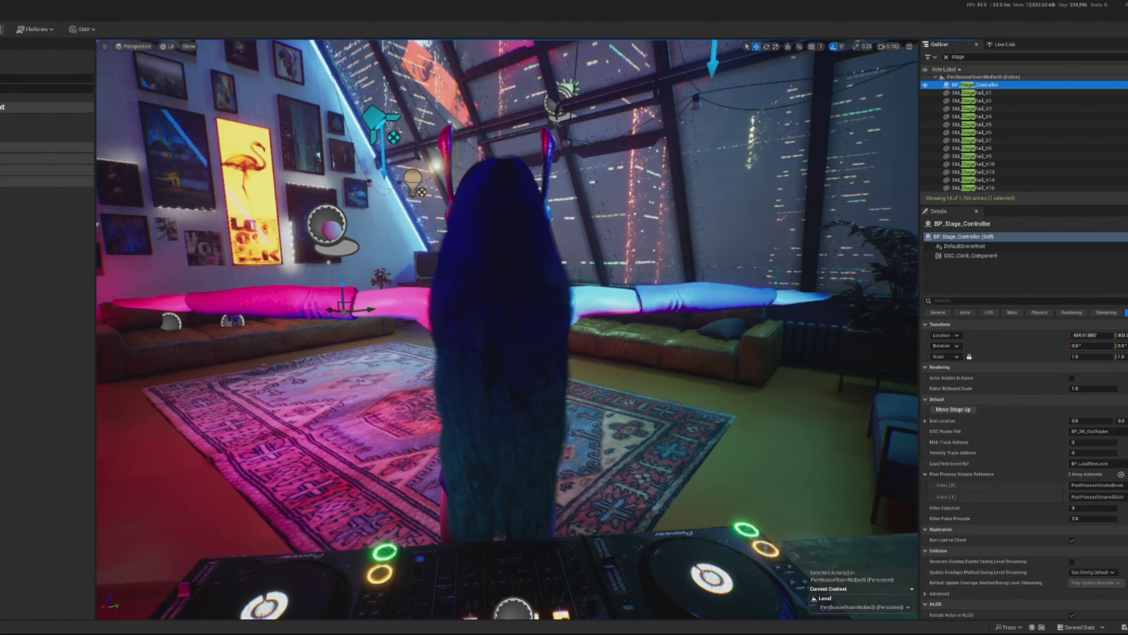
key("ctrl+s")
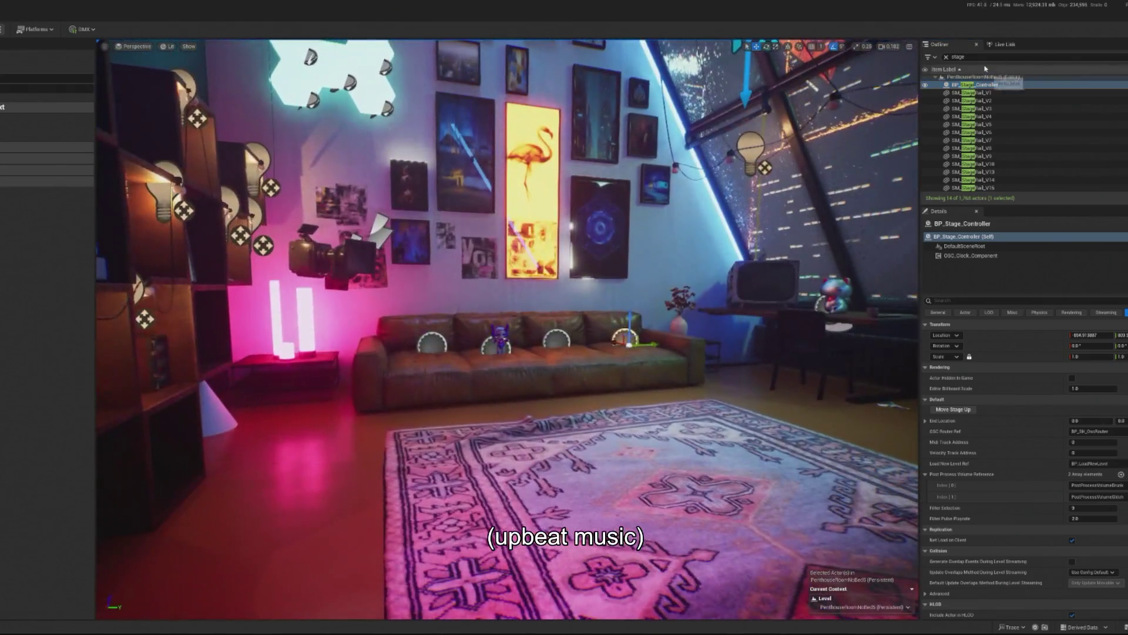
Set BP_Nerf_Cube_Blaster's Lvl Stream Ref to BP_LoadNewLevel and play the level again.
left_click(964, 57)
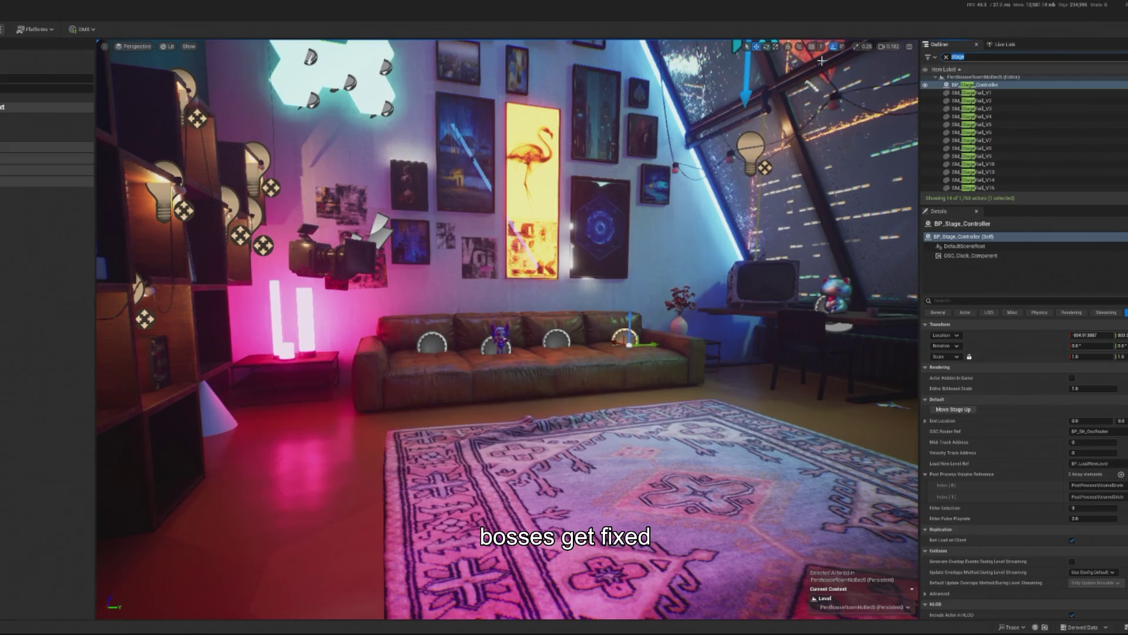
type("blas")
key("BackSpace")
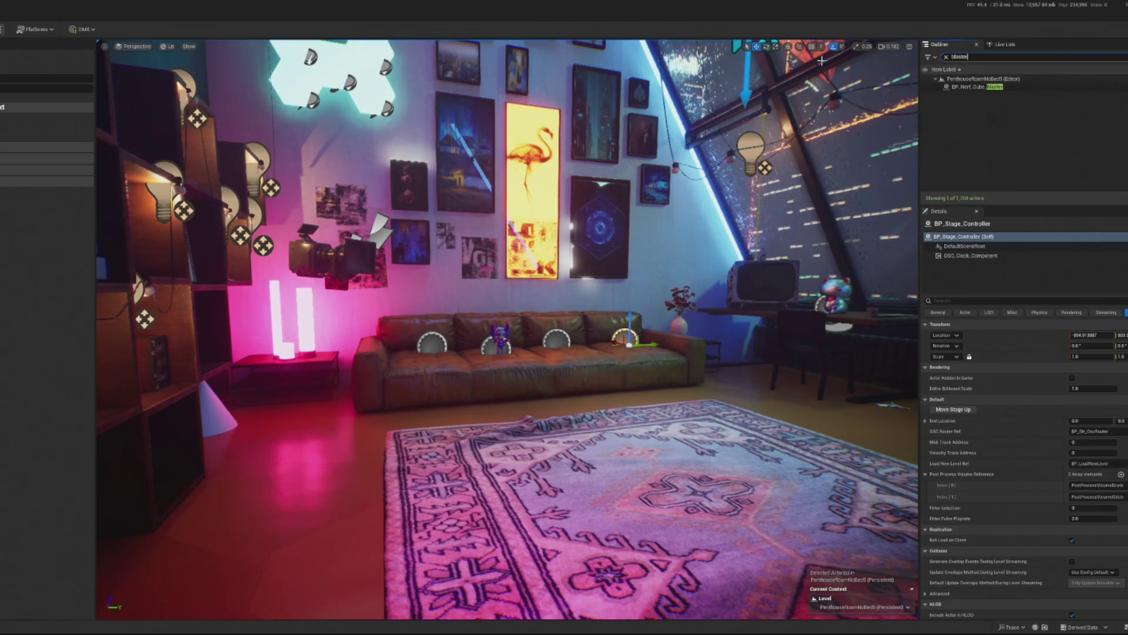
left_click(986, 88)
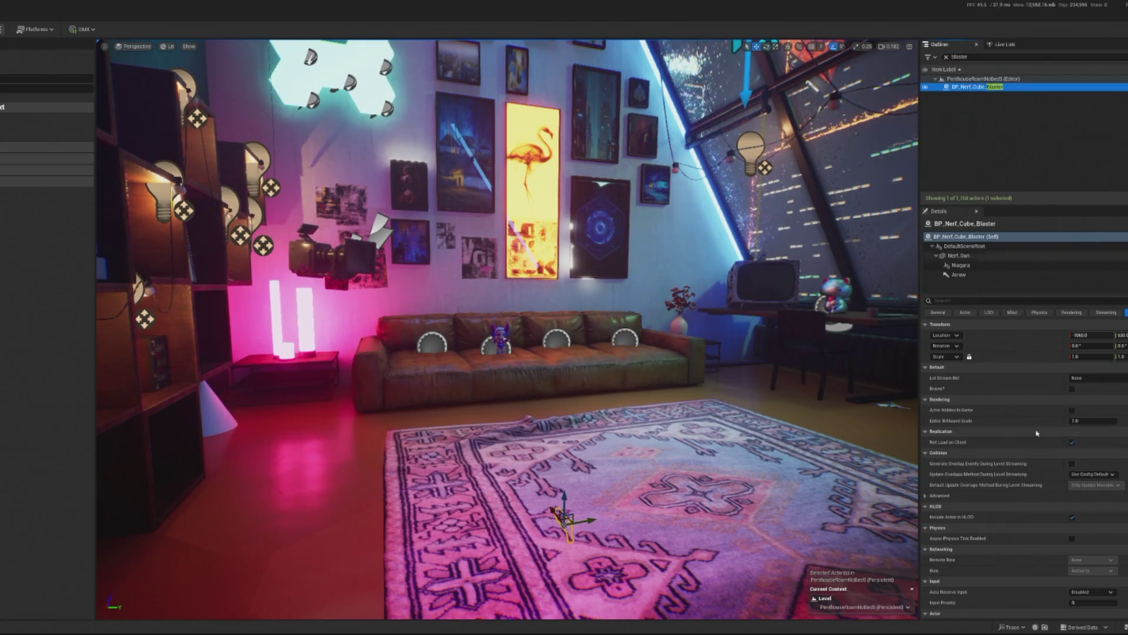
left_click(1094, 378)
left_click(1120, 476)
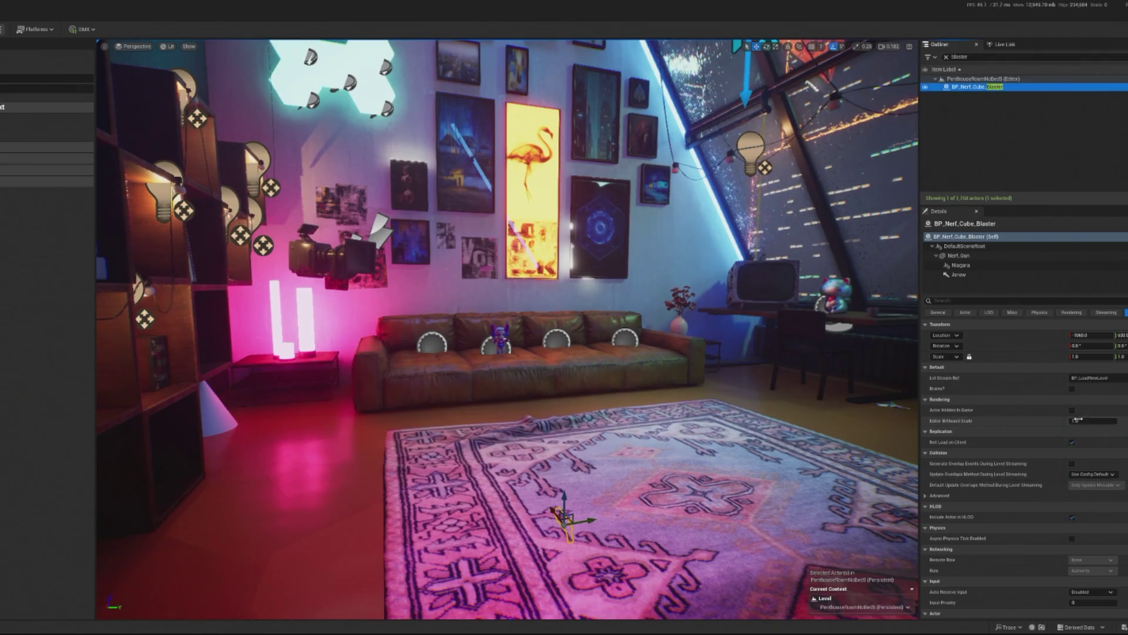
left_click_drag(764, 447, 721, 446)
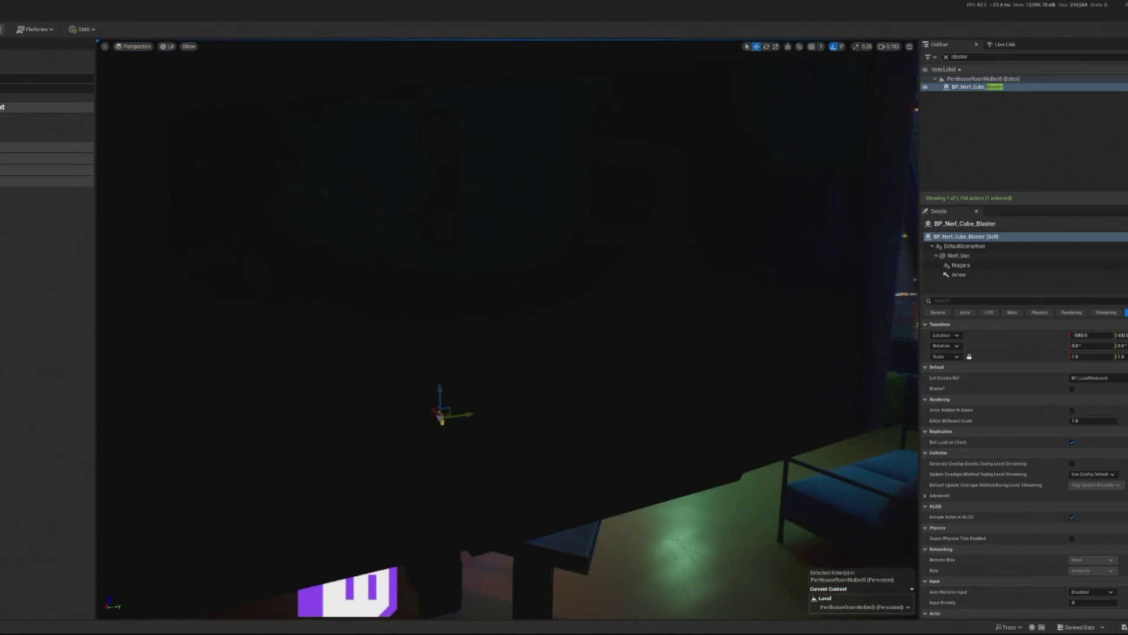
key("alt+p")
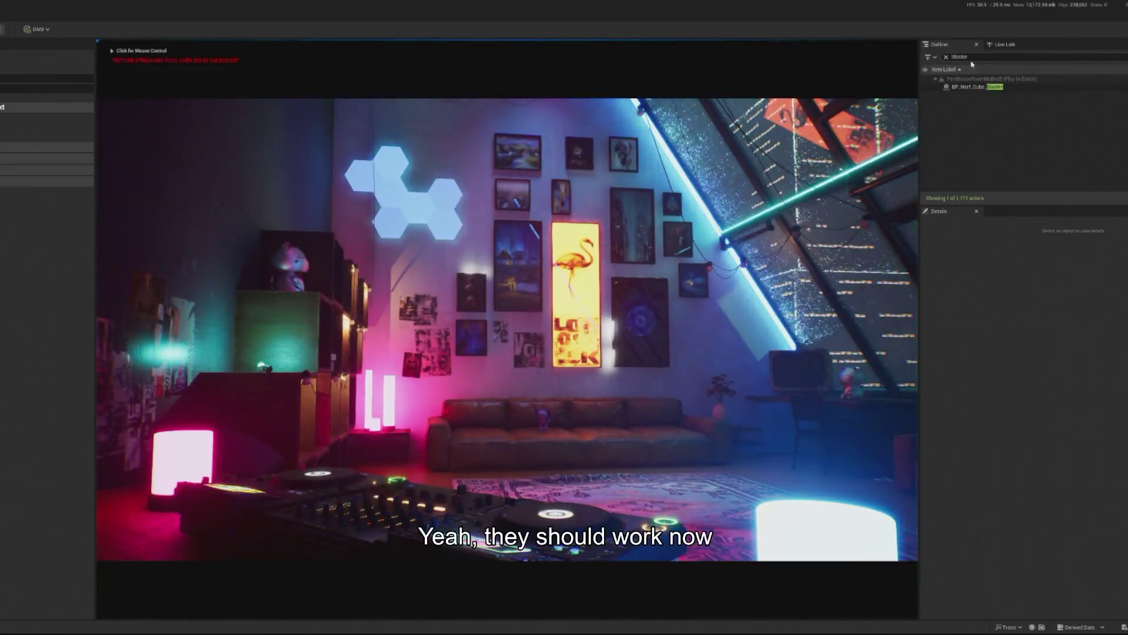
type("Tw")
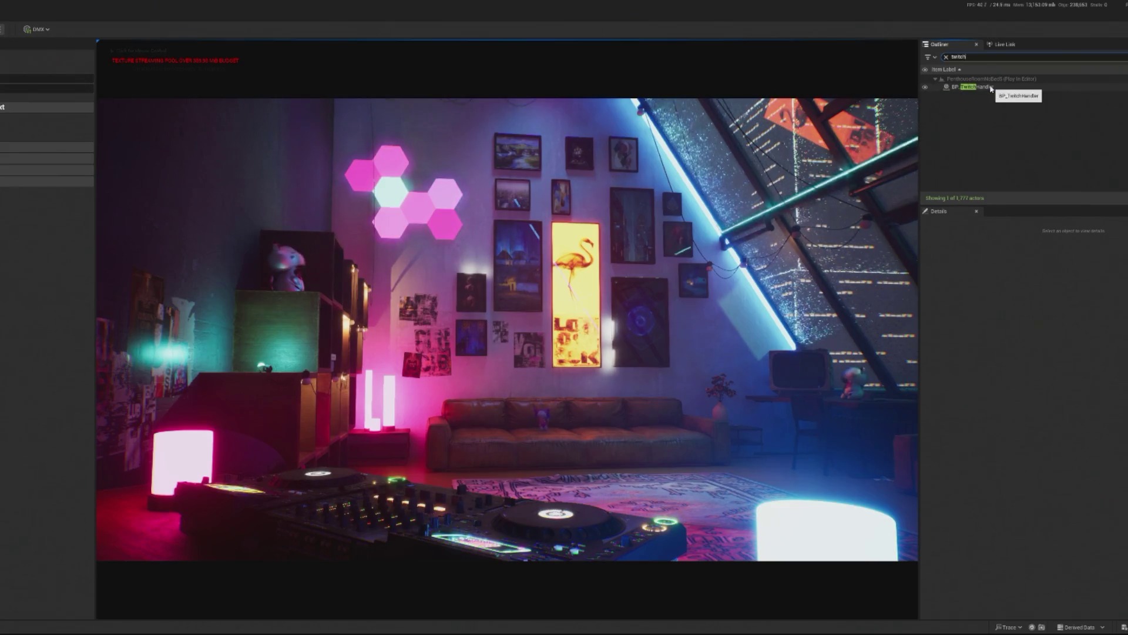
Change BP_TwitchHandler's Twitch Cheer Bits from 130 to 141 to trigger the dancer.
left_click(991, 87)
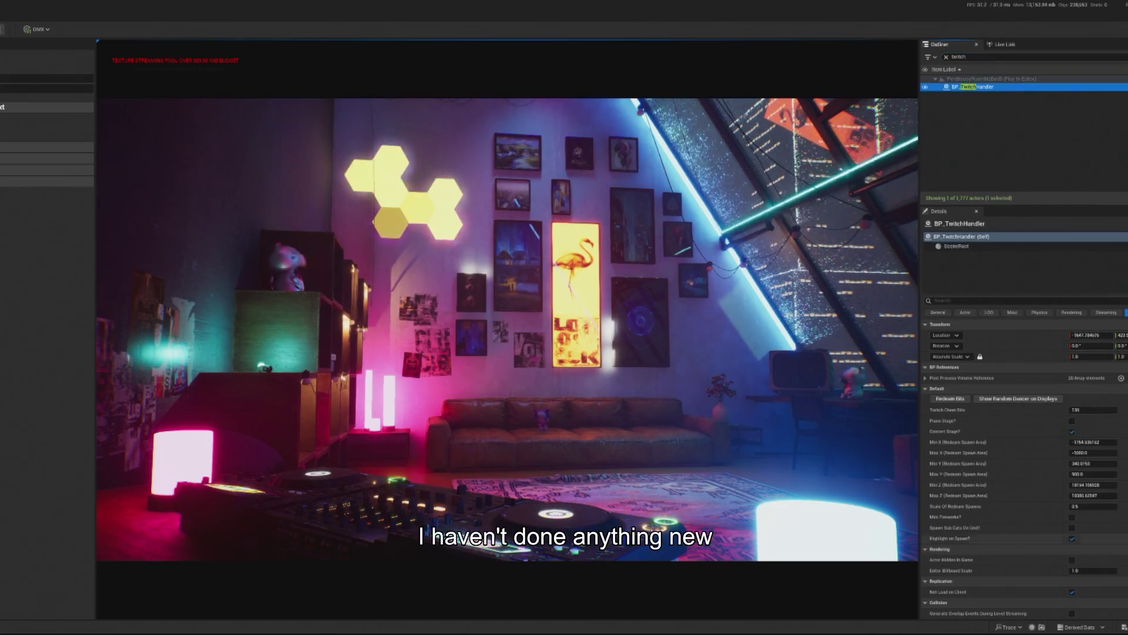
left_click(1100, 410)
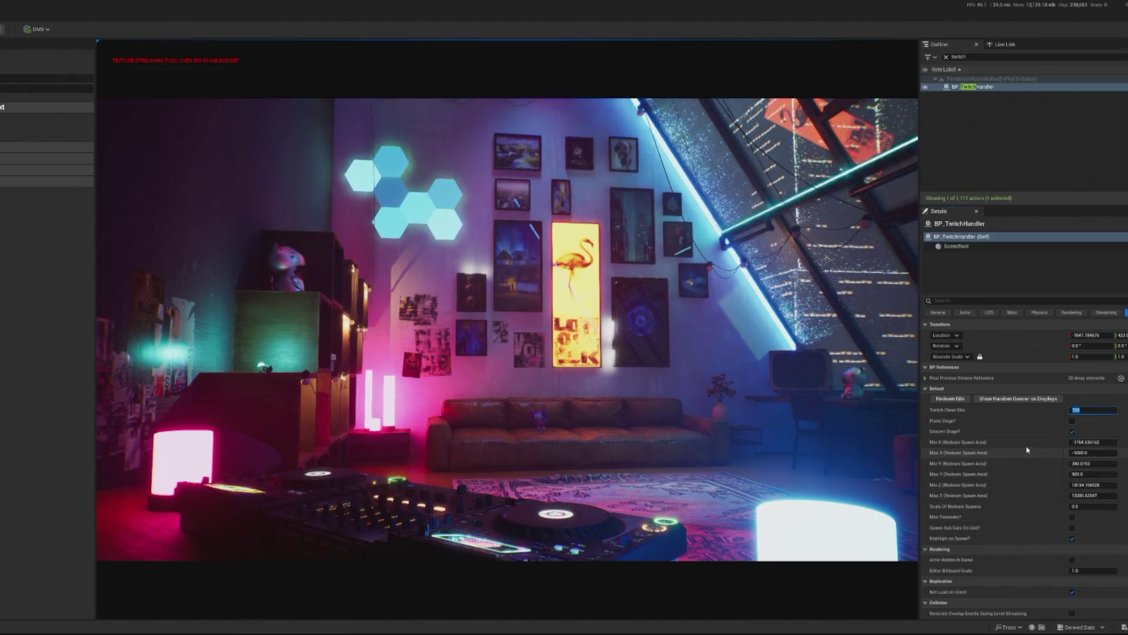
type("141")
key("Return")
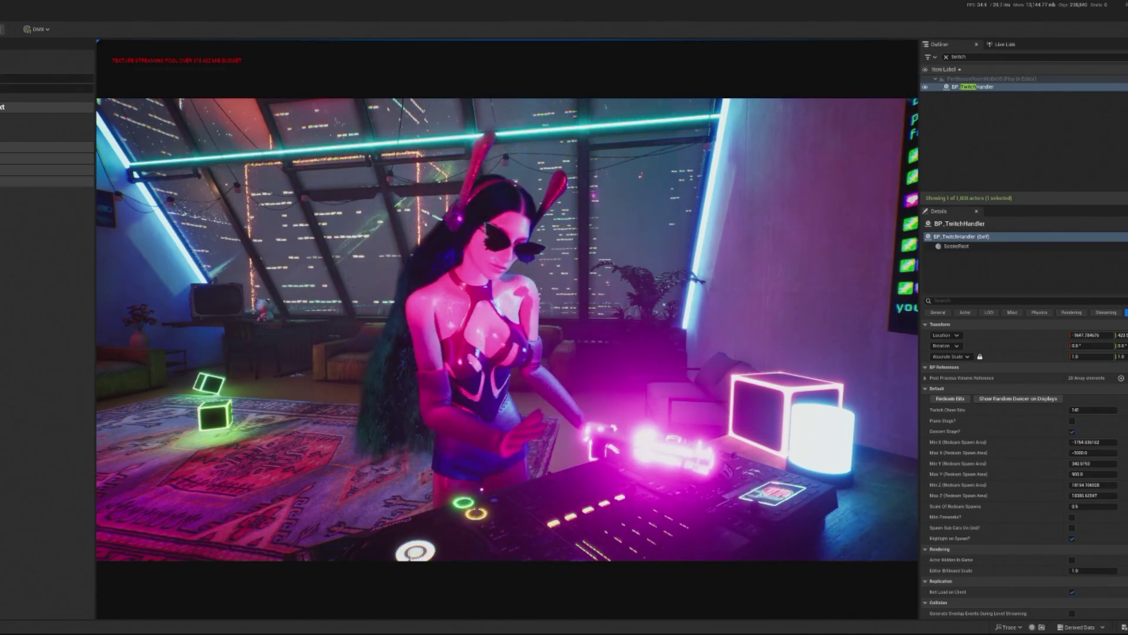
Redeem 131 cheer bits in a fresh play session, then stop and filter the Outliner for 'blas'.
key("Escape")
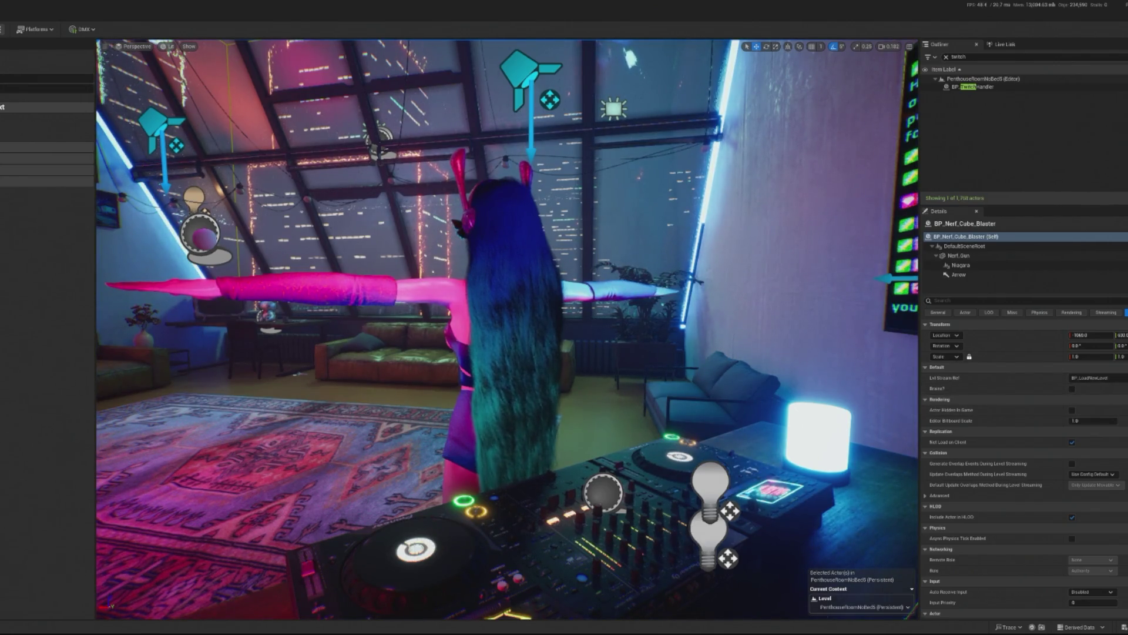
key("alt+p")
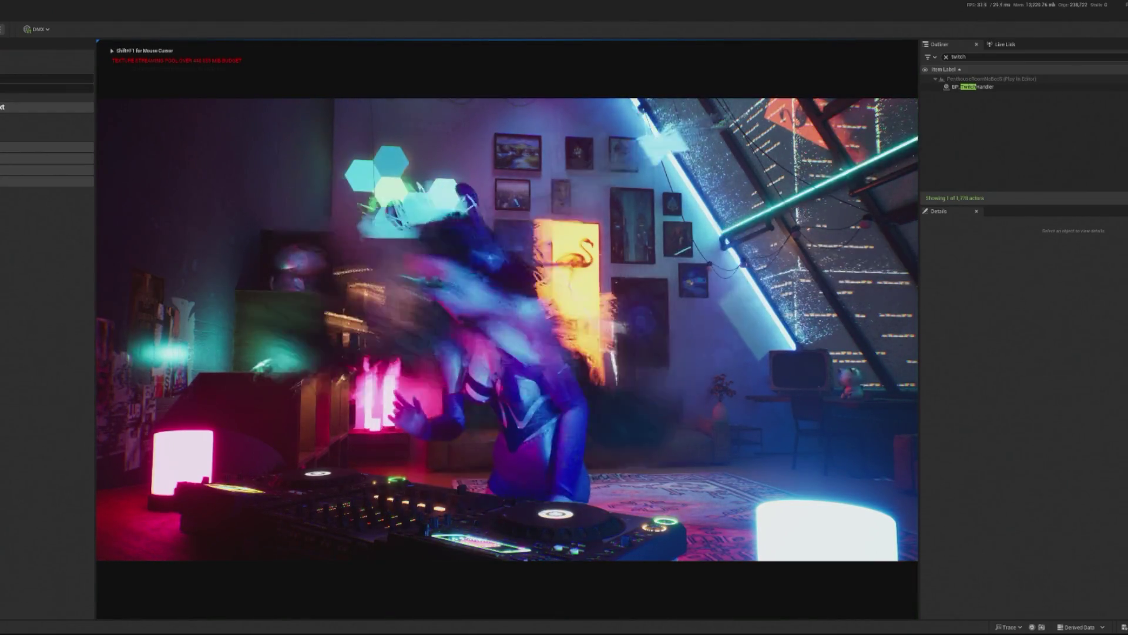
key("shift+F1")
left_click(972, 86)
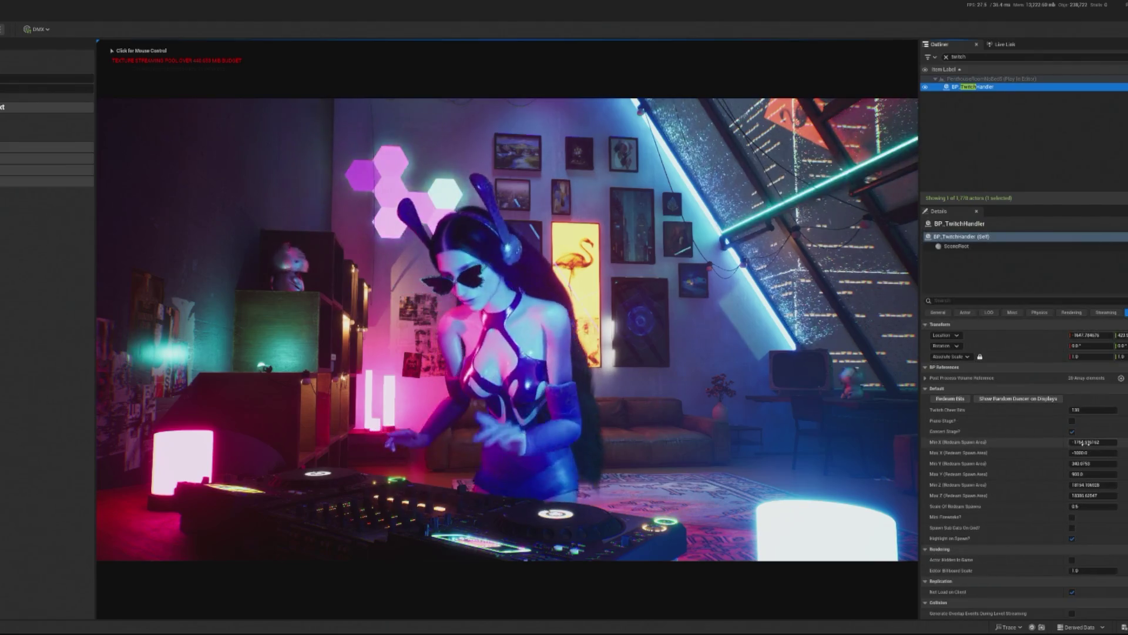
left_click(1093, 409)
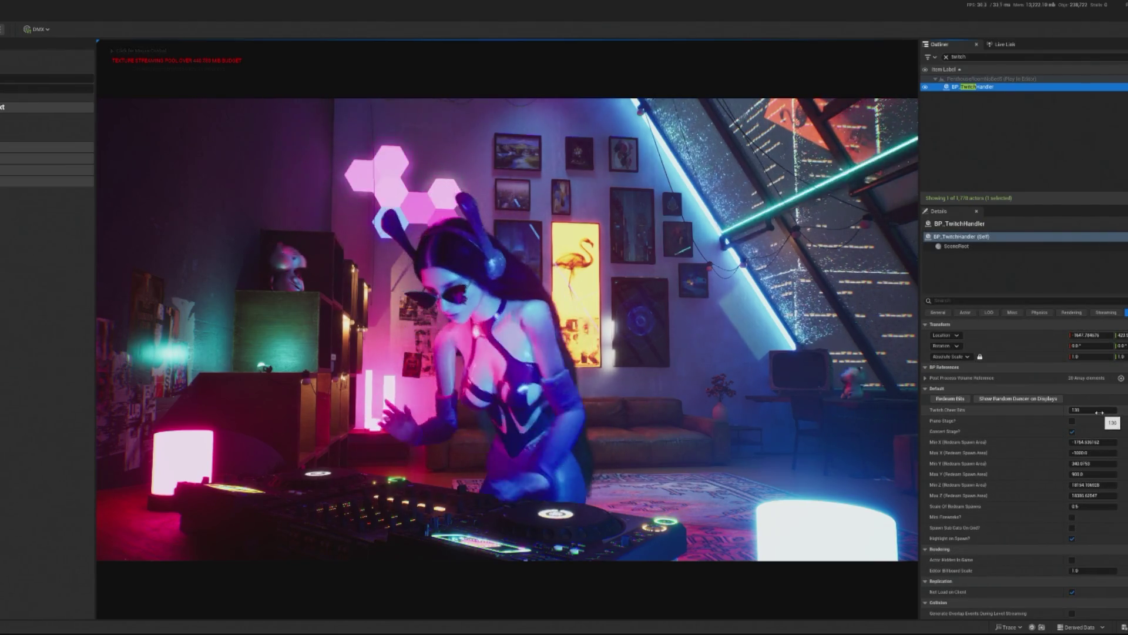
type("131")
left_click(962, 400)
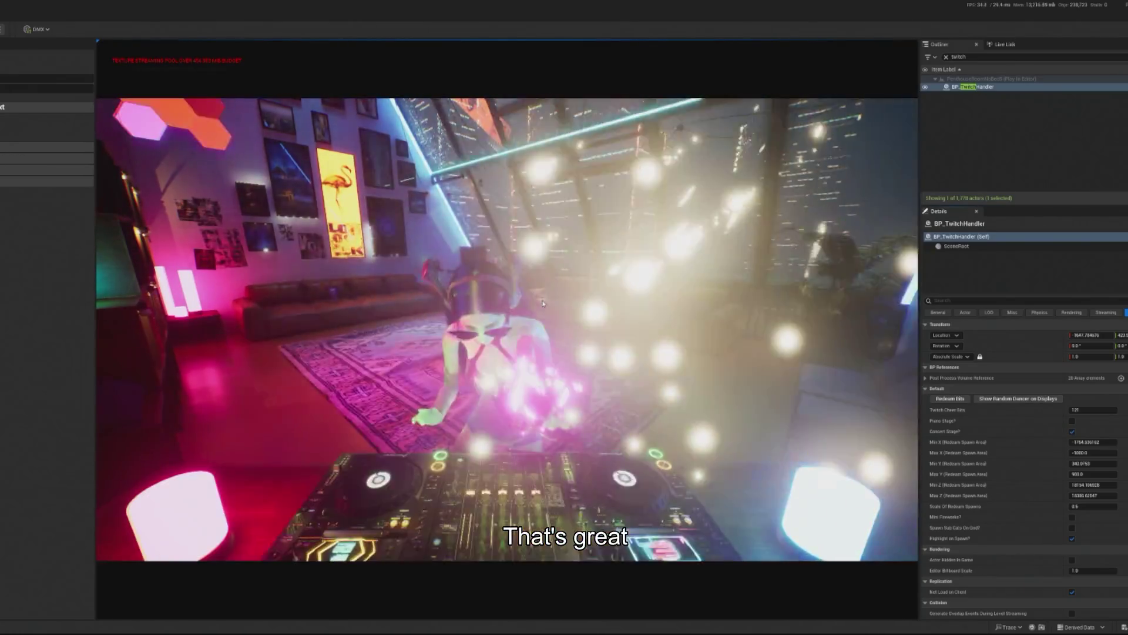
key("Escape")
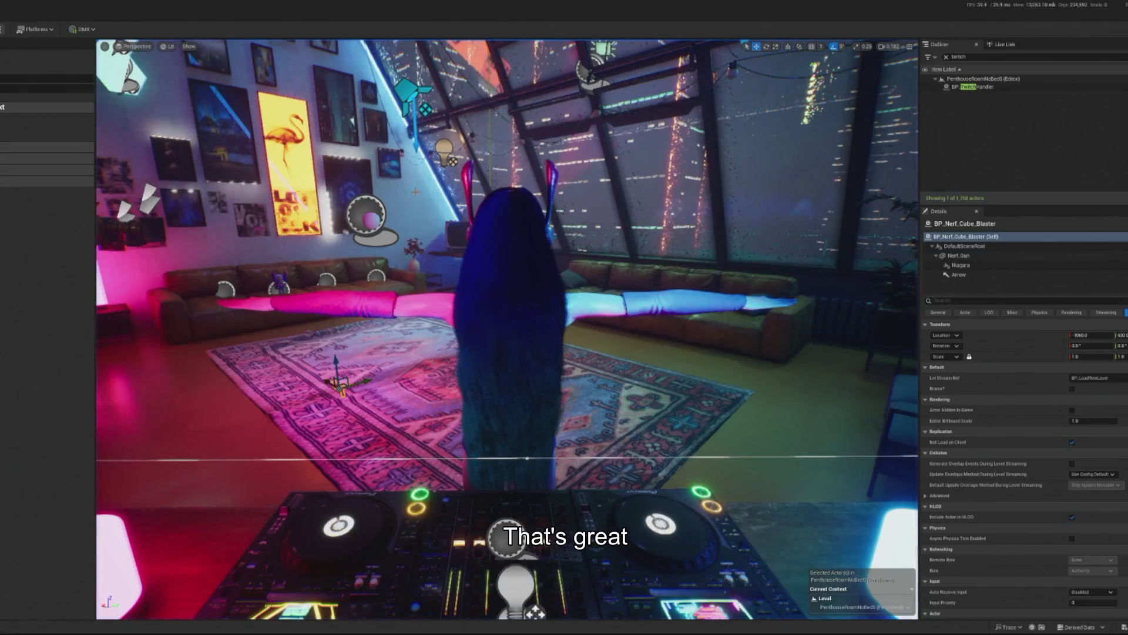
type("blas")
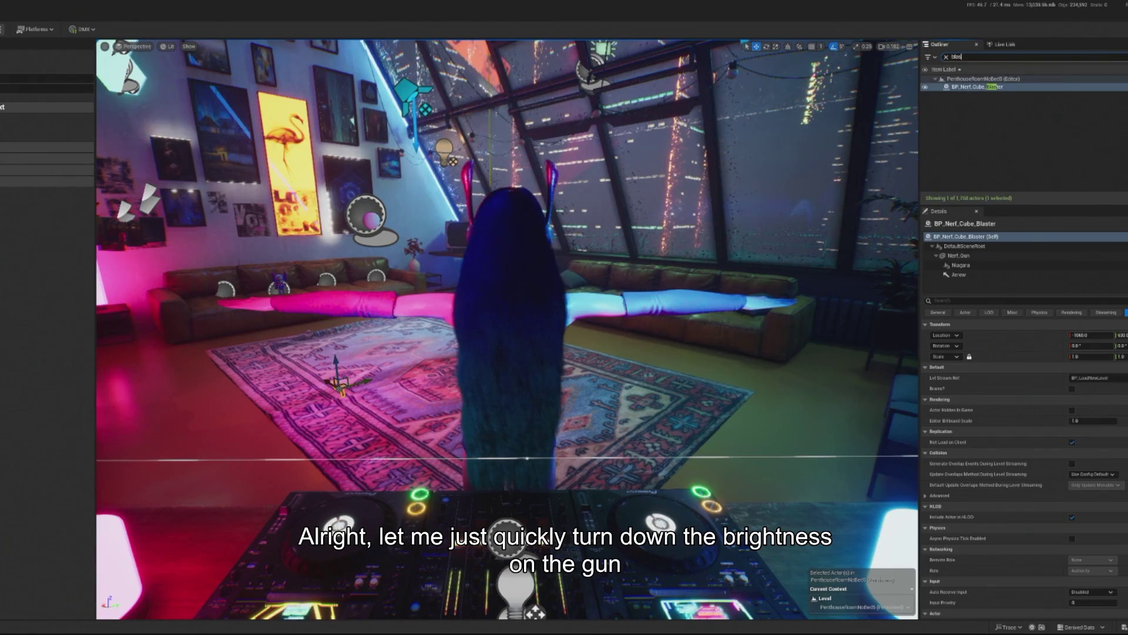
Open the M_Deckard_Nerf_Skin material from BP_Nerf_Cube_Blaster's Nerf_Gun component.
key("ctrl+e")
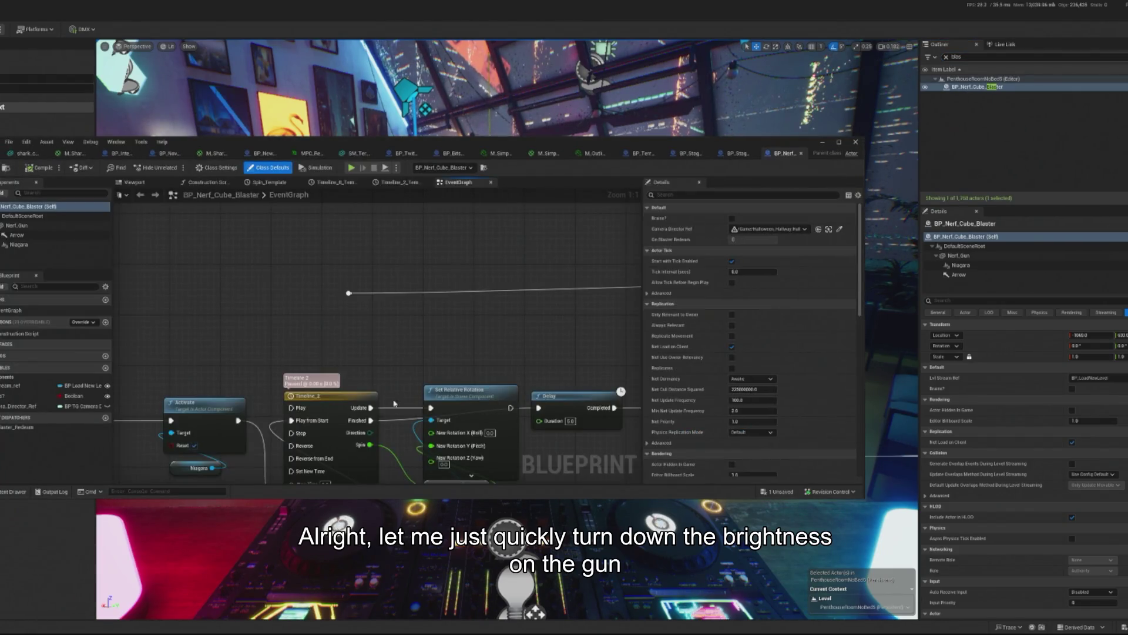
scroll(393, 404, "down", 3)
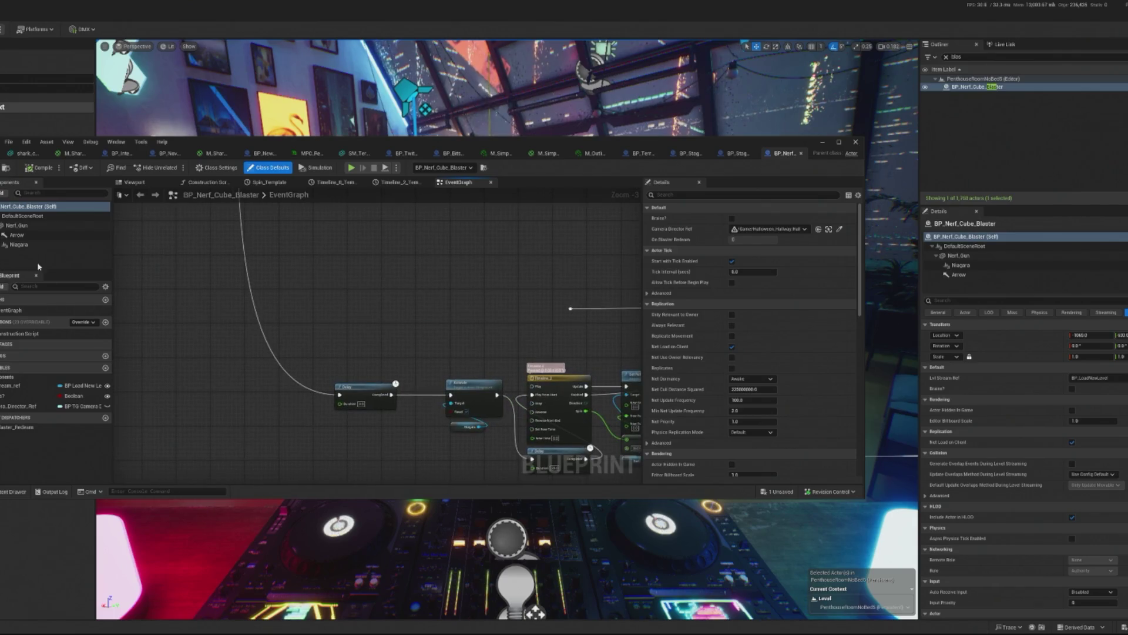
left_click(18, 225)
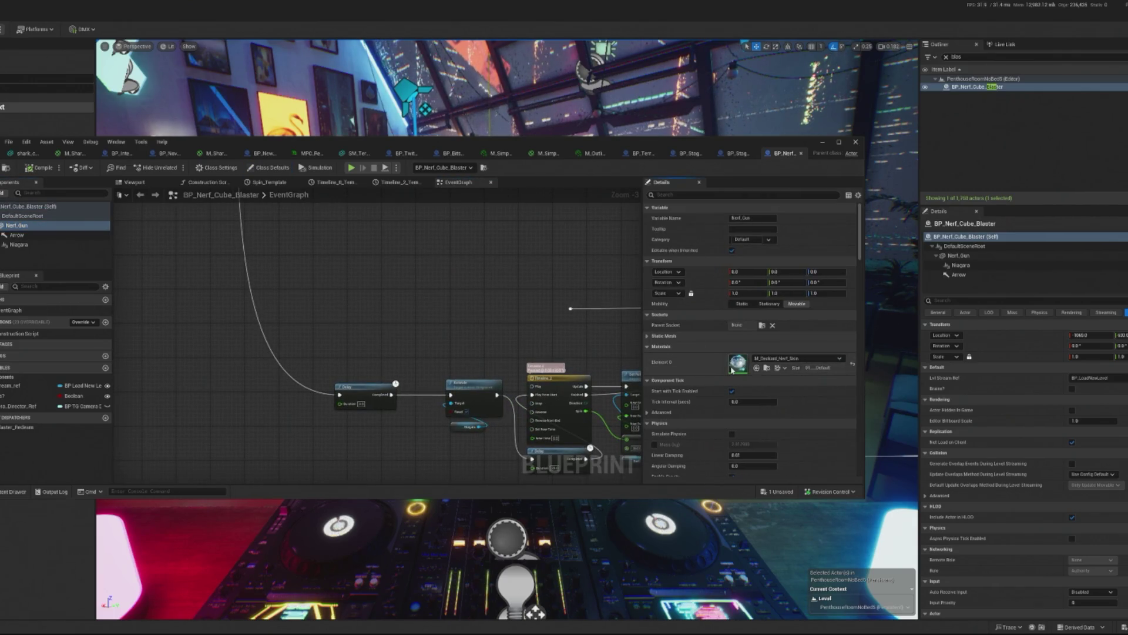
double_click(748, 369)
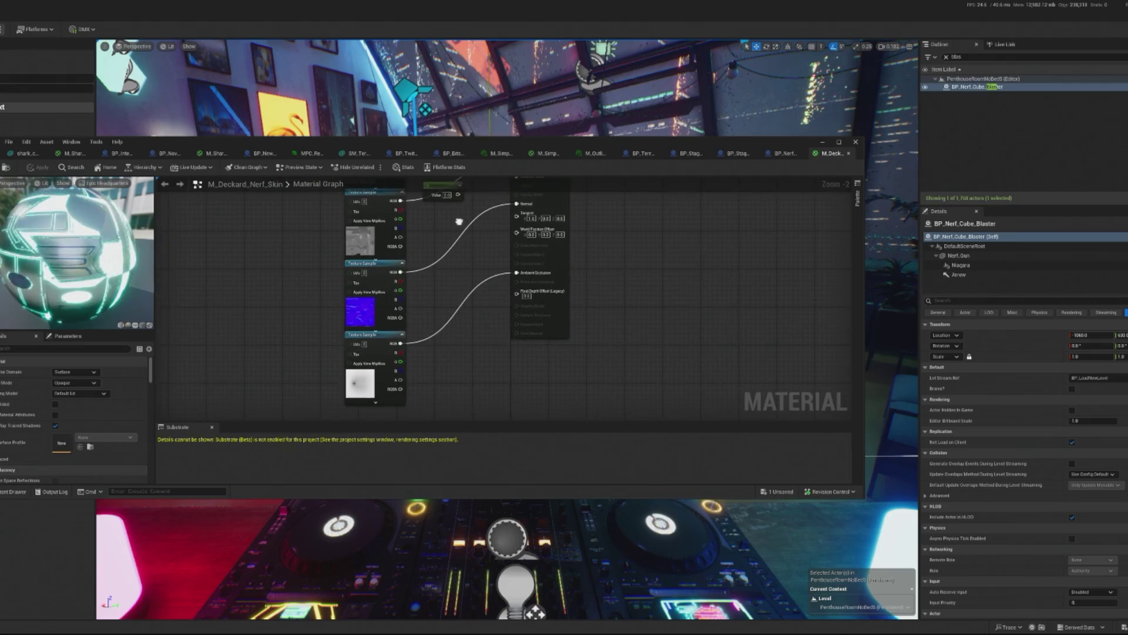
scroll(330, 253, "up", 2)
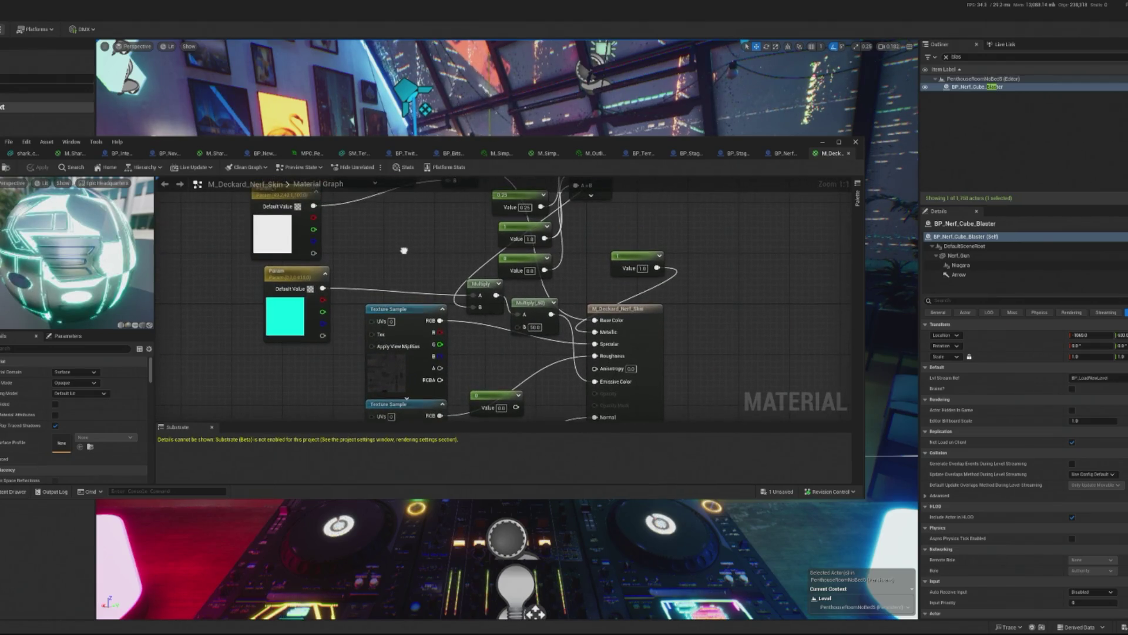
Add a Collection Parameter node using MPC_Redeam_Parameters left of the Multiply by 50 node.
left_click(537, 271)
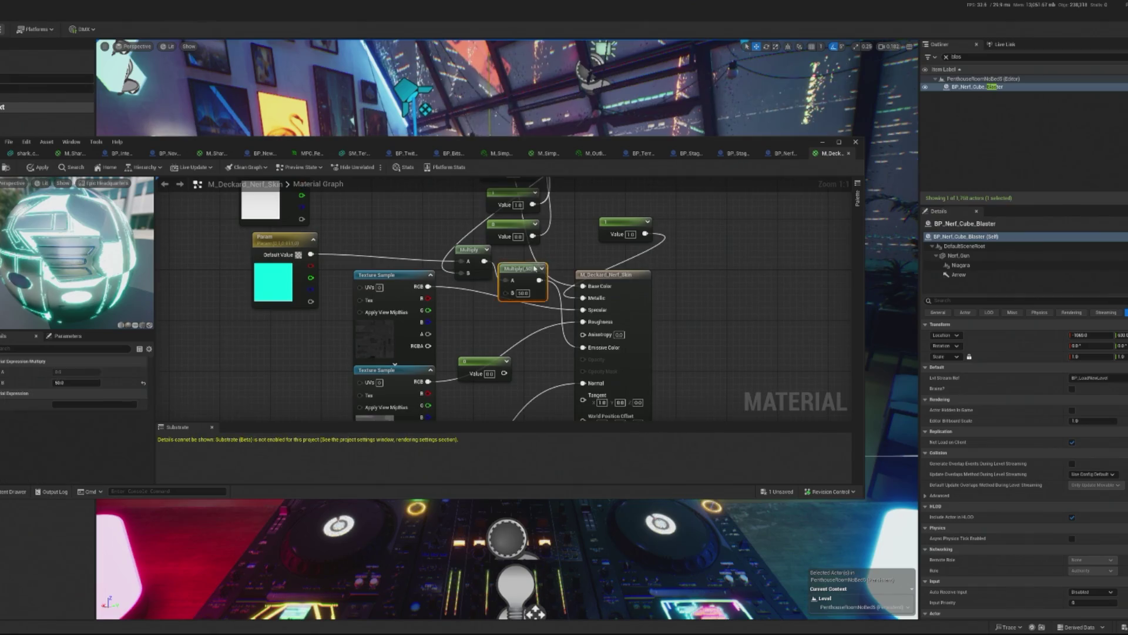
right_click(491, 319)
type("collec")
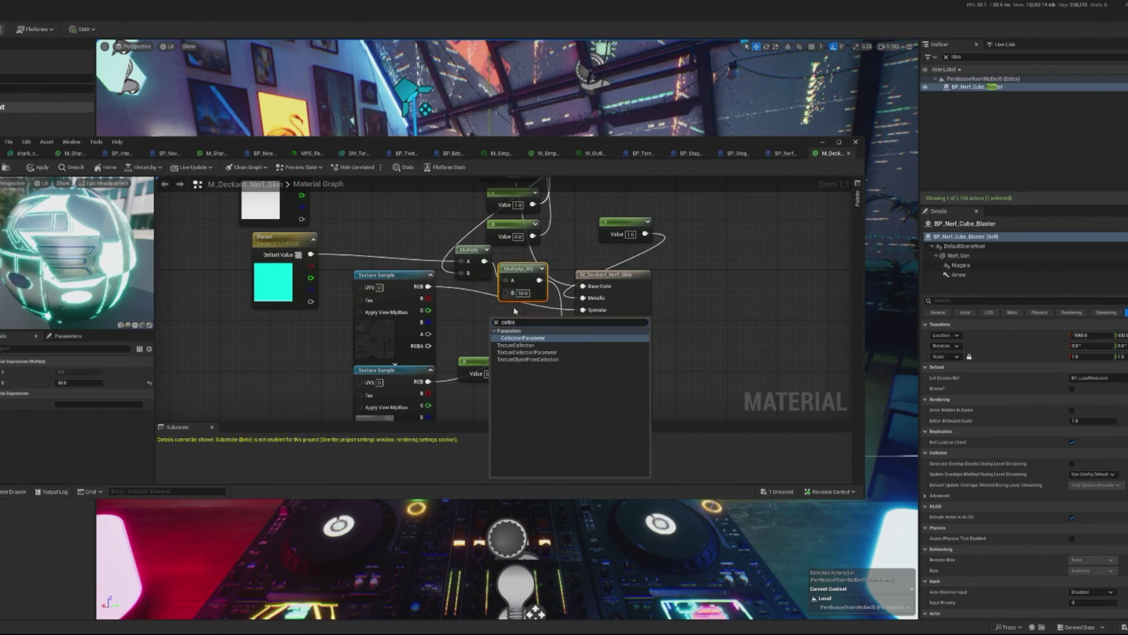
key("Return")
left_click_drag(506, 315, 463, 301)
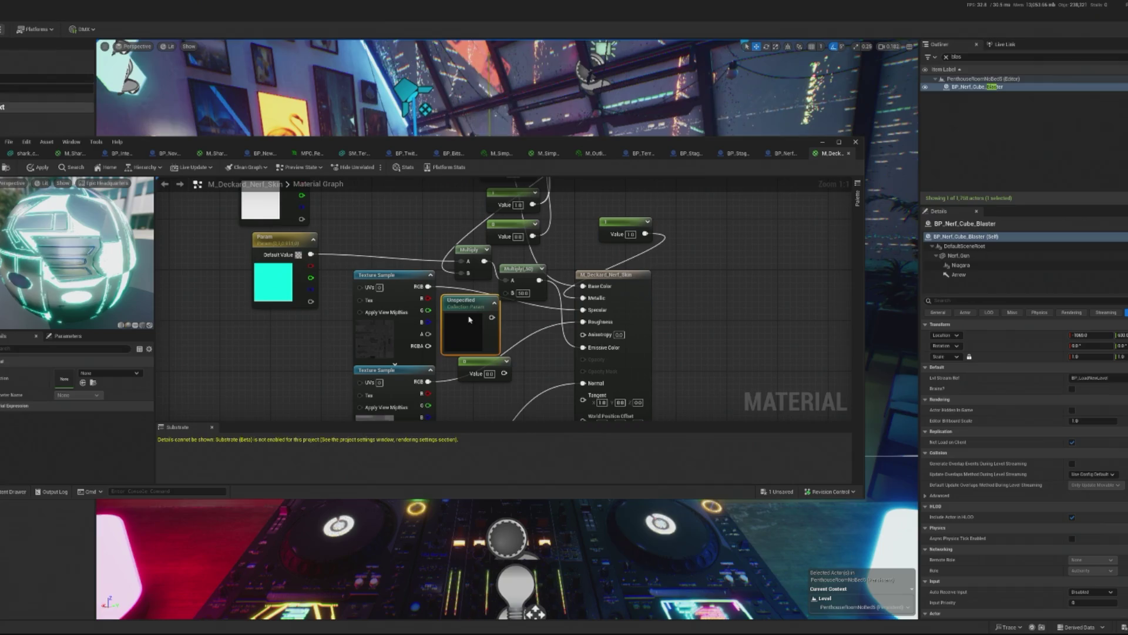
left_click(107, 373)
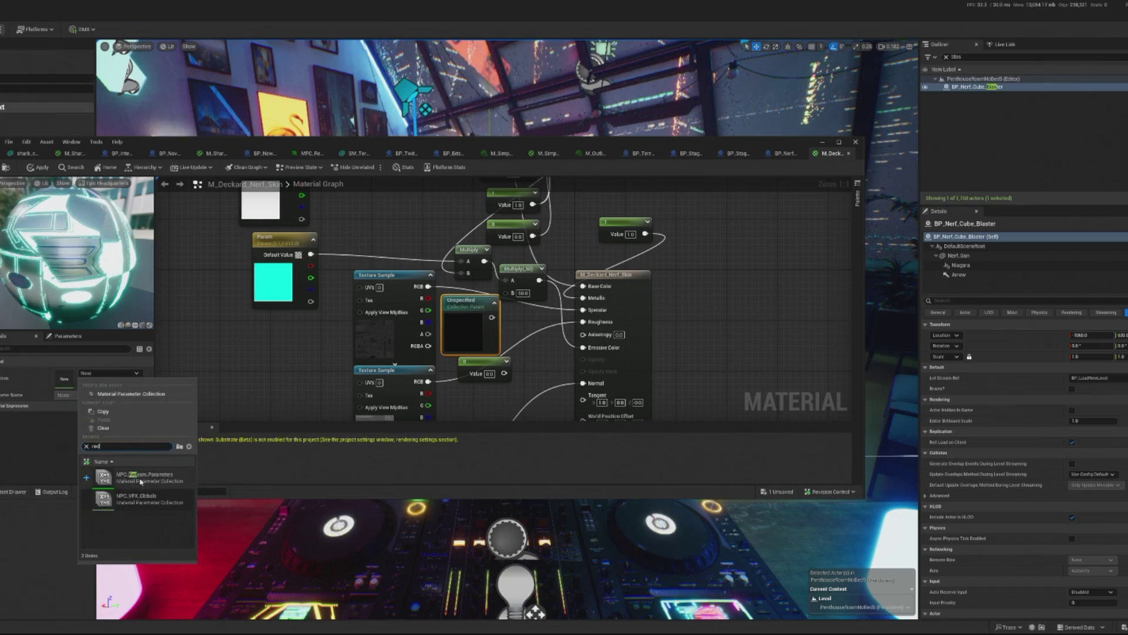
left_click(135, 479)
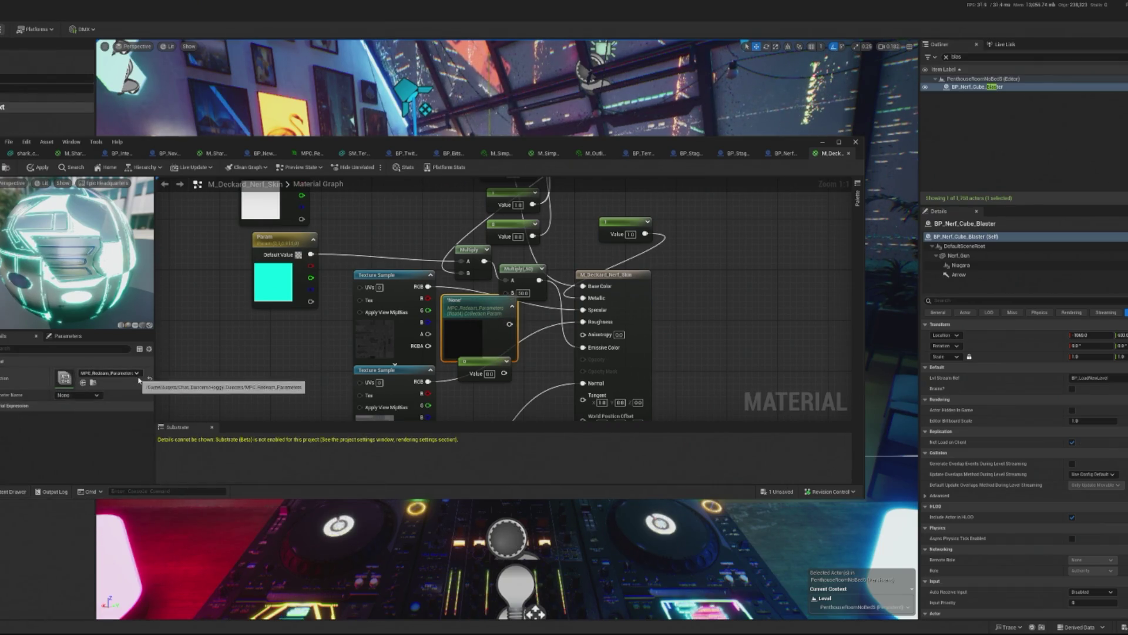
Locate and open the MPC_Redeam_Parameters asset for editing.
left_click(93, 382)
left_click_drag(234, 156, 435, 140)
double_click(63, 197)
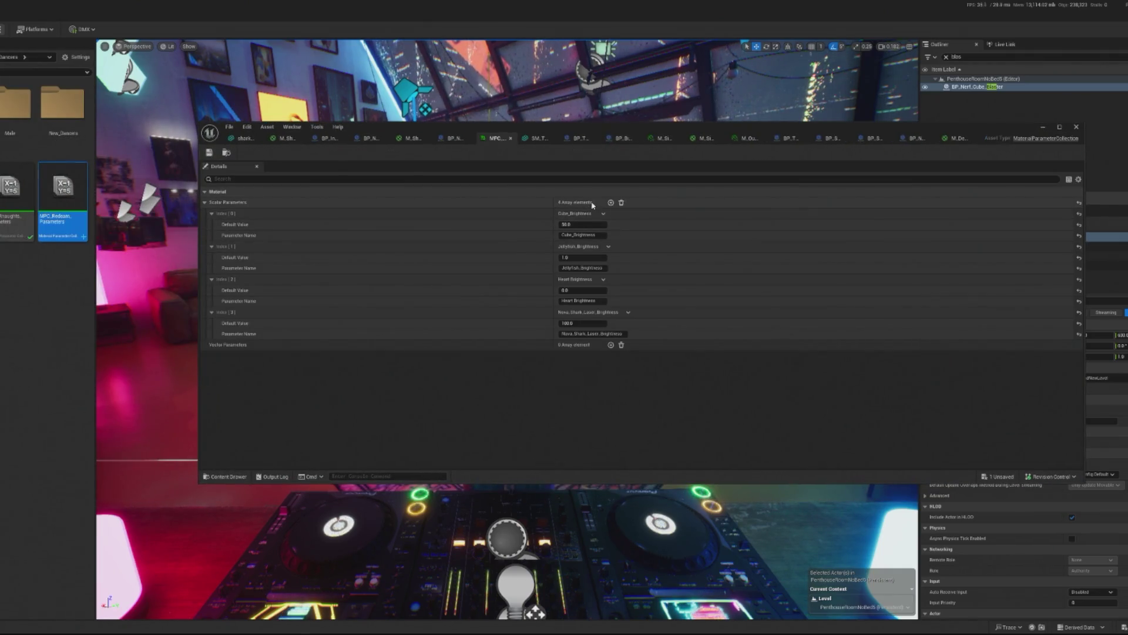
Add a fifth scalar named Cube_Blaster_Brightness, default 50.0, to MPC_Redeam_Parameters.
left_click(611, 202)
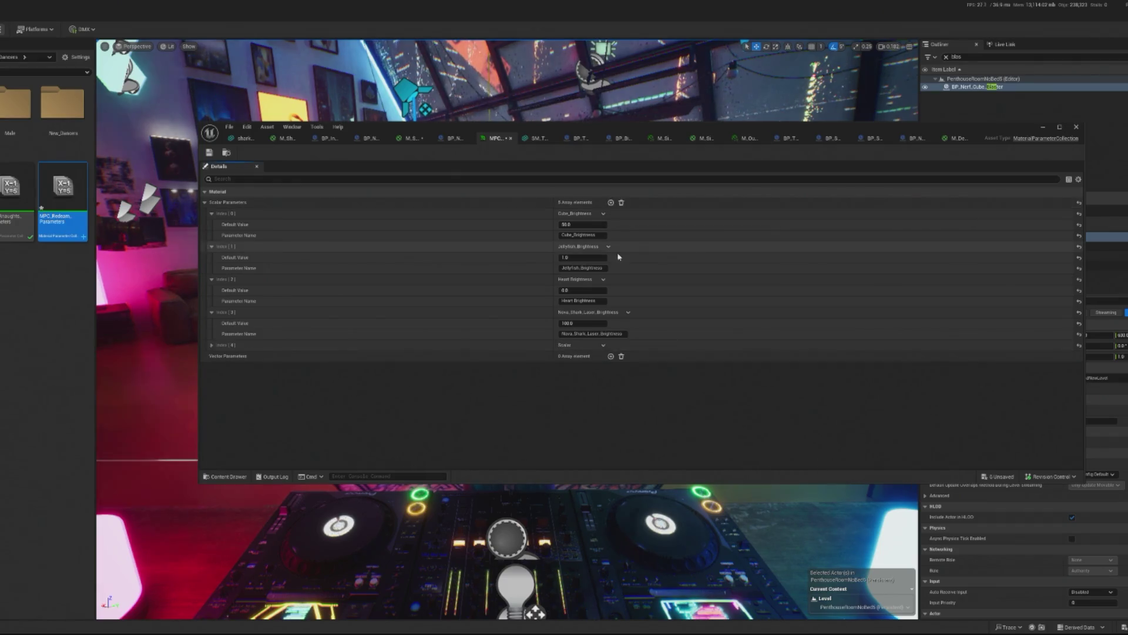
left_click(213, 346)
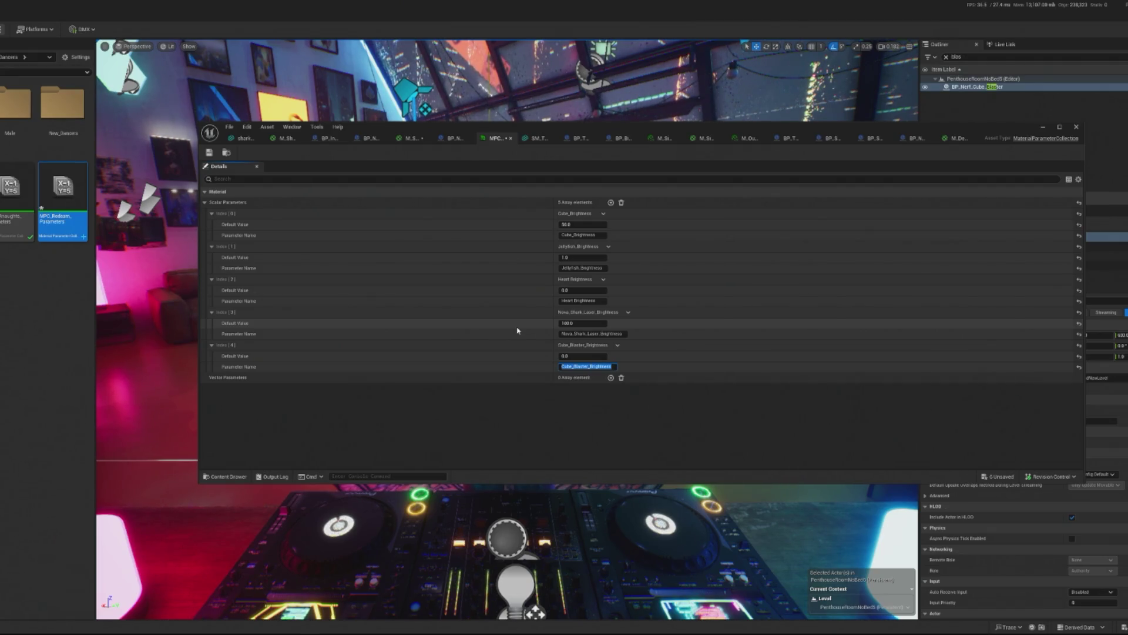
left_click(564, 356)
type("50")
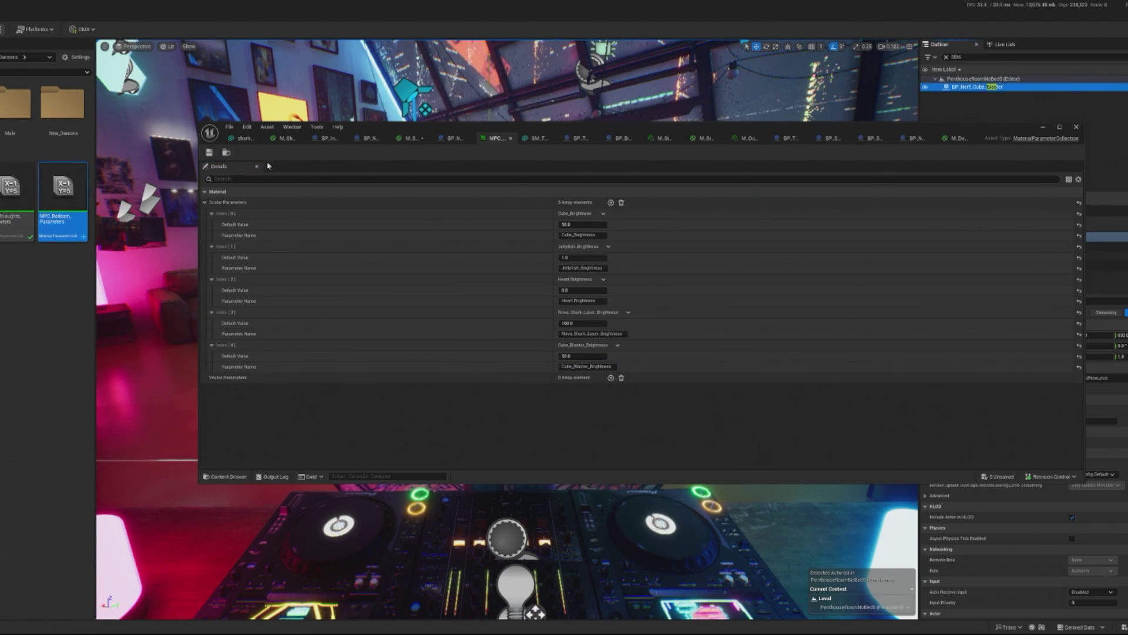
left_click(955, 138)
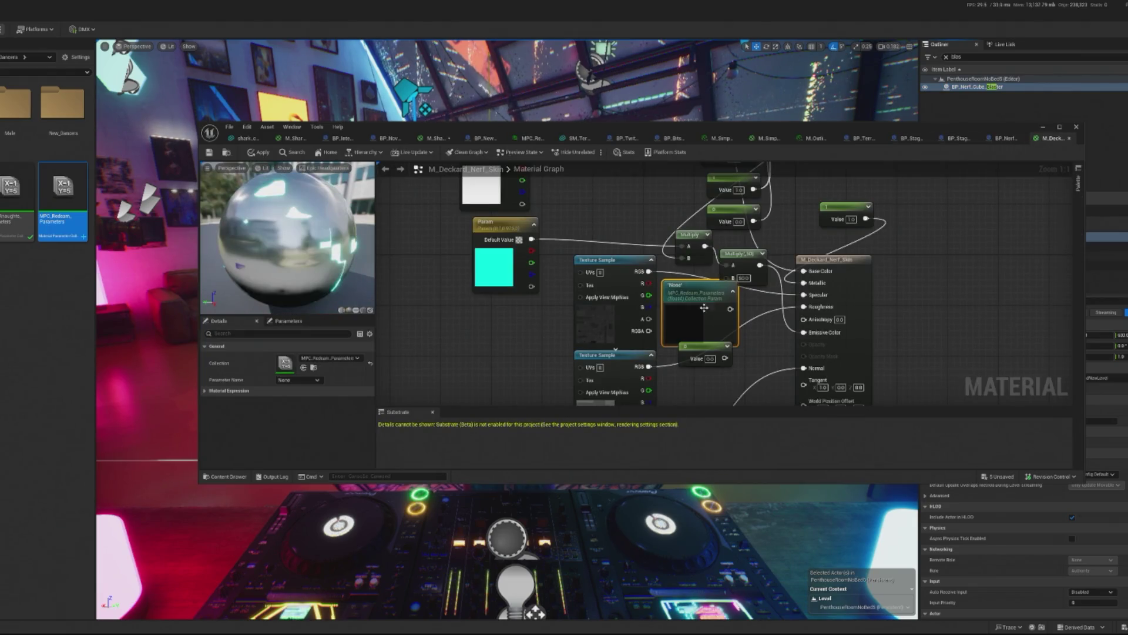
Apply the material changes and delete the unused constant node from M_Deckard_Nerf_Skin.
left_click(310, 380)
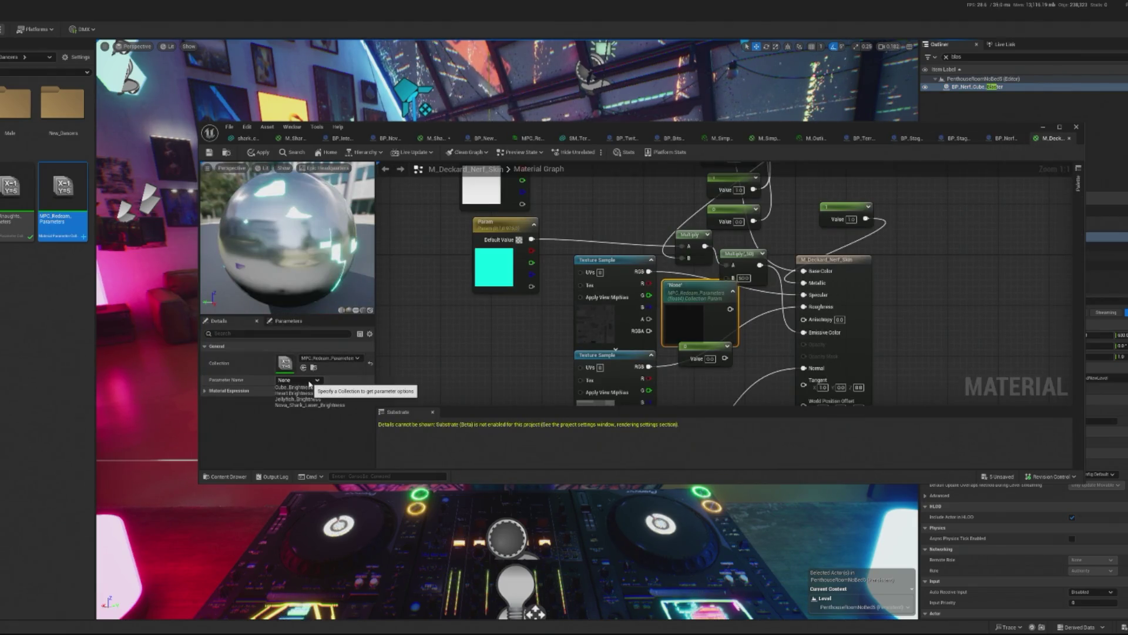
left_click(531, 283)
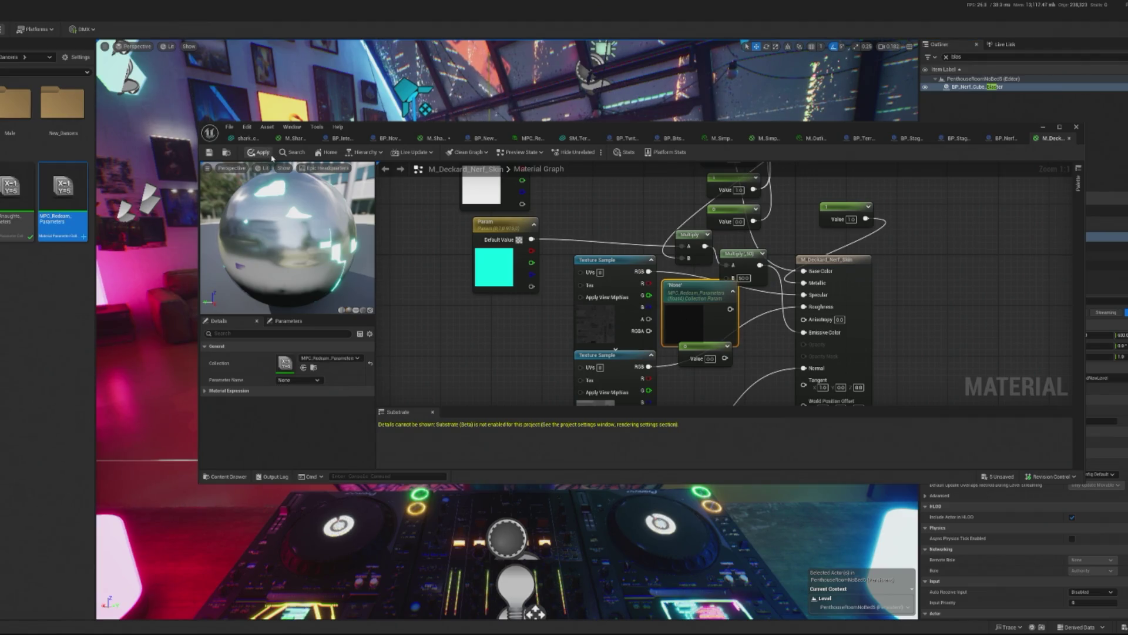
key("ctrl+s")
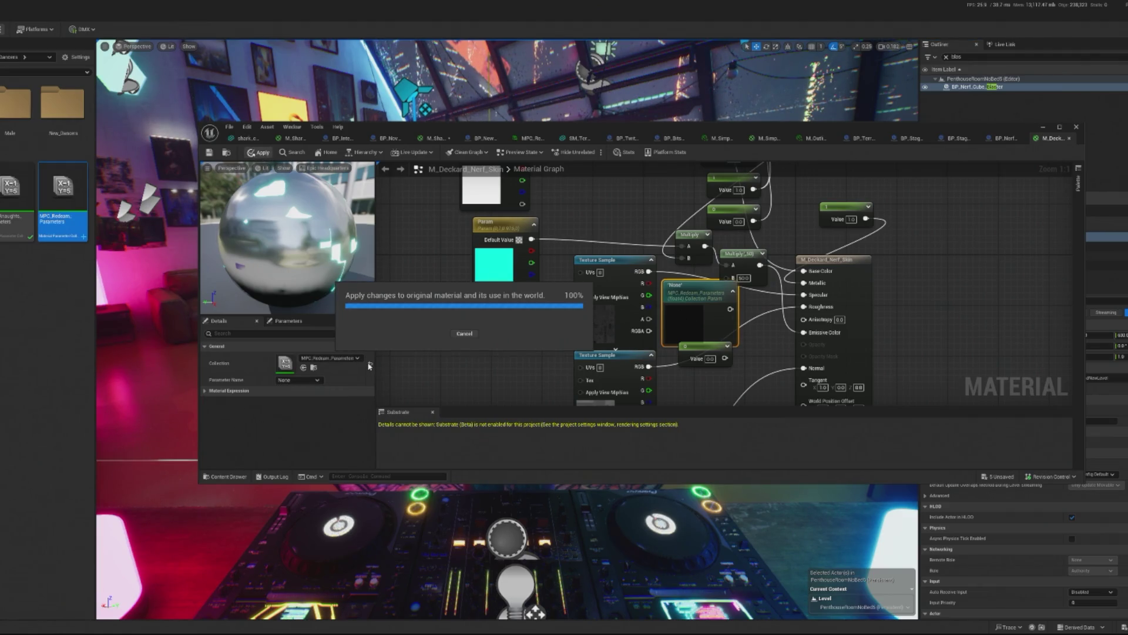
left_click(369, 366)
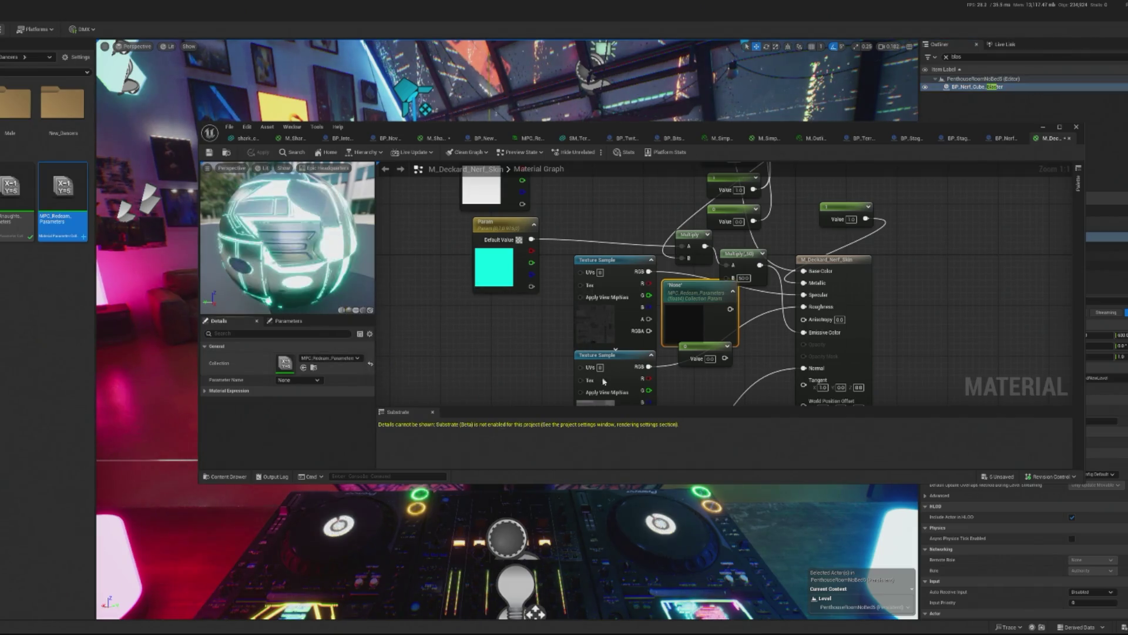
left_click(705, 349)
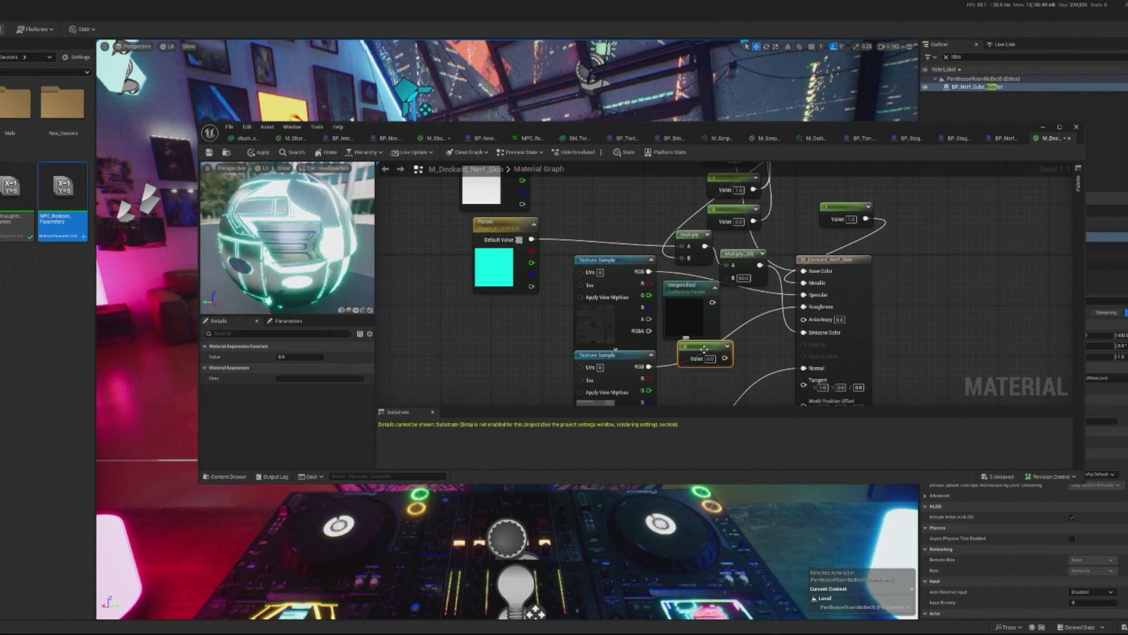
key("Delete")
Point the collection node at MPC_Redeam_Parameters' Cube_Blaster_Brightness and apply the material.
left_click(681, 299)
left_click(333, 361)
left_click(333, 360)
left_click(332, 361)
left_click(365, 467)
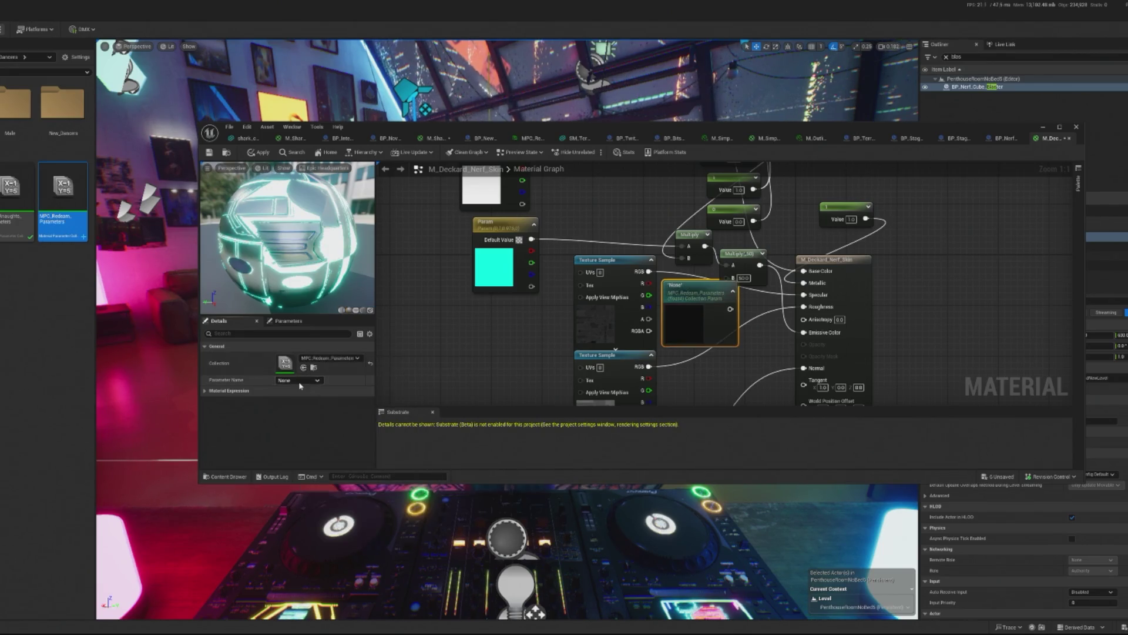
left_click(301, 382)
left_click(310, 388)
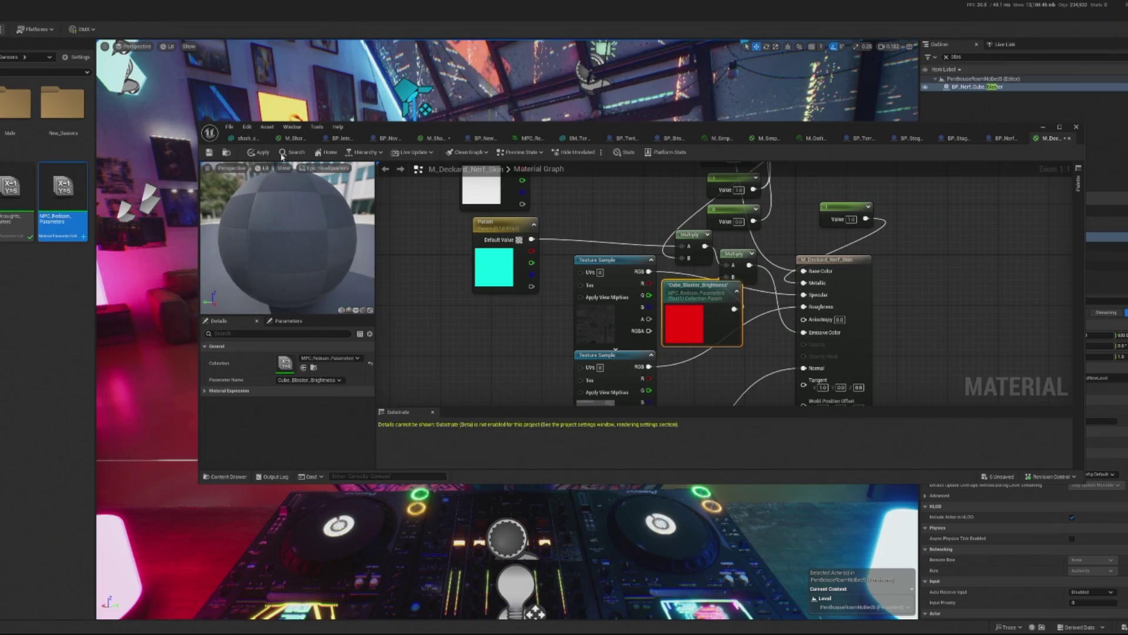
left_click(260, 152)
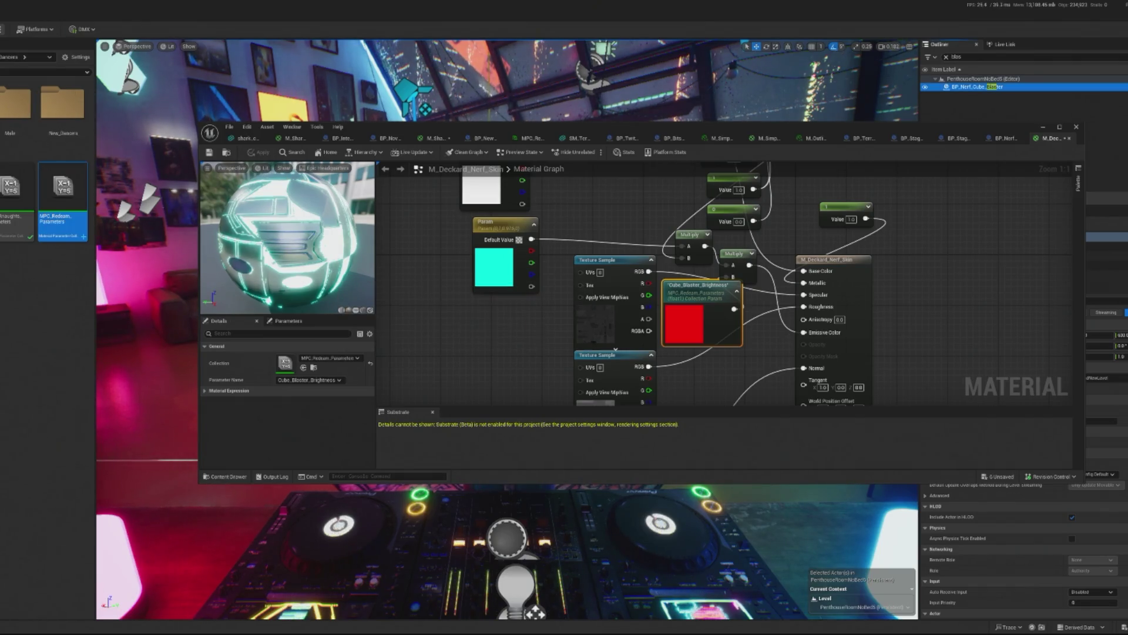
left_click(3, 29)
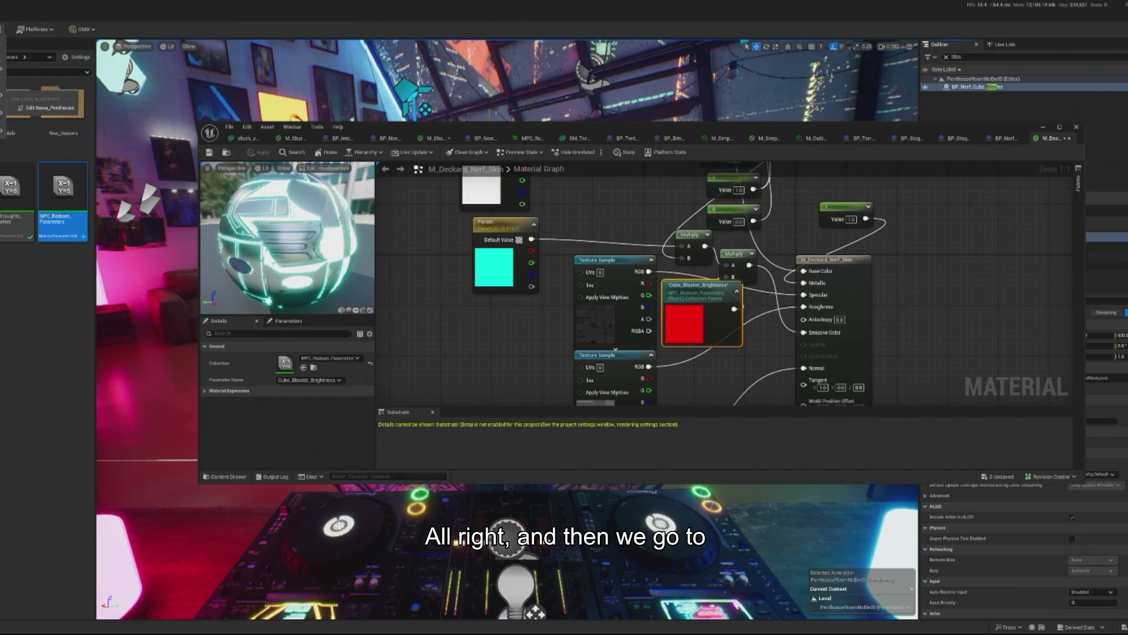
Duplicate the Nova_Shark setter as a third node for Cube_Blaster_Brightness, then compile and save.
key("Escape")
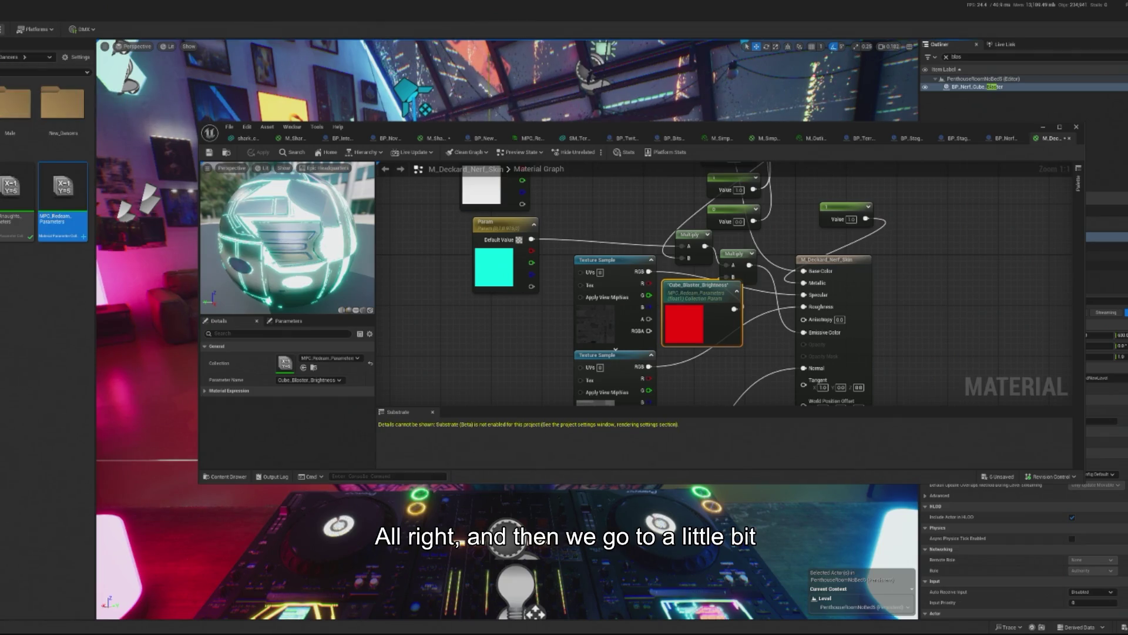
left_click_drag(785, 376, 635, 343)
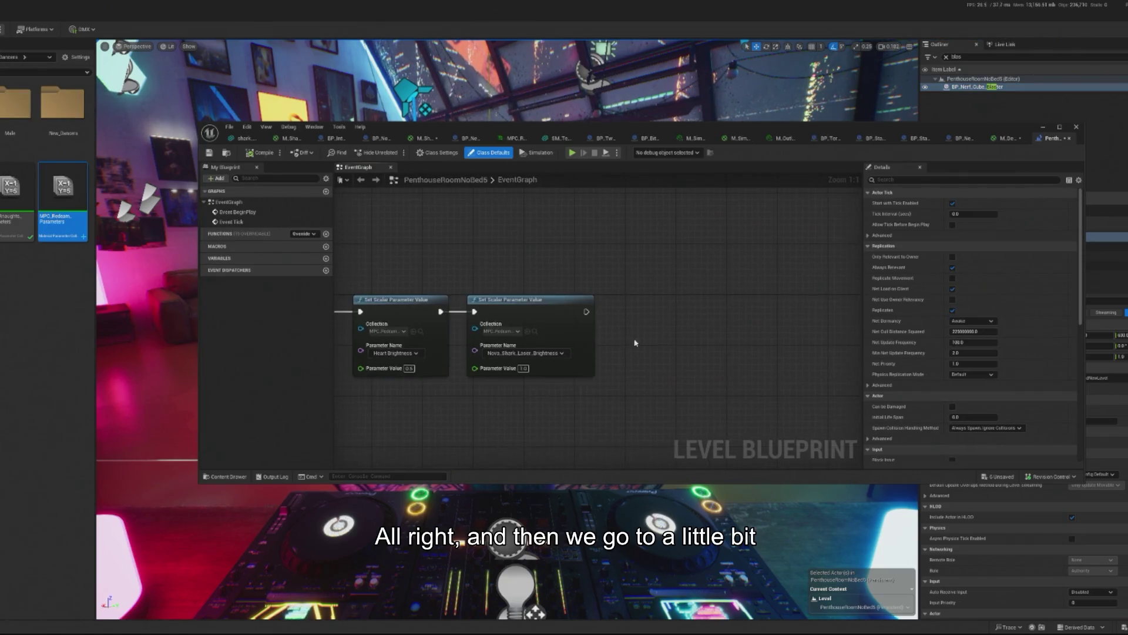
left_click(529, 300)
key("ctrl+w")
mouse_move(572, 320)
left_mouse_down()
mouse_move(679, 340)
mouse_move(731, 322)
left_mouse_up()
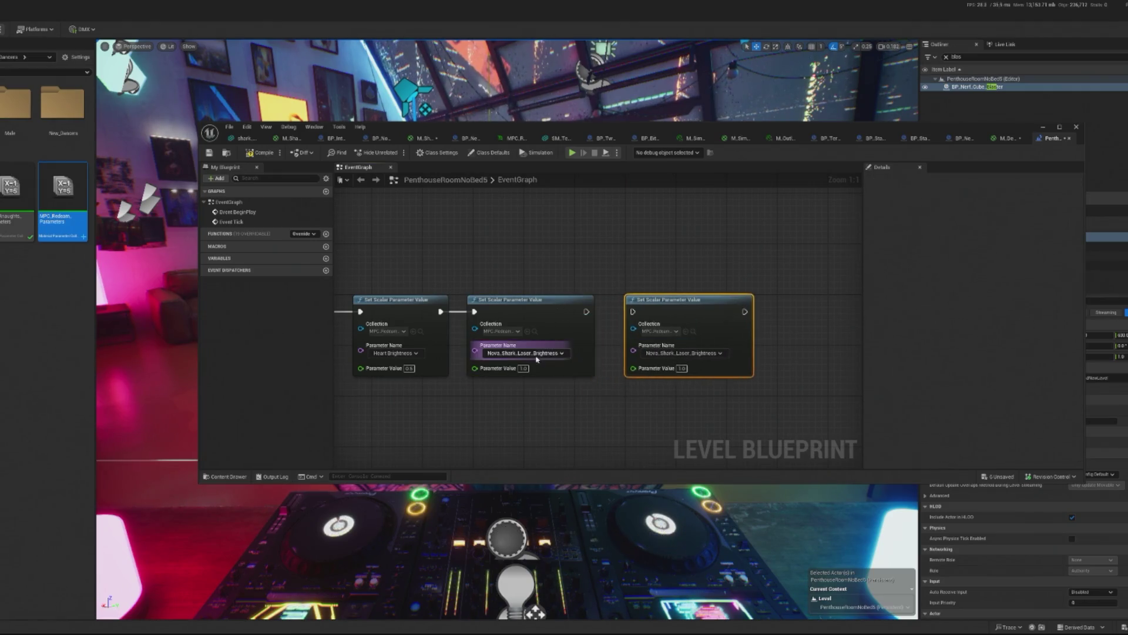
left_click(681, 352)
left_click(680, 368)
left_click(657, 332)
key("Escape")
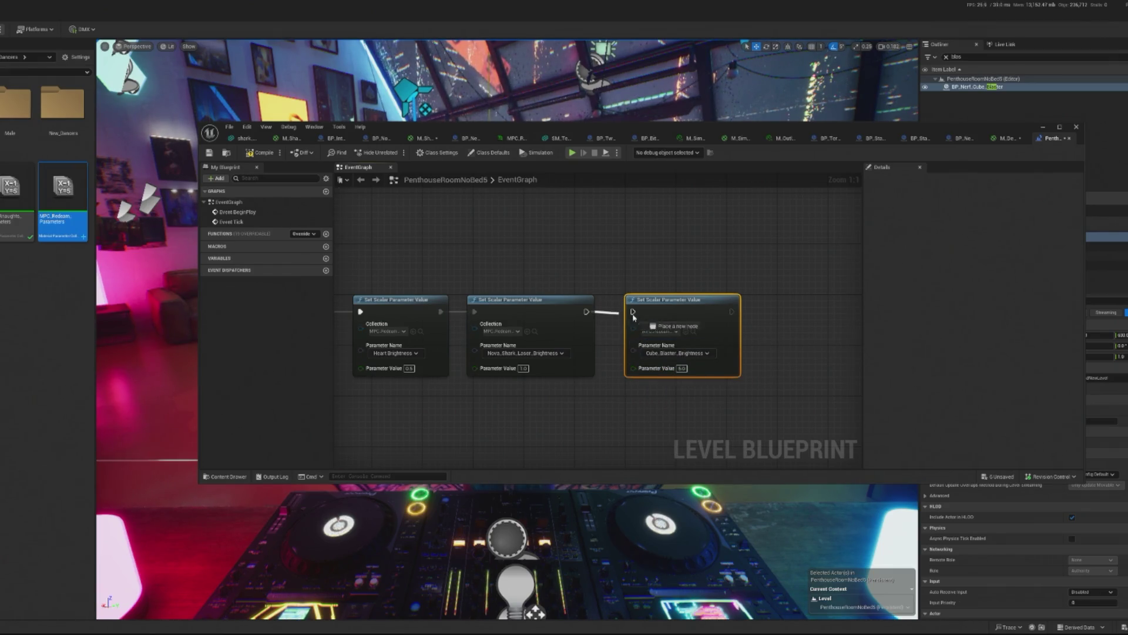
left_click(265, 153)
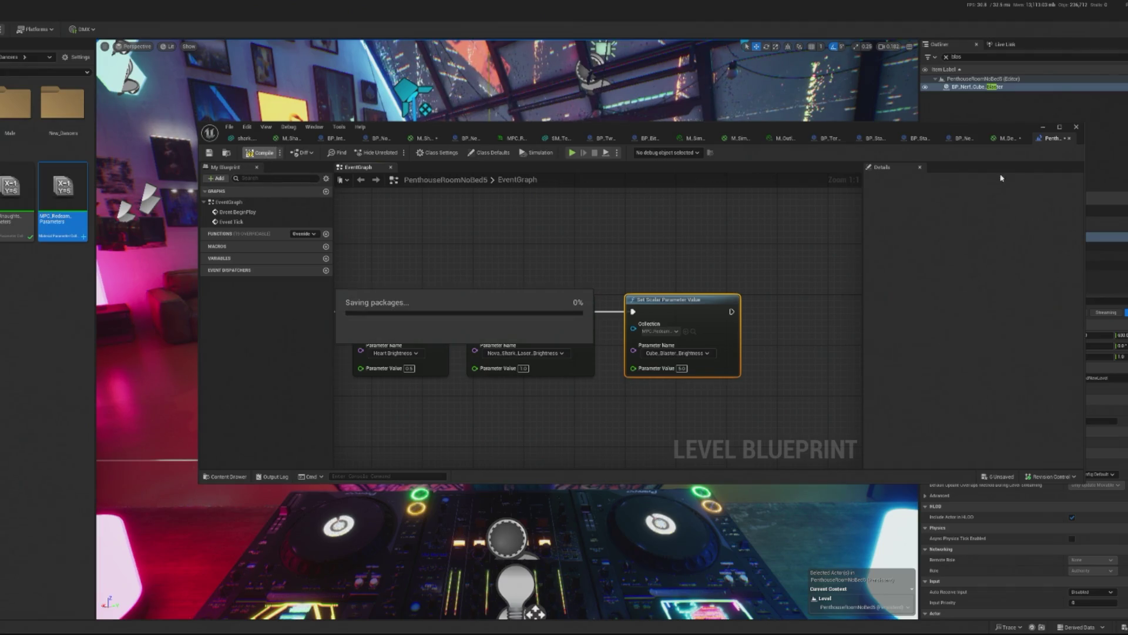
left_click(1042, 128)
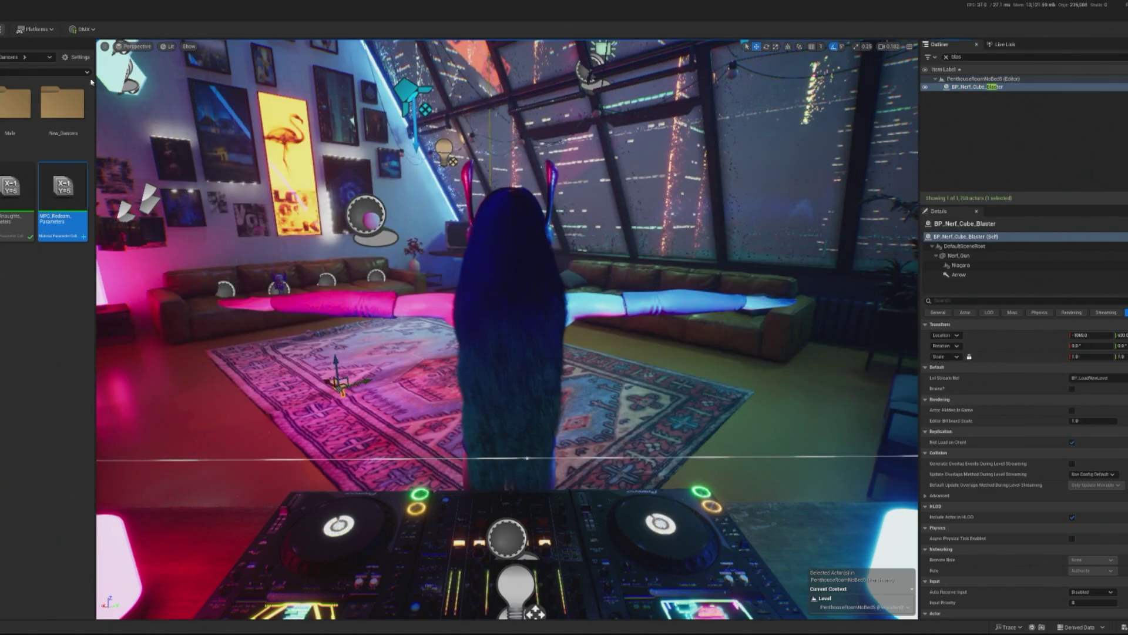
Play-test a 145-bit cheer redeem, then recompile the level blueprint with lower blaster brightness.
key("alt+p")
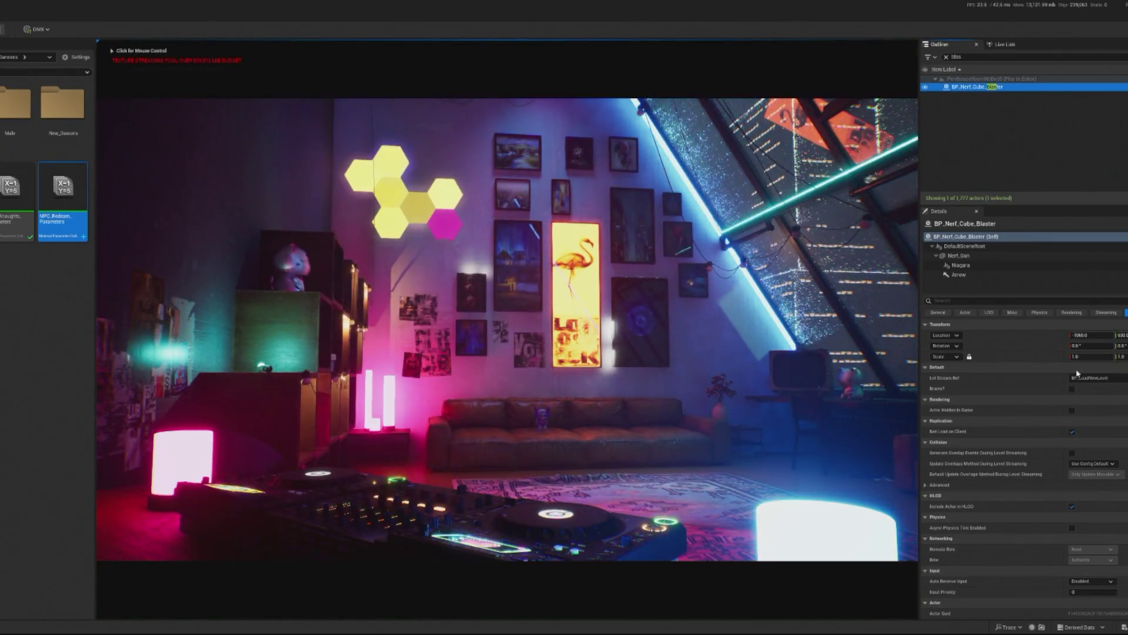
key("BackSpace")
key("BackSpace")
key("BackSpace")
type("TM")
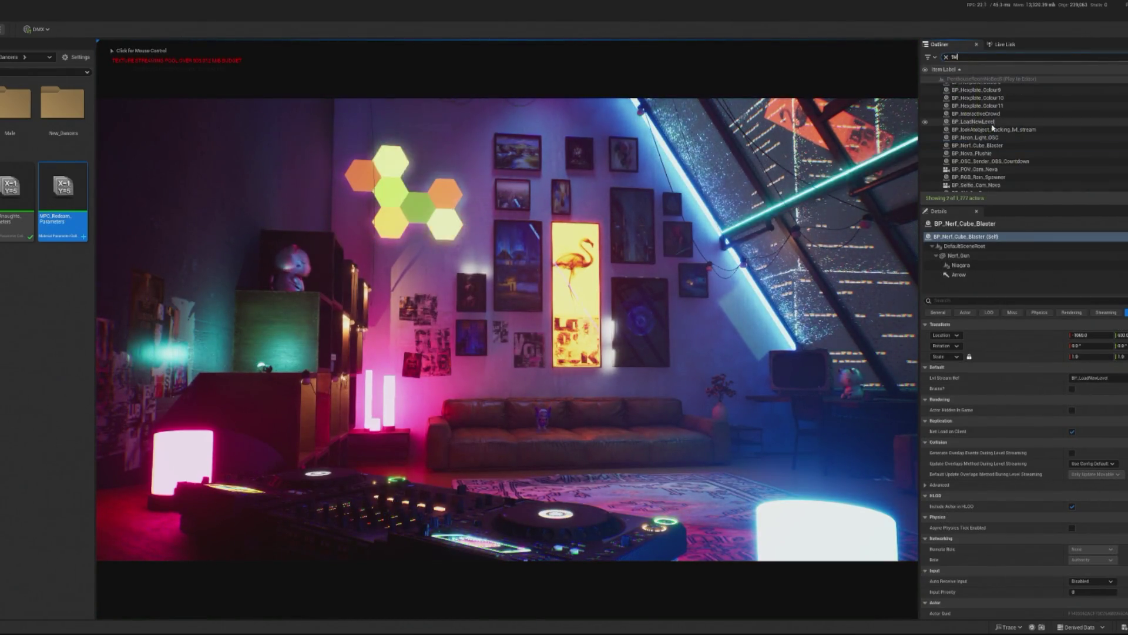
key("Return")
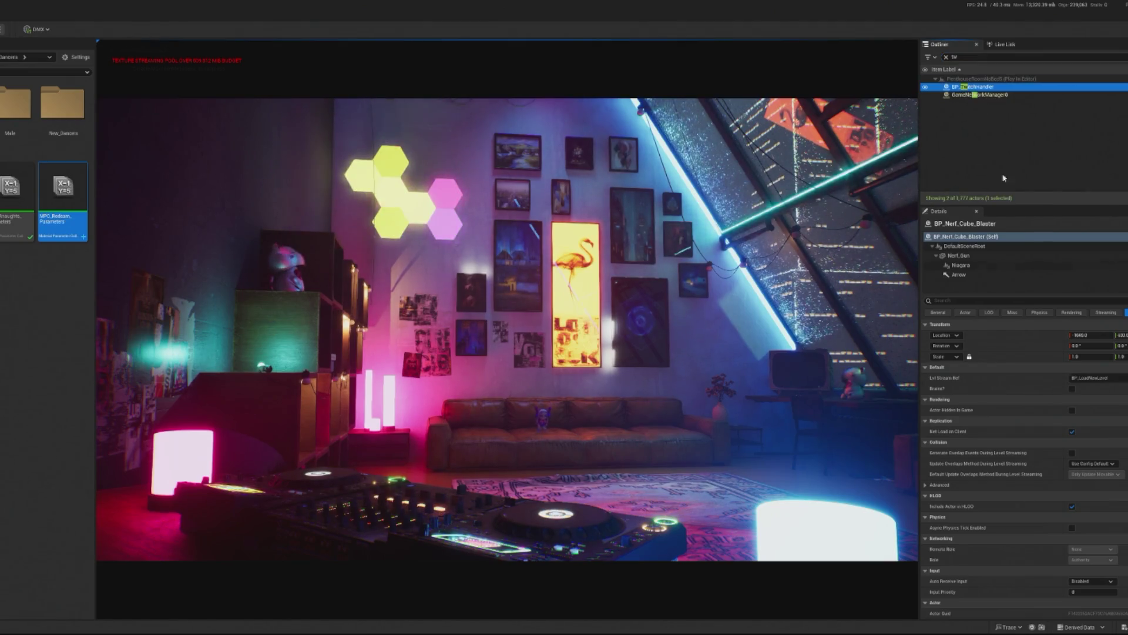
left_click(950, 399)
left_click(529, 294)
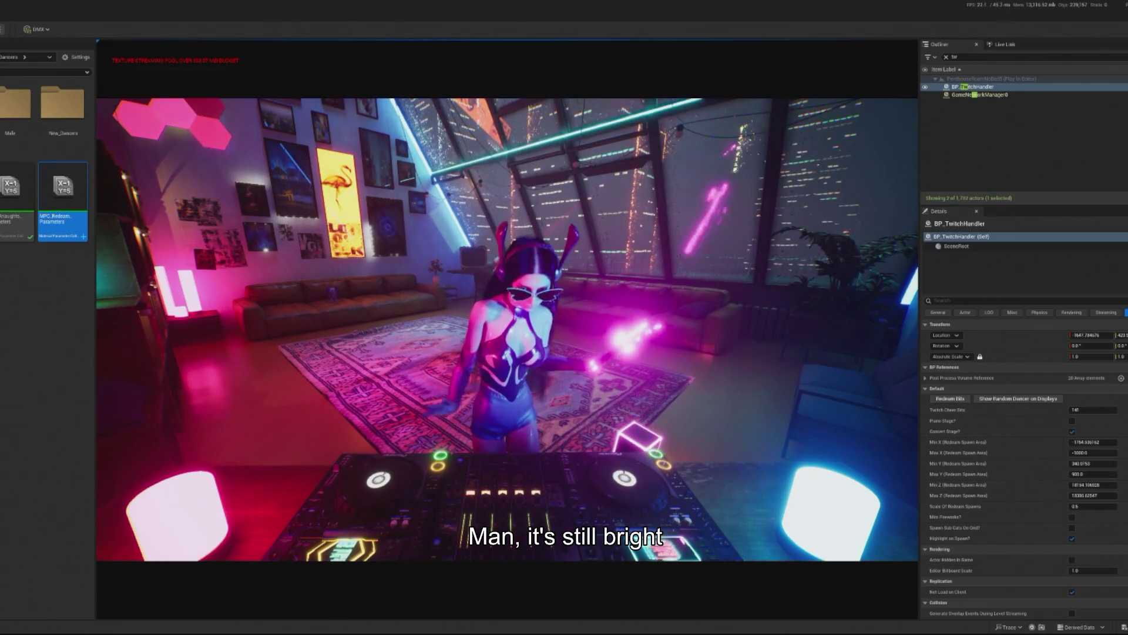
key("Escape")
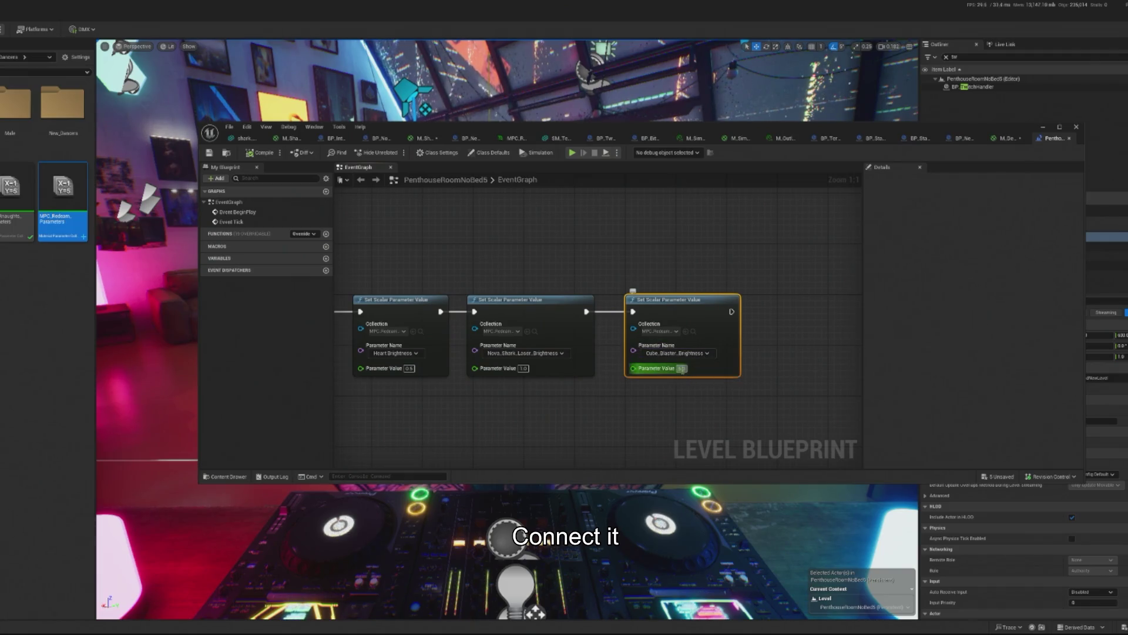
left_click(260, 153)
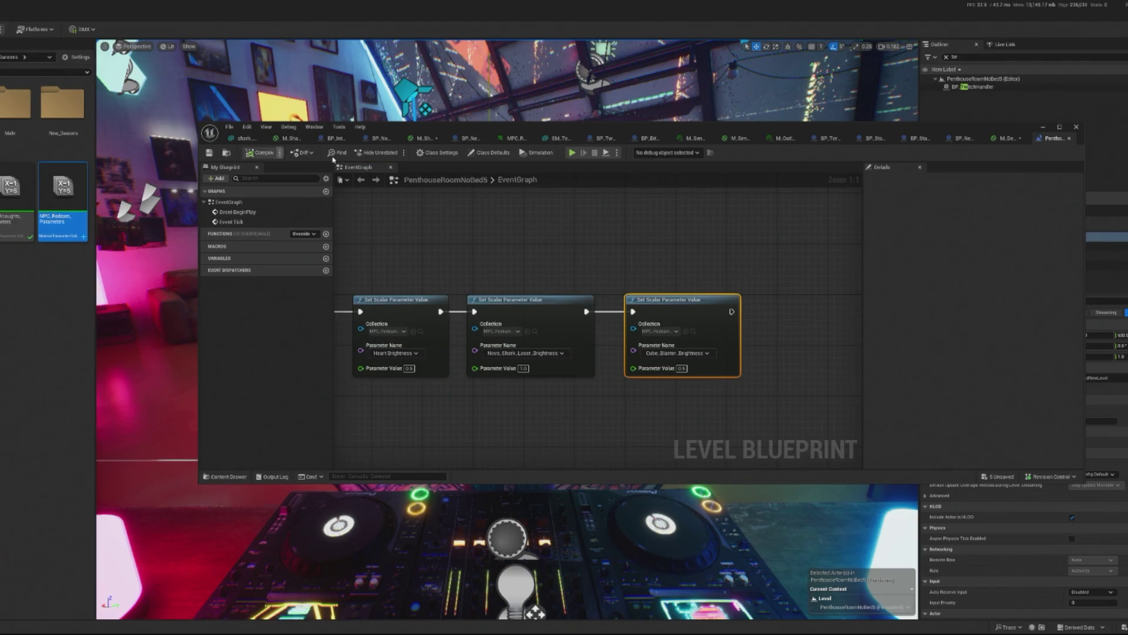
Tidy the Cube_Blaster_Brightness node in M_Deckard_Nerf_Skin and apply the material changes.
left_click(1002, 139)
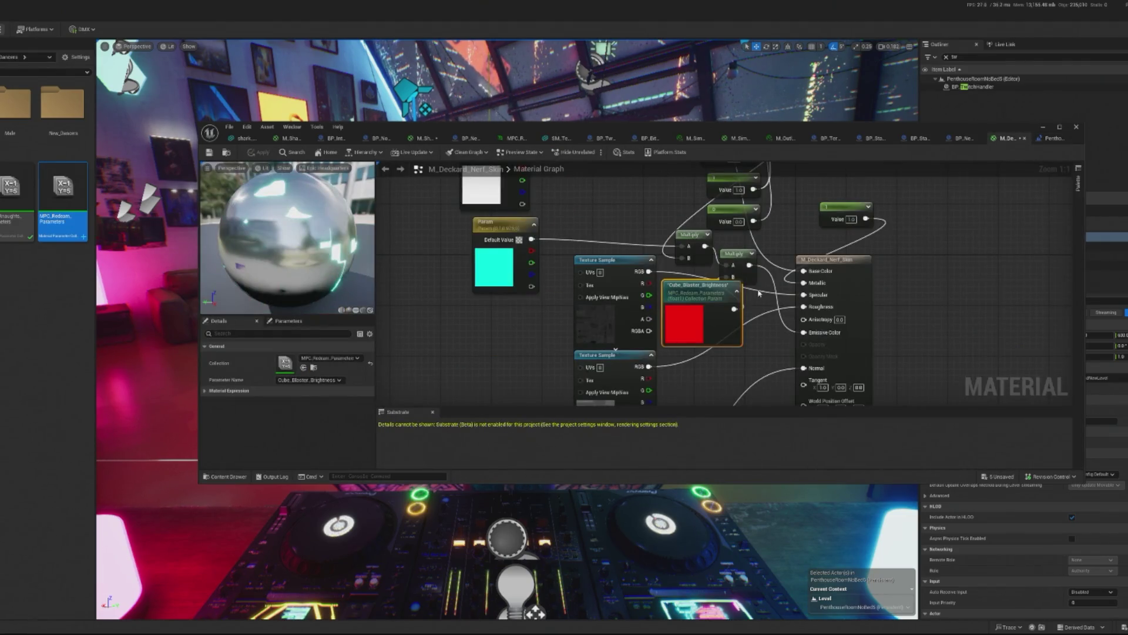
left_click_drag(665, 288, 677, 306)
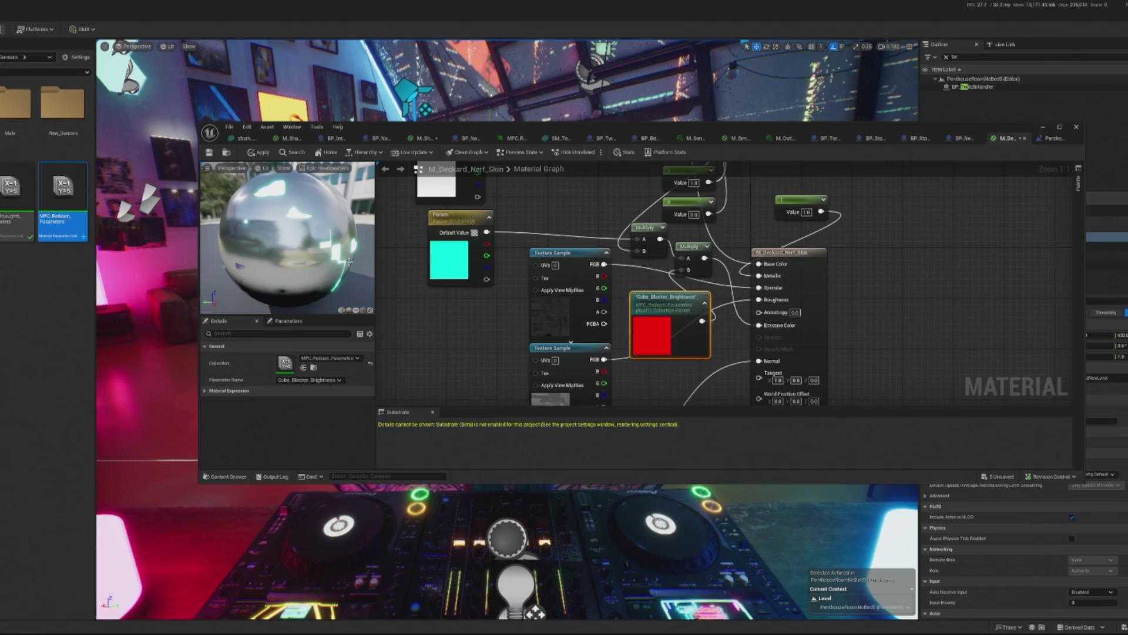
left_click(268, 155)
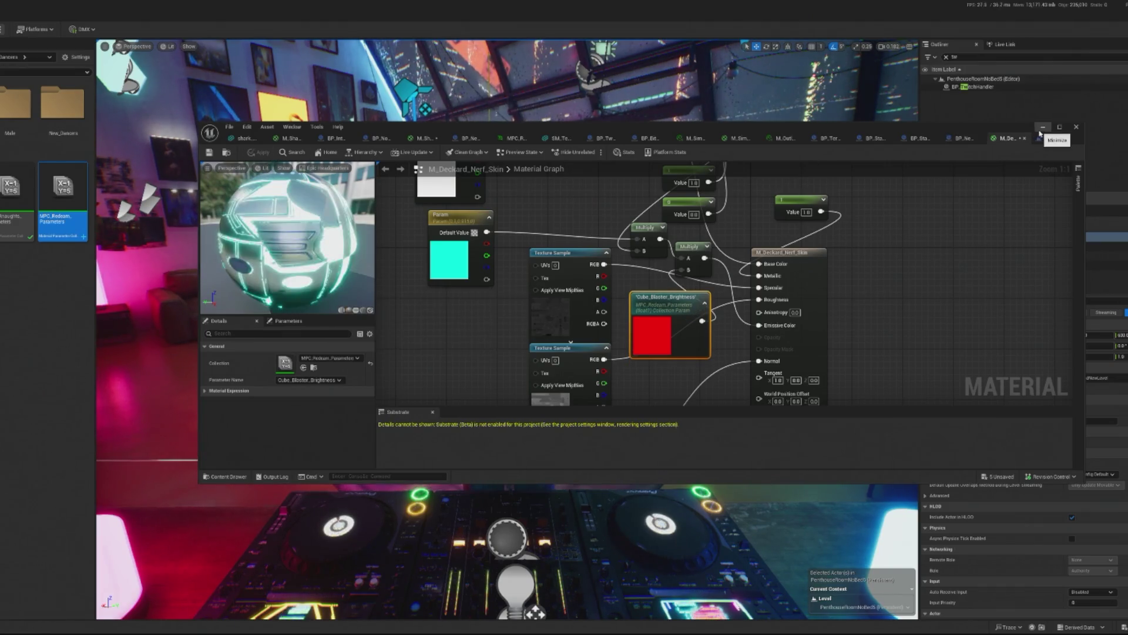
left_click(1043, 127)
Play-test a 141-bit redeem on BP_TwitchHandler, then stop the session.
key("alt+p")
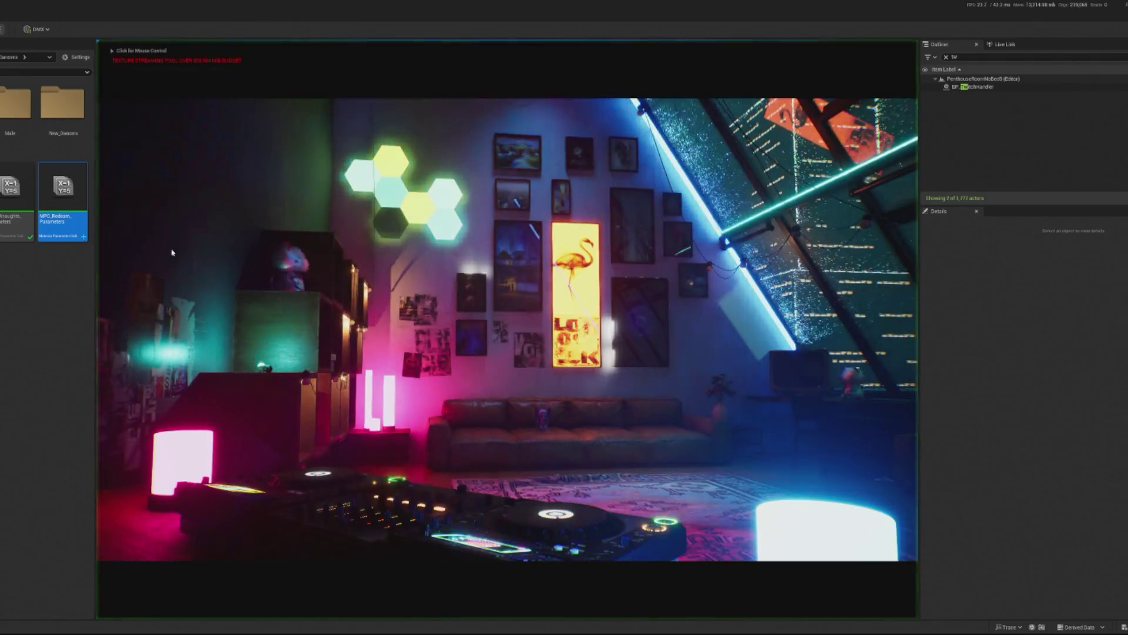
key("shift+F1")
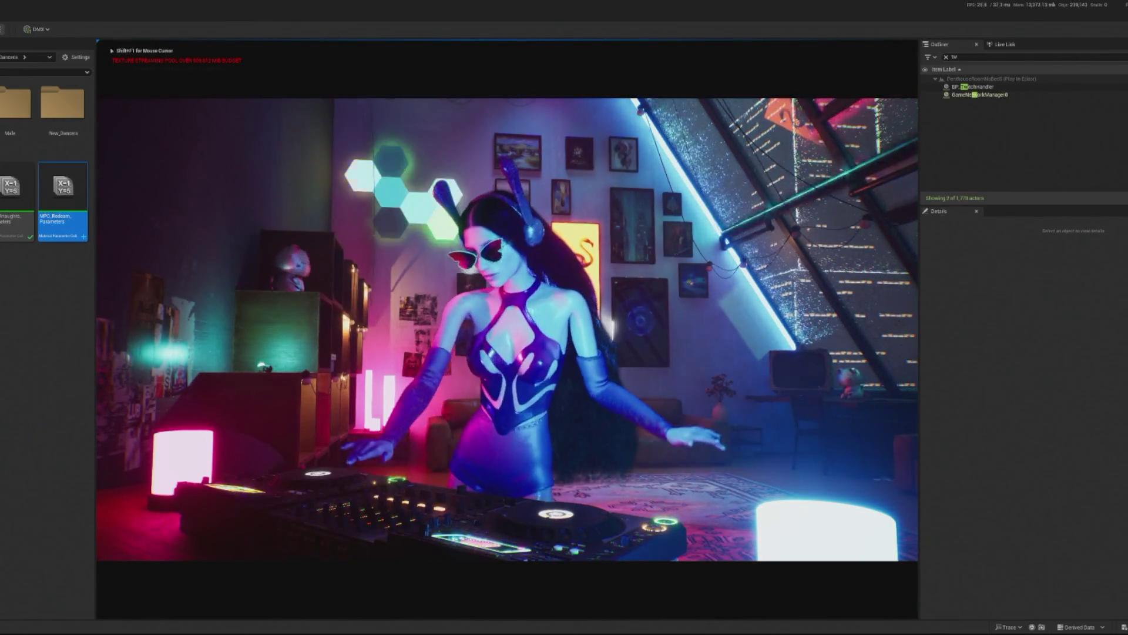
left_click(973, 86)
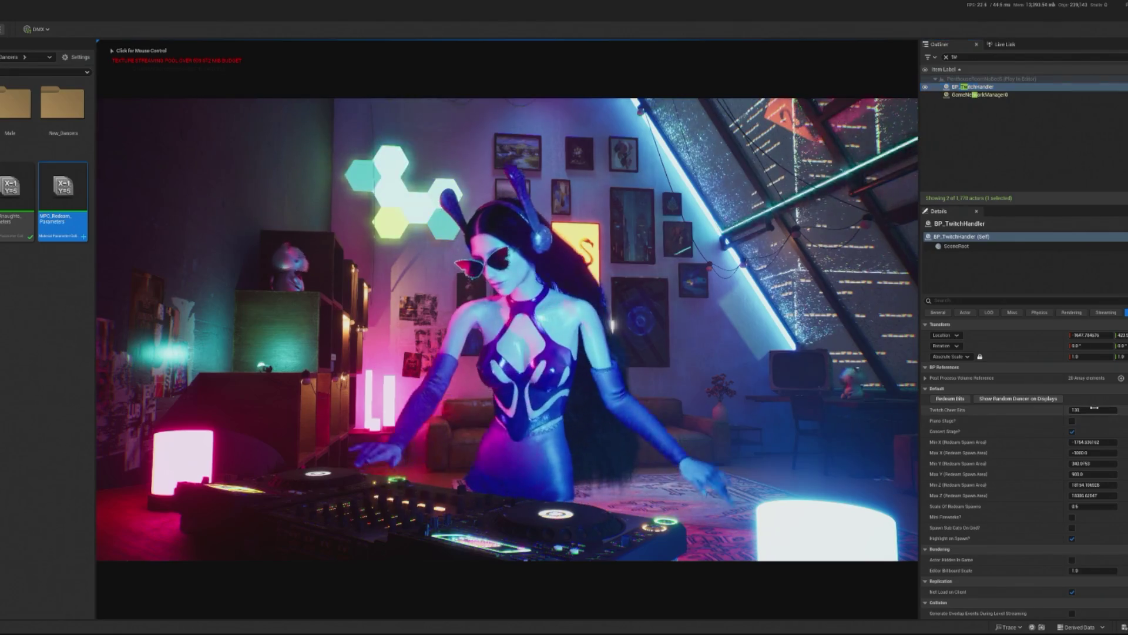
left_click(1092, 410)
type("141")
left_click(948, 399)
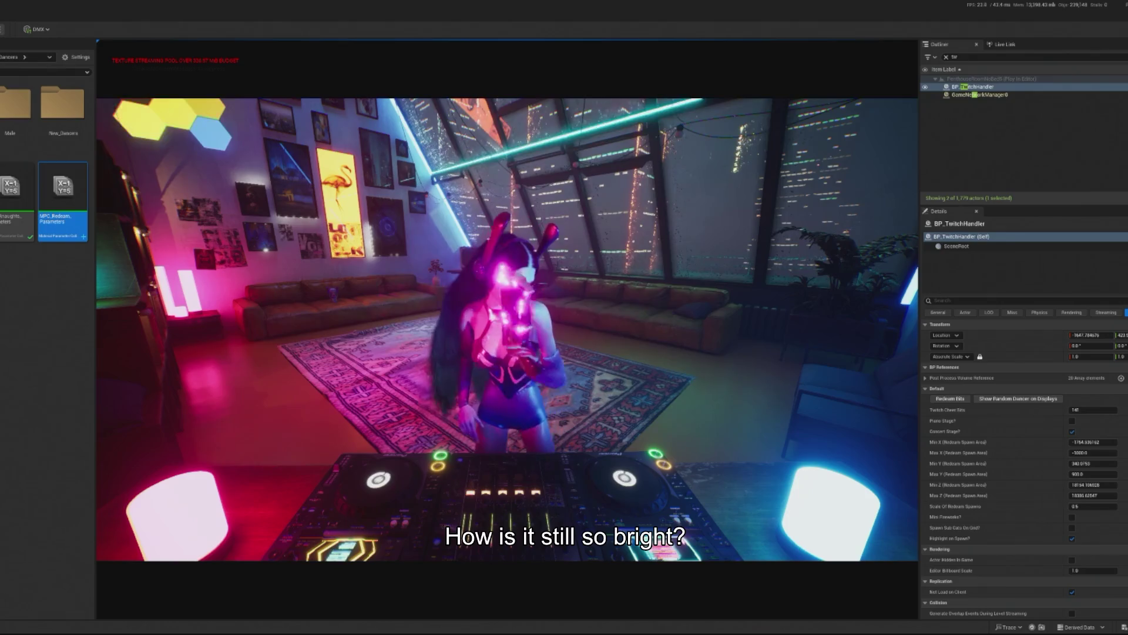
key("Escape")
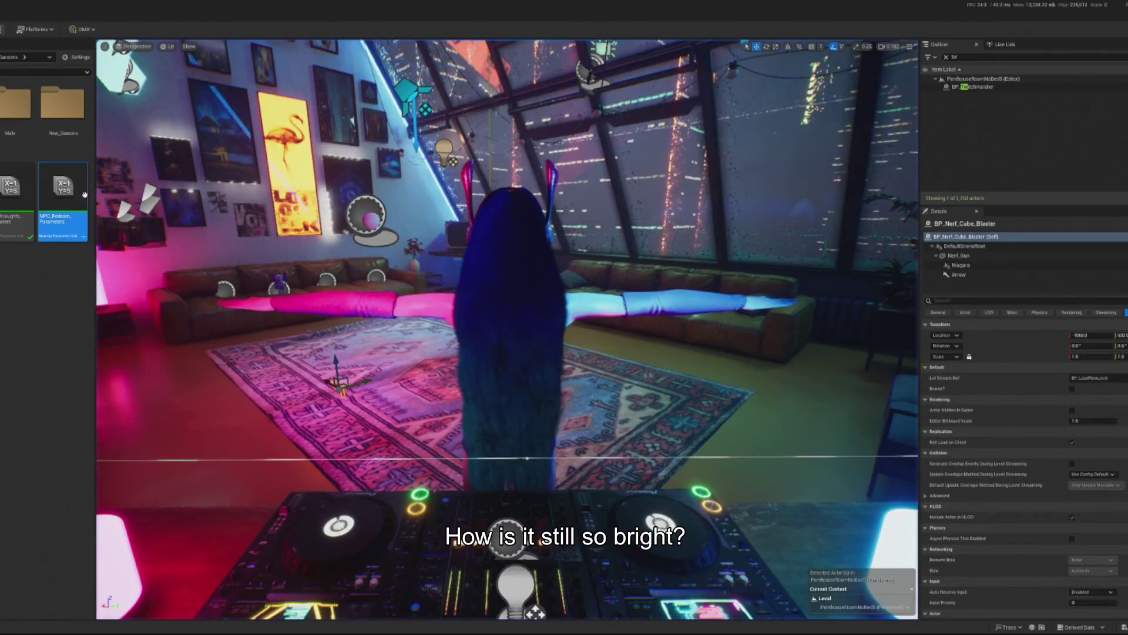
Open MPC_Redeam_Parameters, then return to the nerf skin material graph and its brightness node.
mouse_move(83, 191)
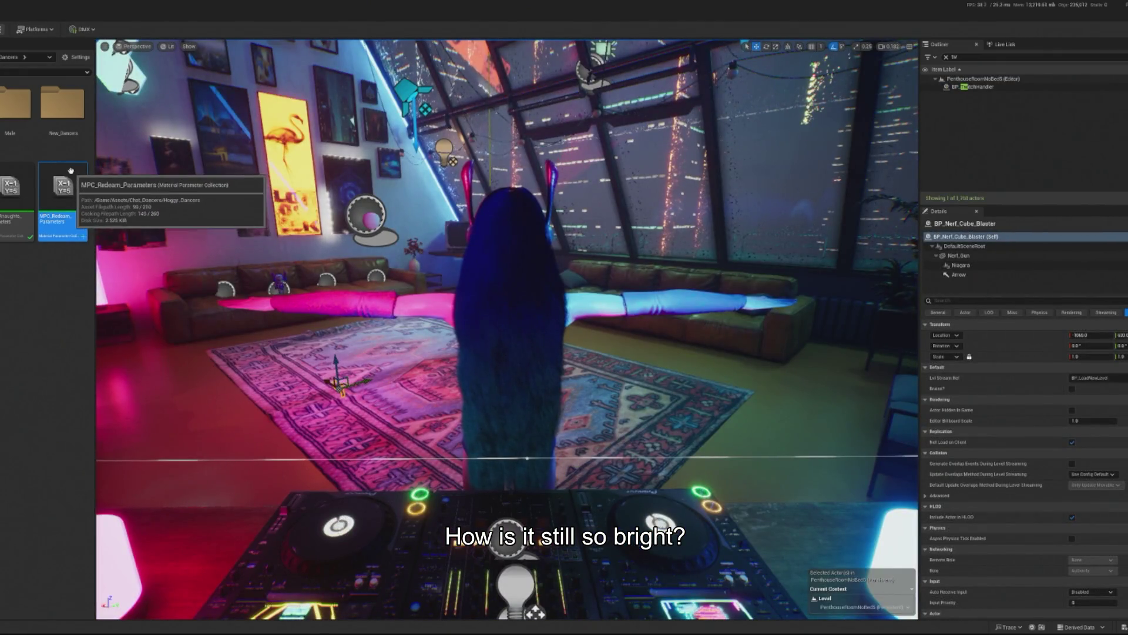
double_click(83, 190)
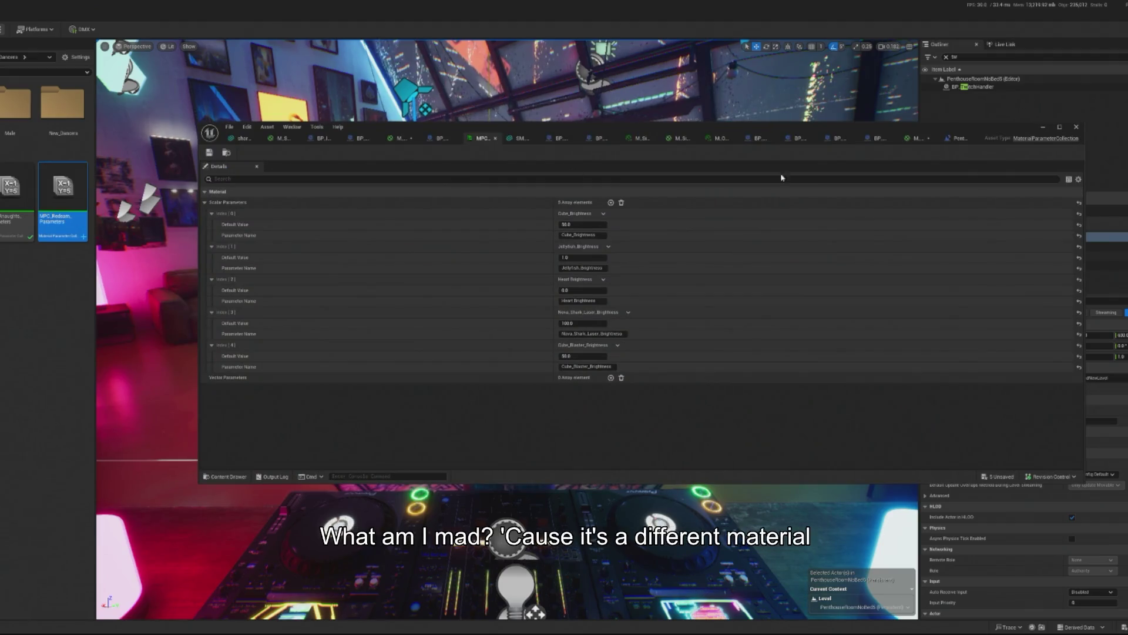
left_click(953, 137)
left_click(918, 141)
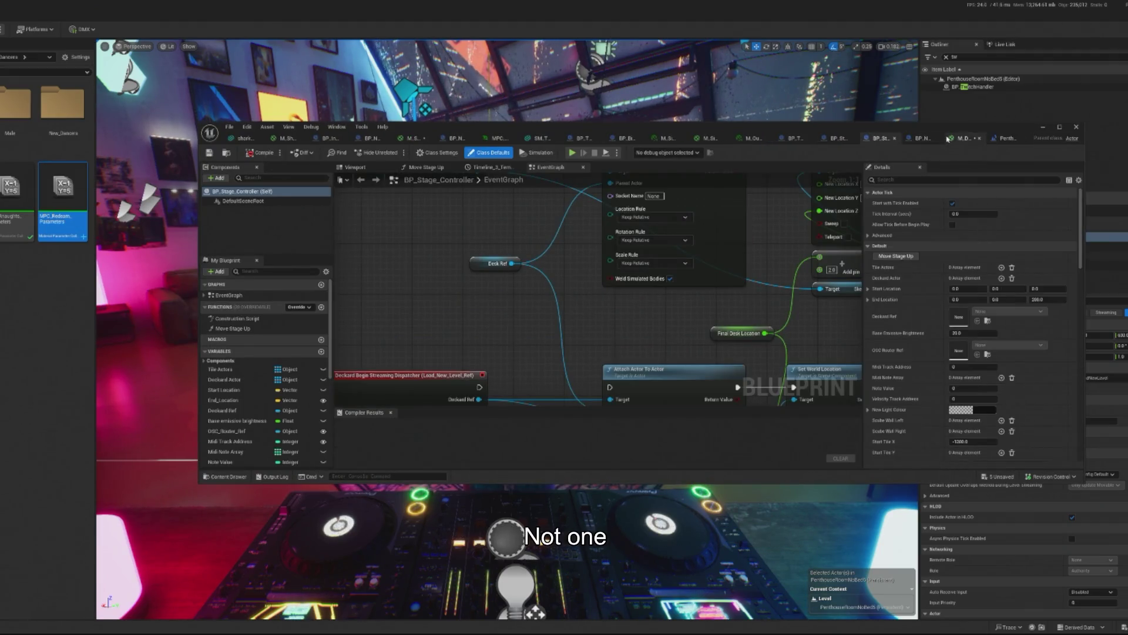
left_click(949, 138)
mouse_move(508, 184)
left_mouse_down()
mouse_move(526, 191)
mouse_move(488, 207)
mouse_move(573, 247)
left_mouse_up()
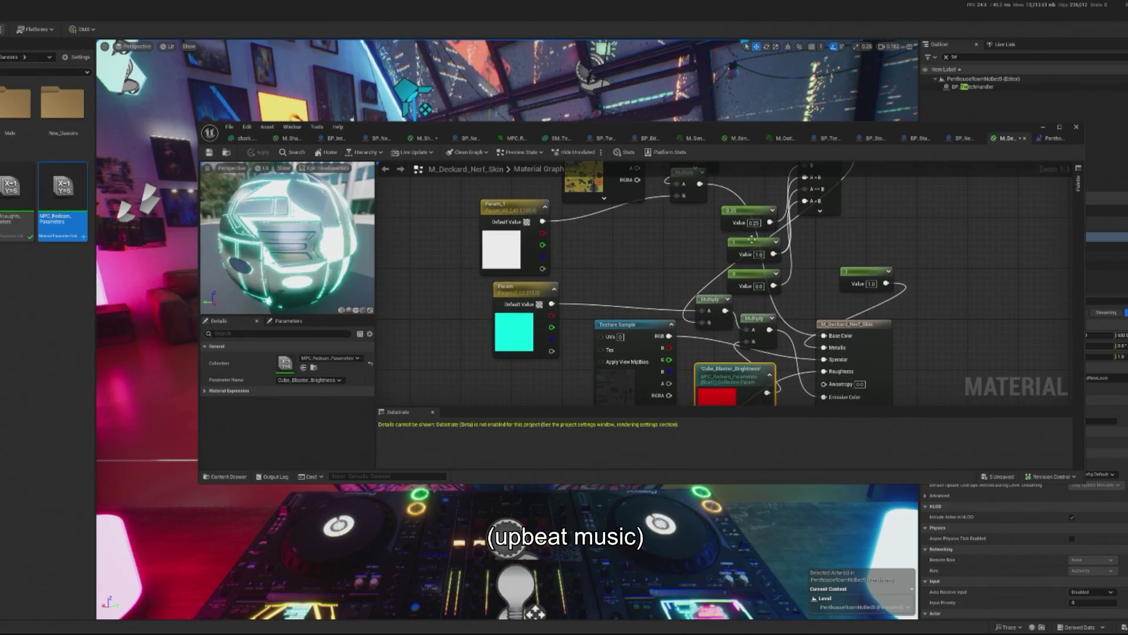
left_click_drag(750, 351, 713, 287)
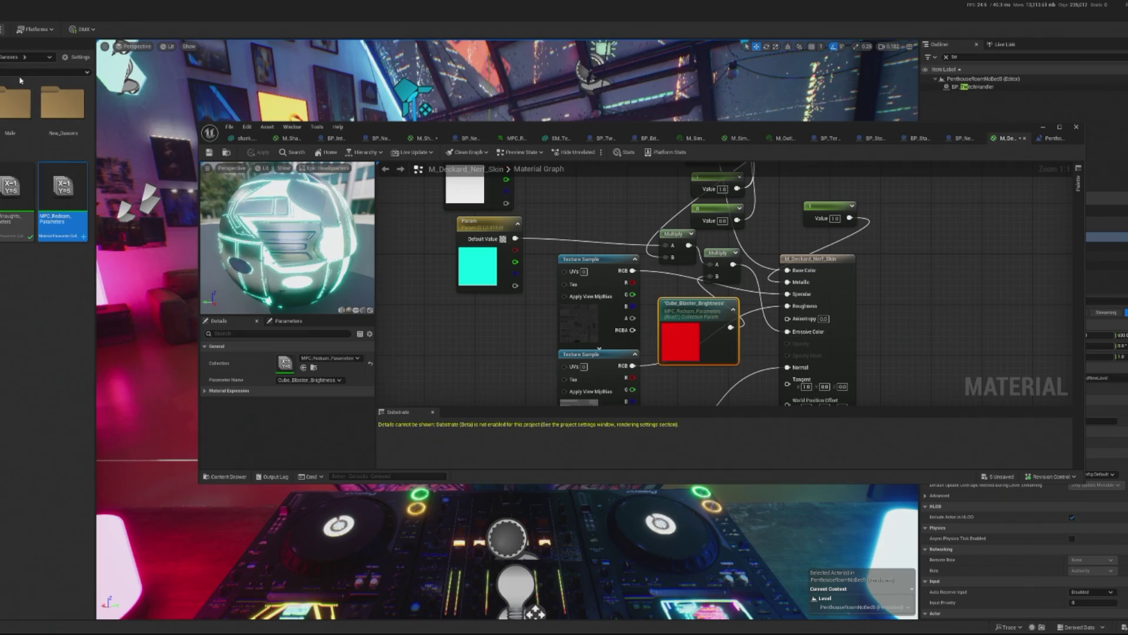
Reorder the blaster blueprint and material tabs, then search the Outliner for 'cube'.
left_click_drag(965, 140, 1007, 138)
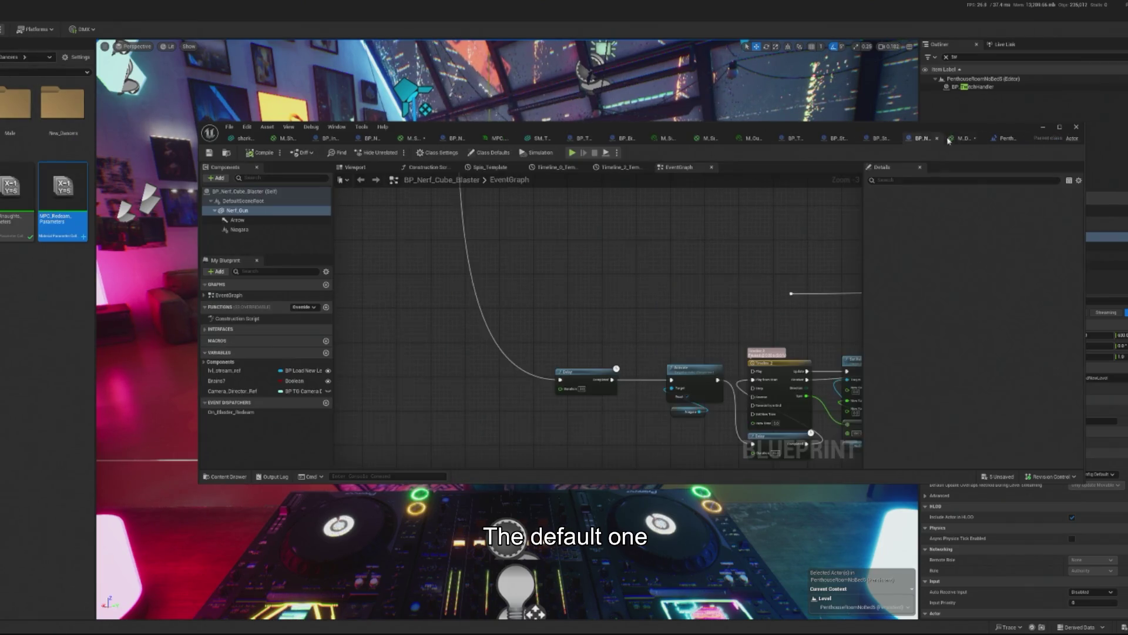
left_click(961, 138)
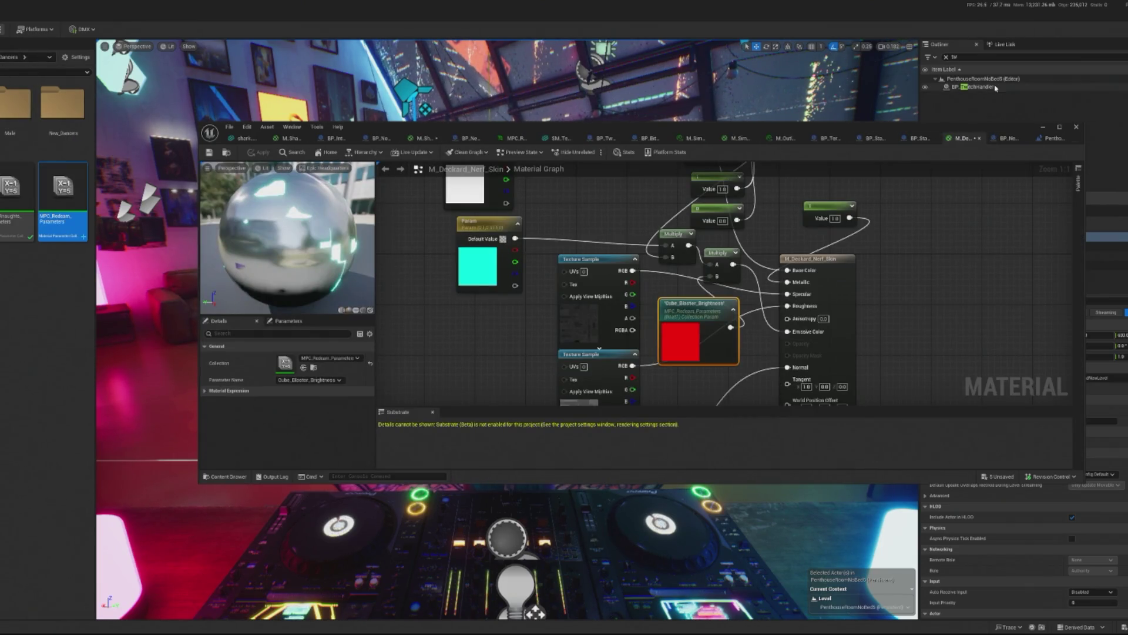
left_click(972, 57)
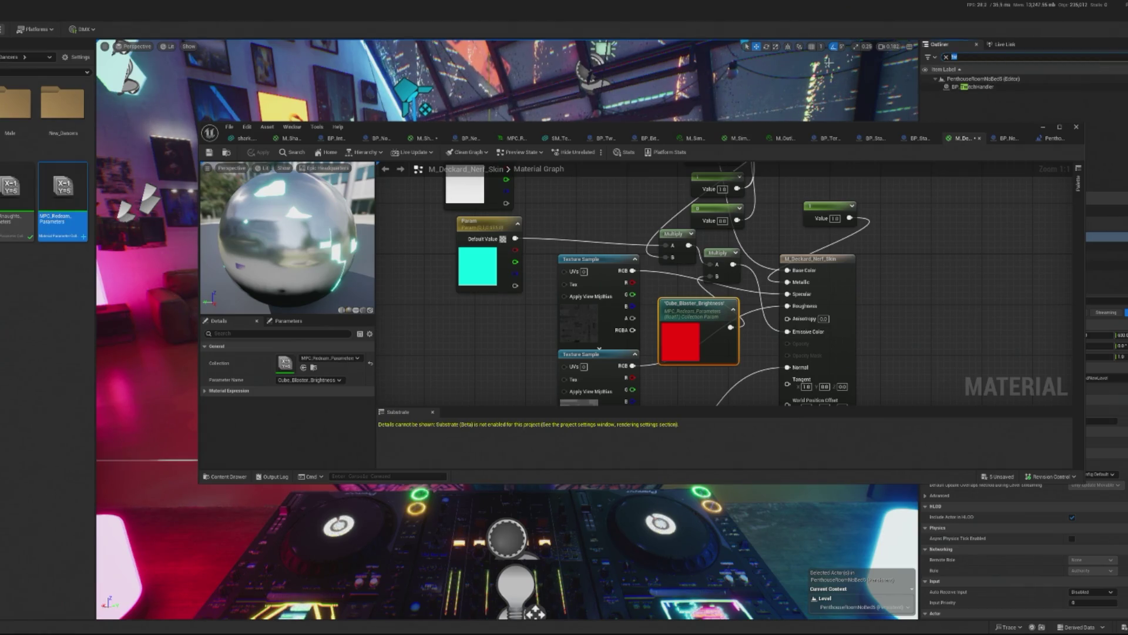
type("cube")
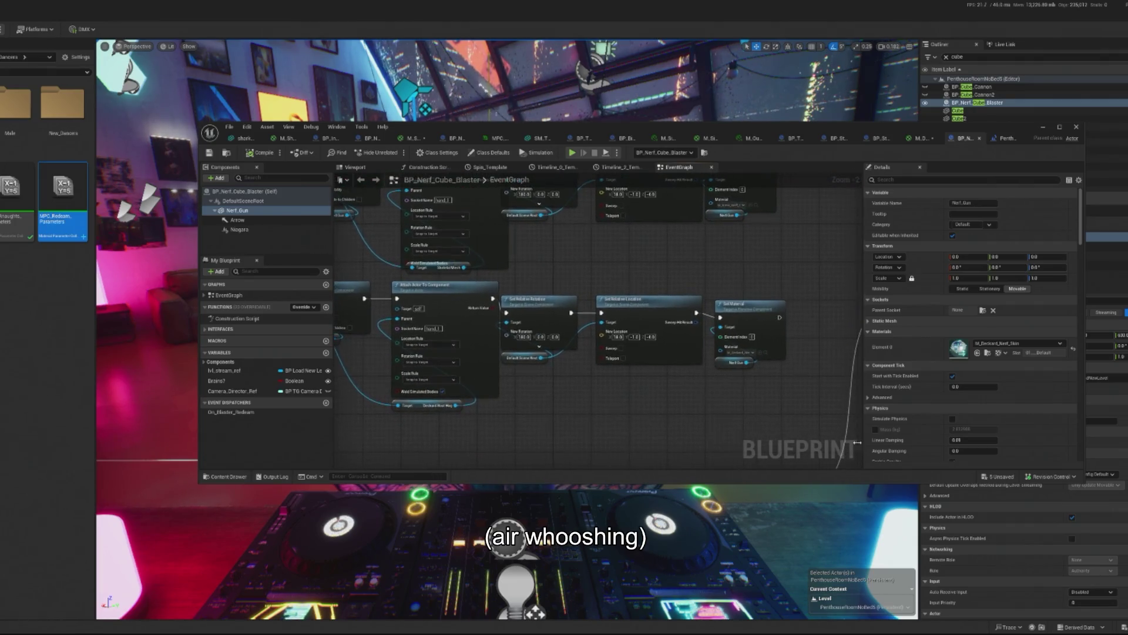
Add a CollectionParameter node beside the constant glow value in M_Nova_Nerf_Skin.
scroll(722, 252, "up", 2)
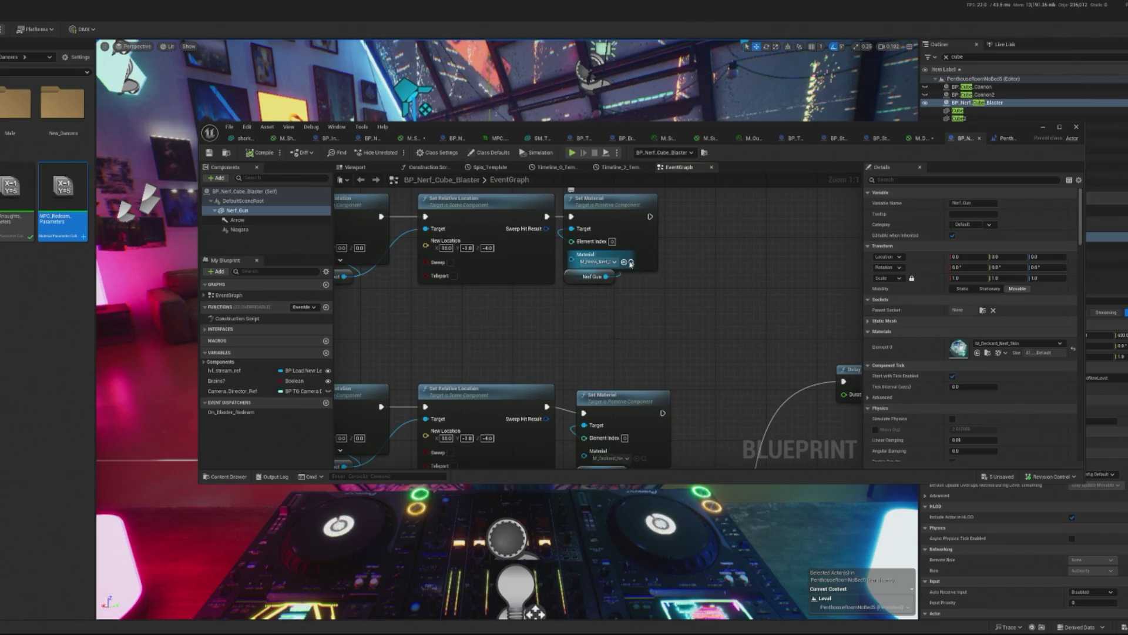
left_click(631, 264)
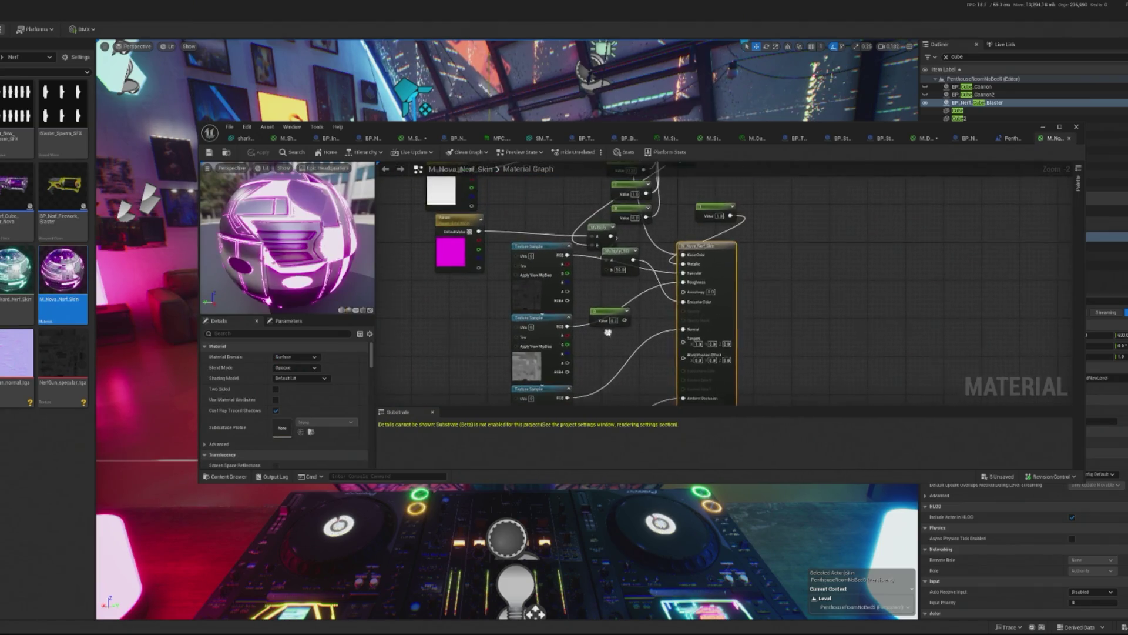
left_click(598, 318)
right_click(598, 295)
type("coll")
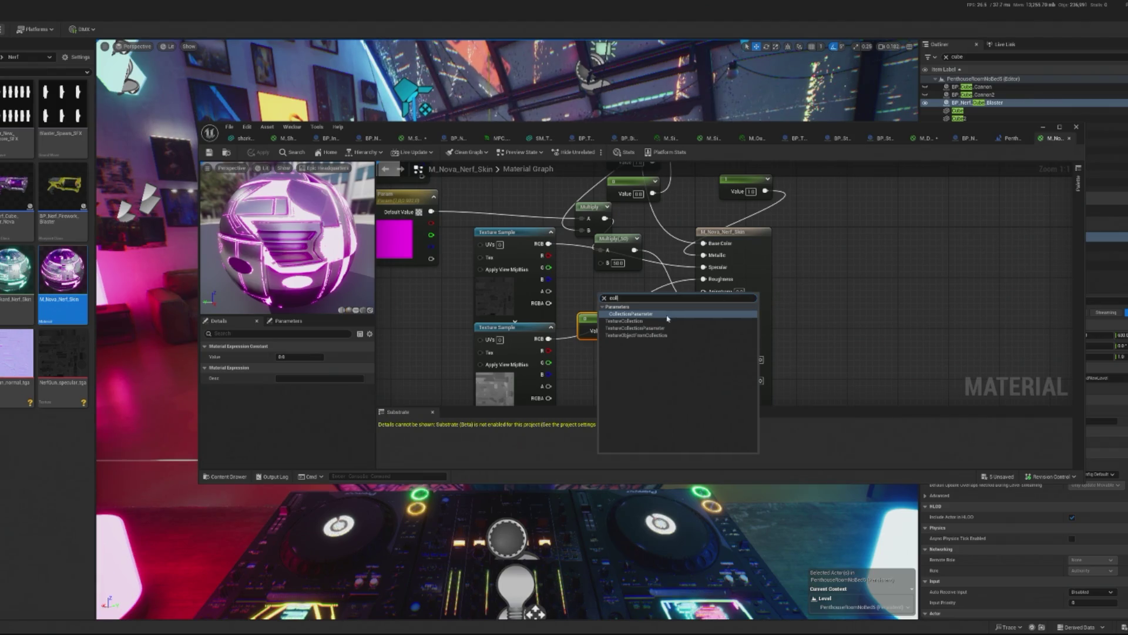
left_click(667, 315)
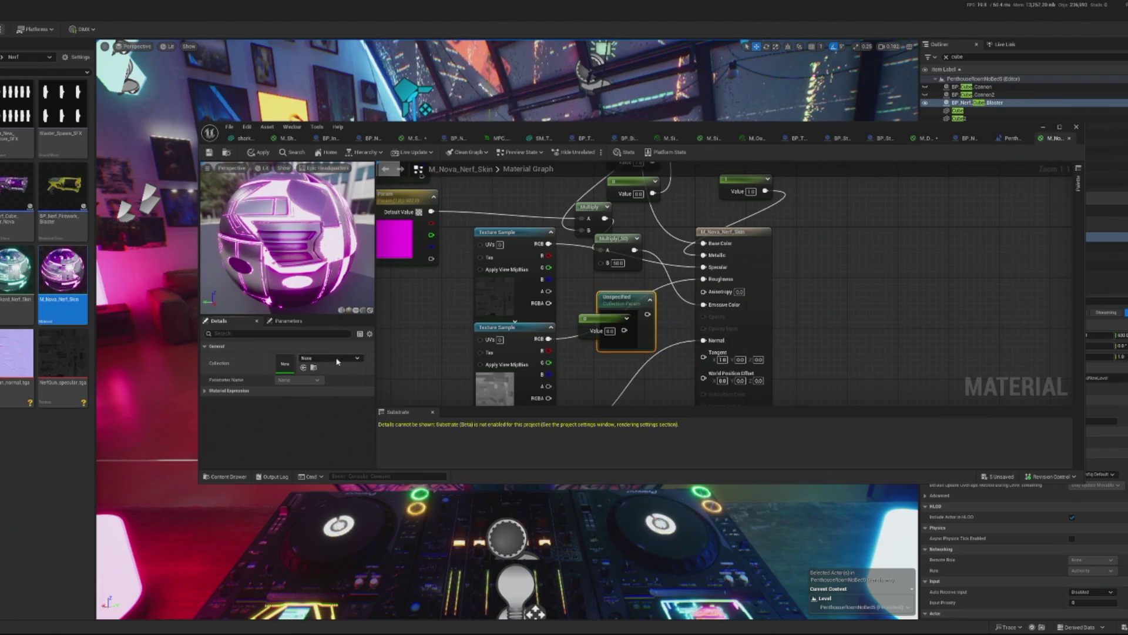
Point the node at MPC_Redeam_Parameters' Cube_Blaster_Brightness and apply the material.
left_click(338, 360)
left_click(359, 463)
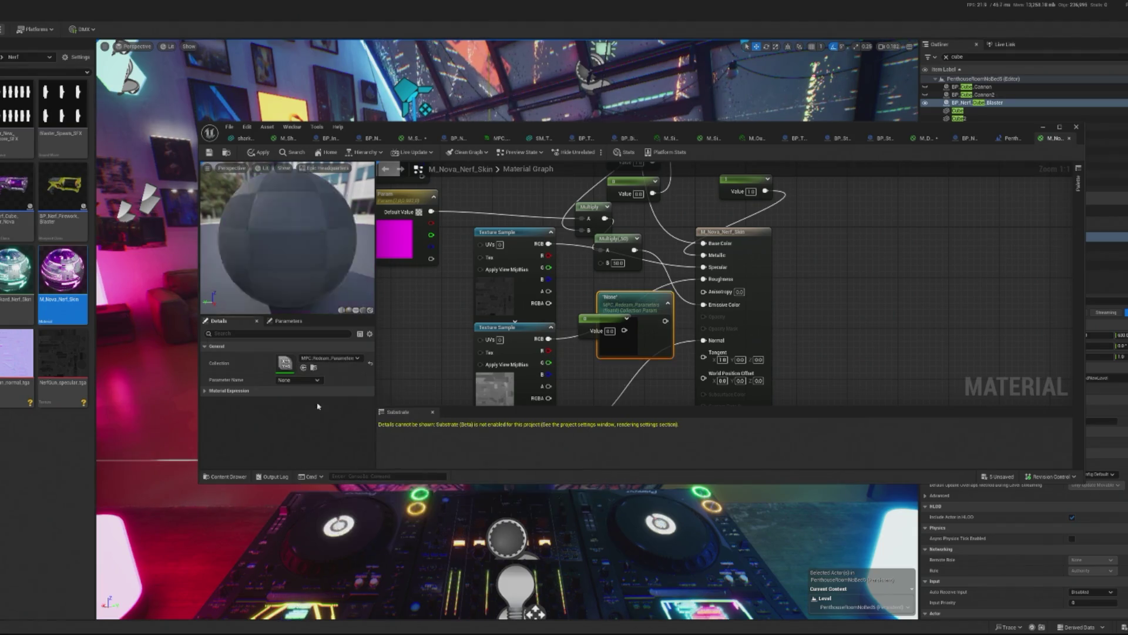
left_click(297, 379)
left_click(302, 387)
left_click(583, 316)
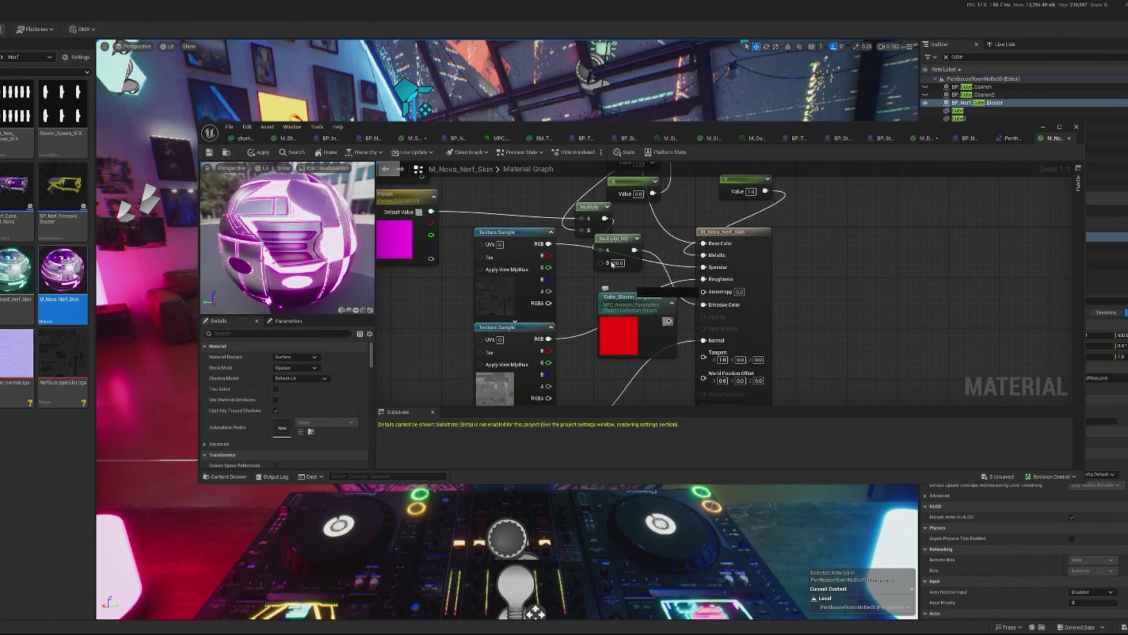
left_click_drag(653, 318, 635, 296)
left_click(259, 155)
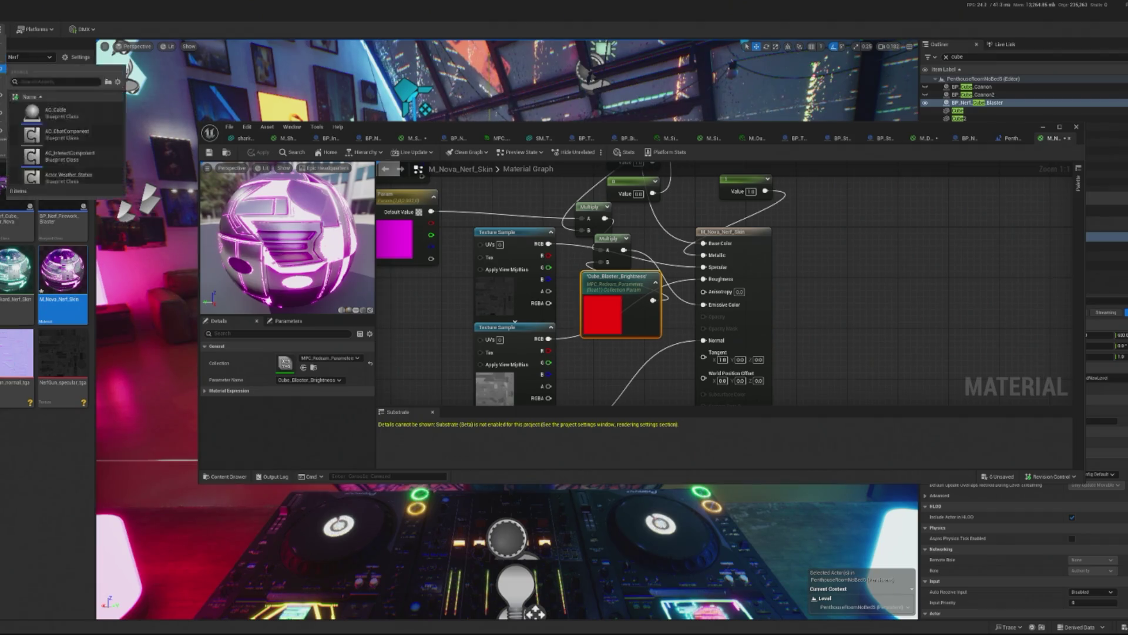
left_click(1010, 138)
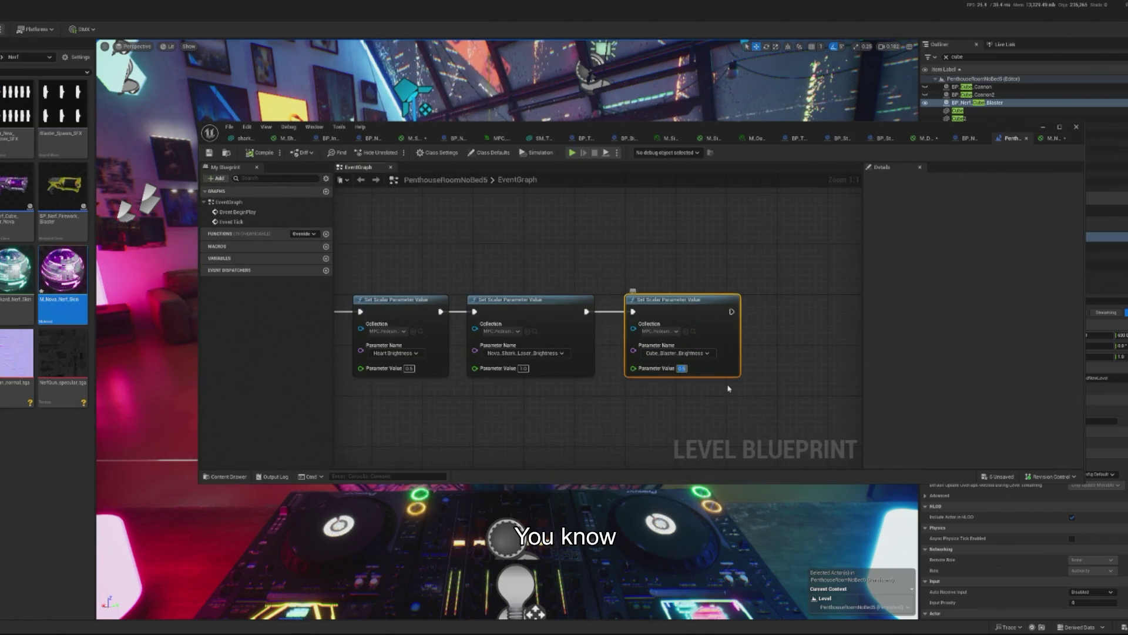
Compile the level blueprint and start a play-in-editor session.
left_click(260, 155)
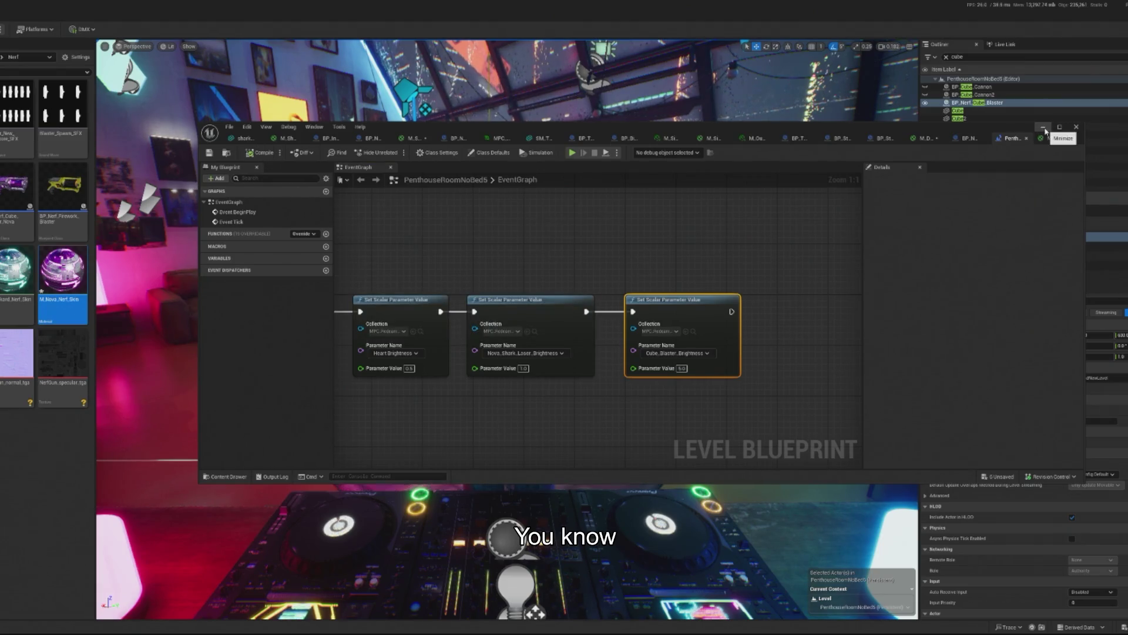
left_click(1043, 128)
key("alt+p")
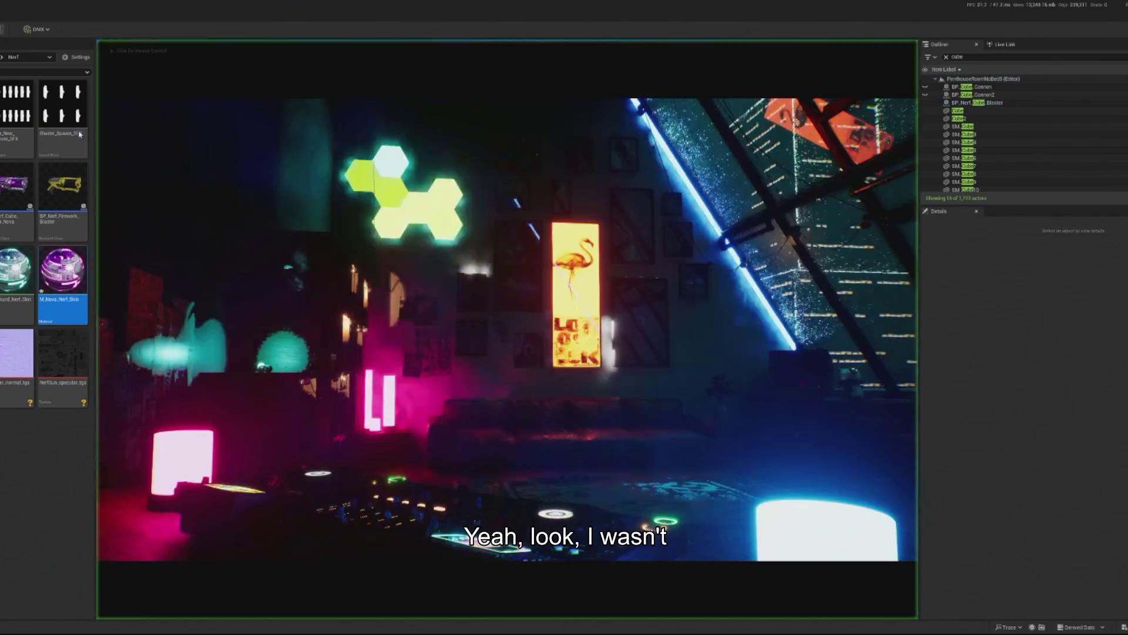
key("shift+F1")
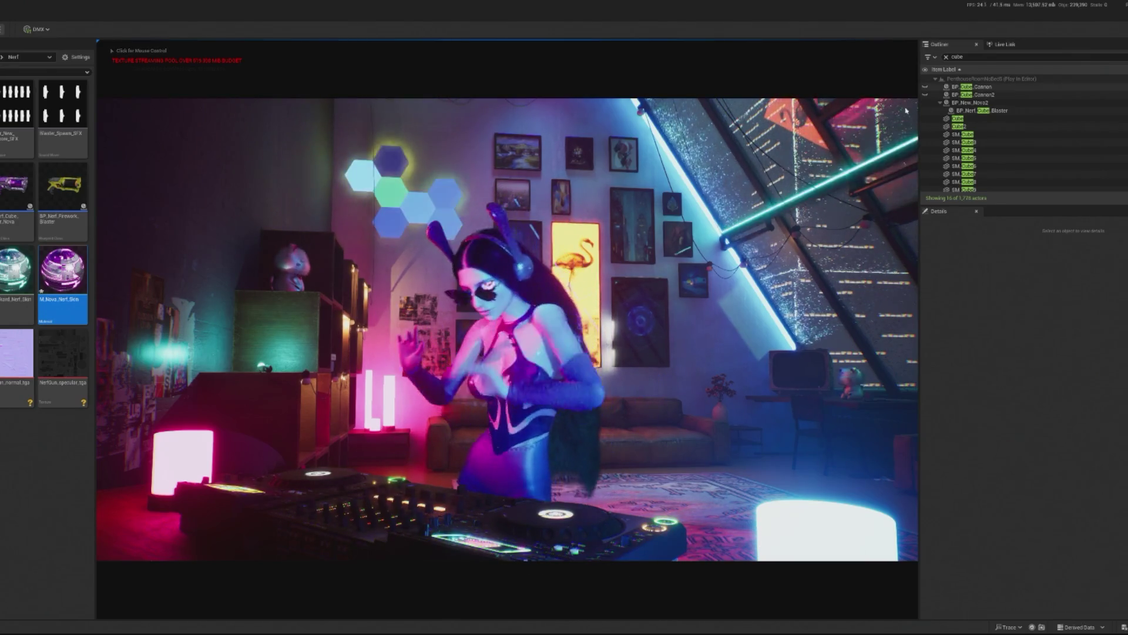
Find BP_TwitchHandler via 'tw', redeem cheer bits to spawn the dancer, then stop.
double_click(981, 57)
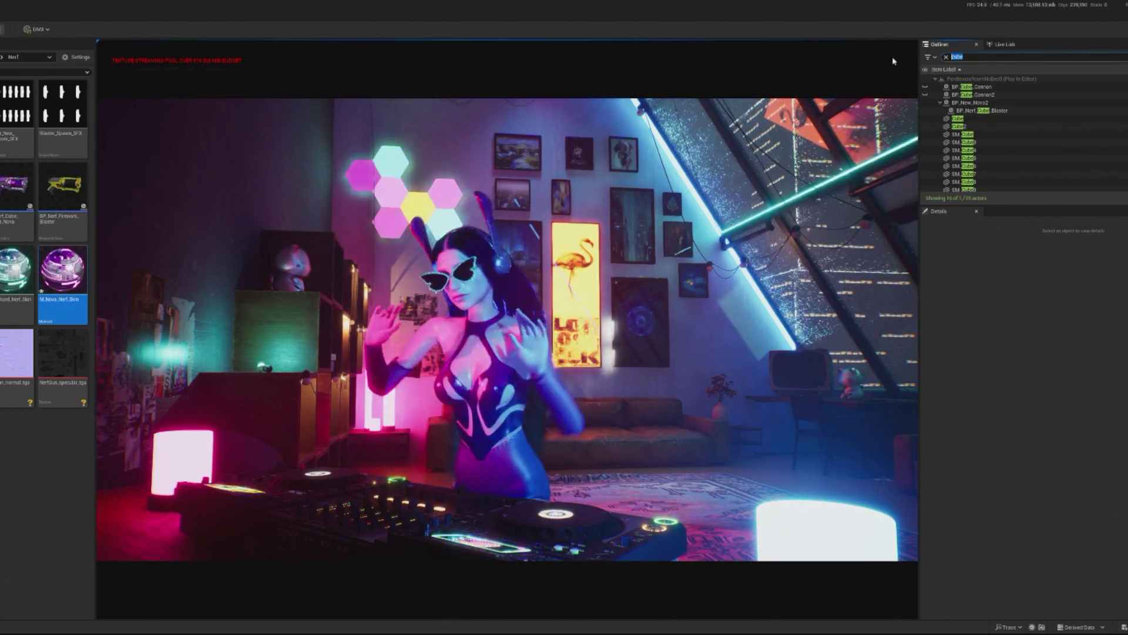
type("tw")
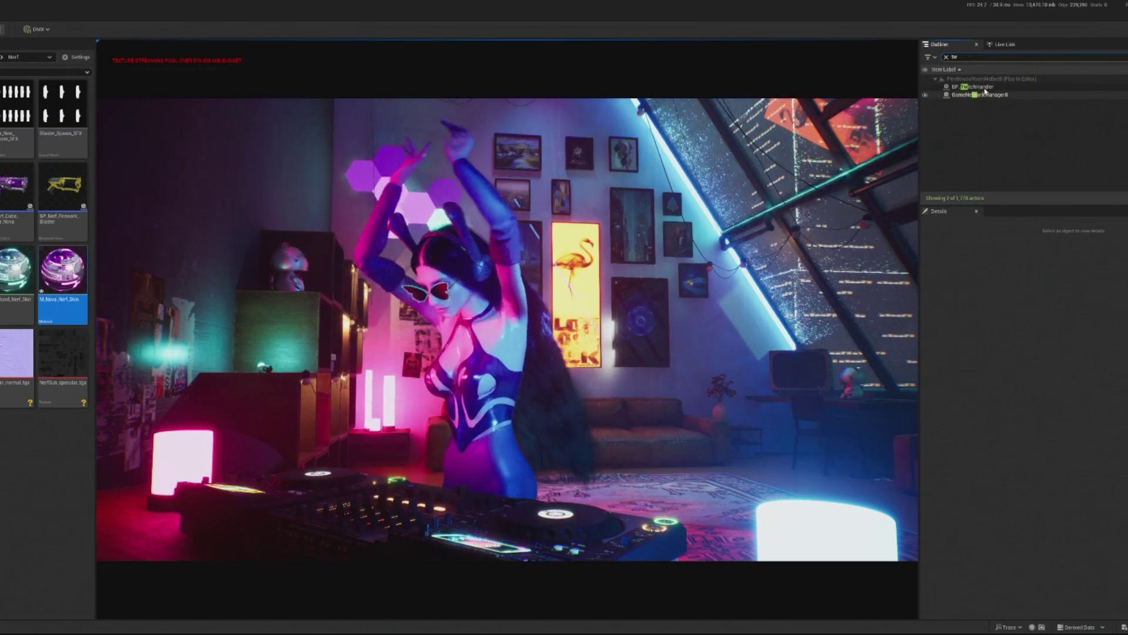
left_click(988, 87)
left_click(1083, 410)
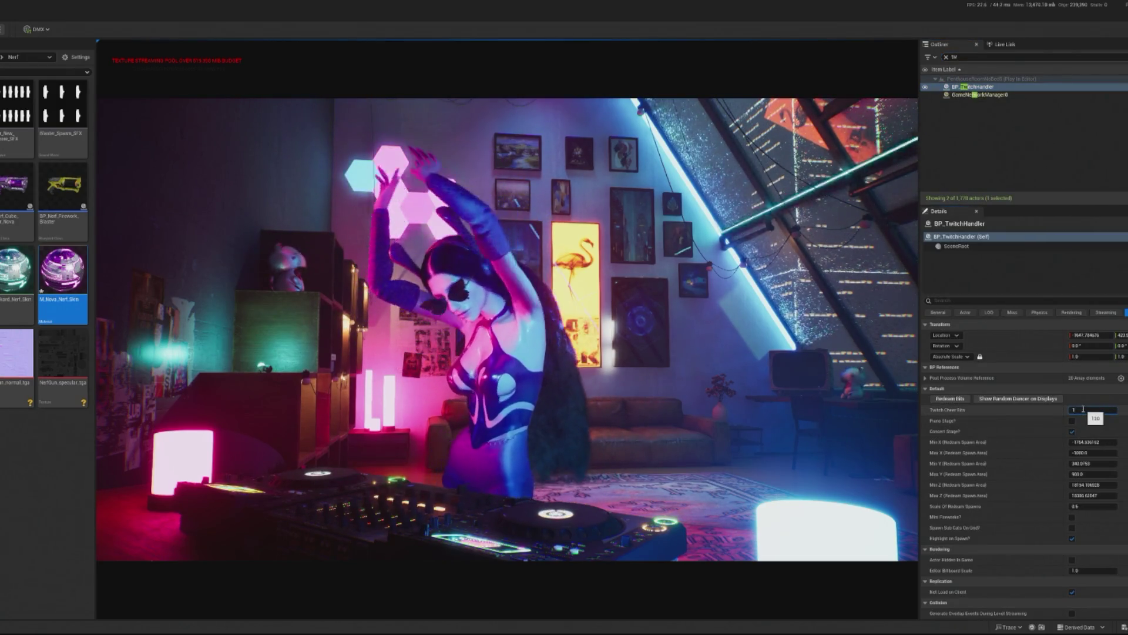
left_click(952, 399)
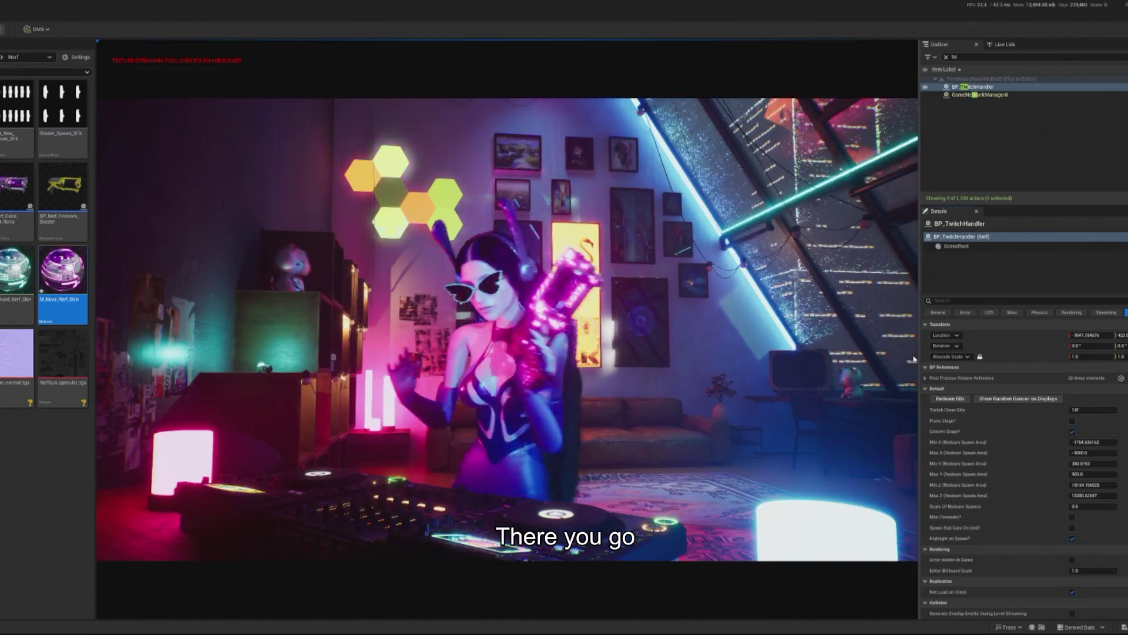
left_click(915, 359)
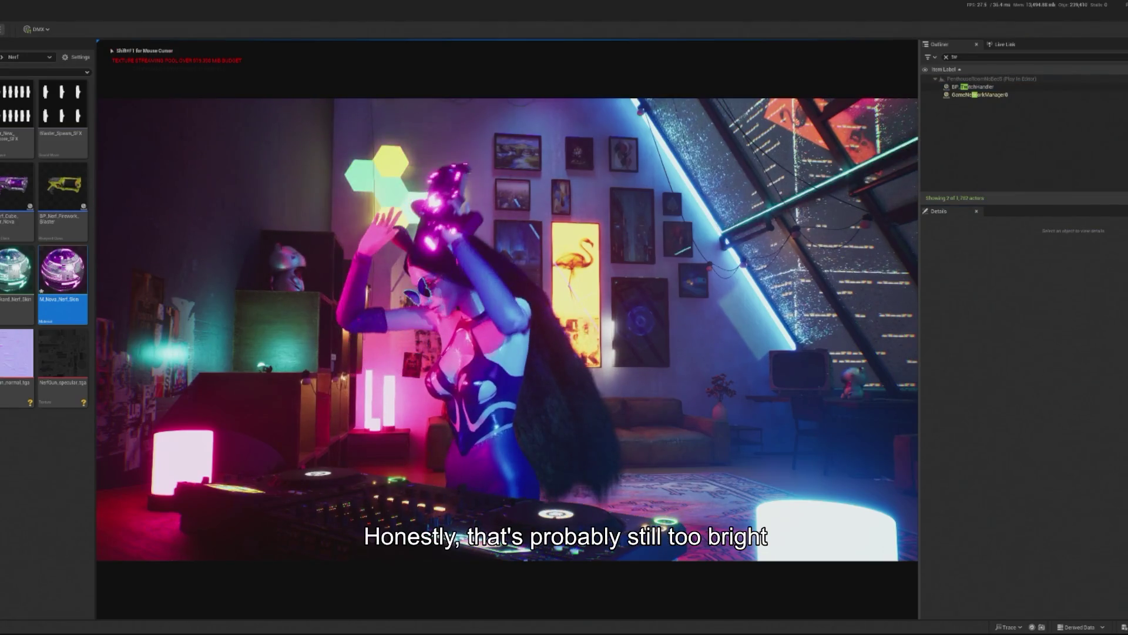
key("Escape")
key("alt+Tab")
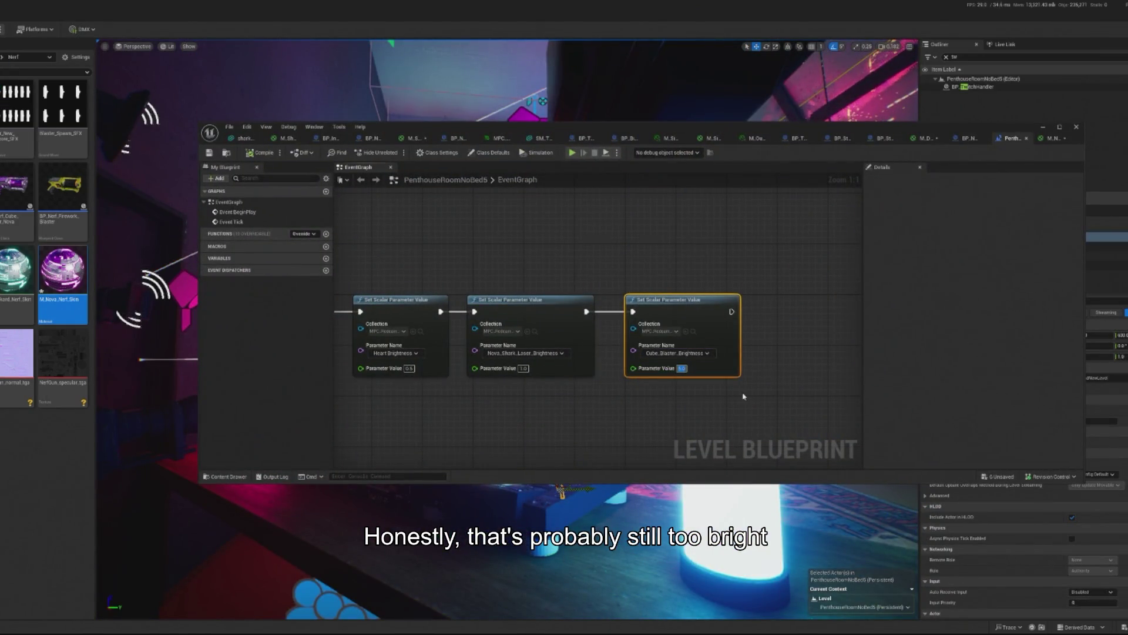
Set the third Set Scalar Parameter Value to 1, compile, and play-test with BP_TwitchHandler.
type("1")
left_click(262, 157)
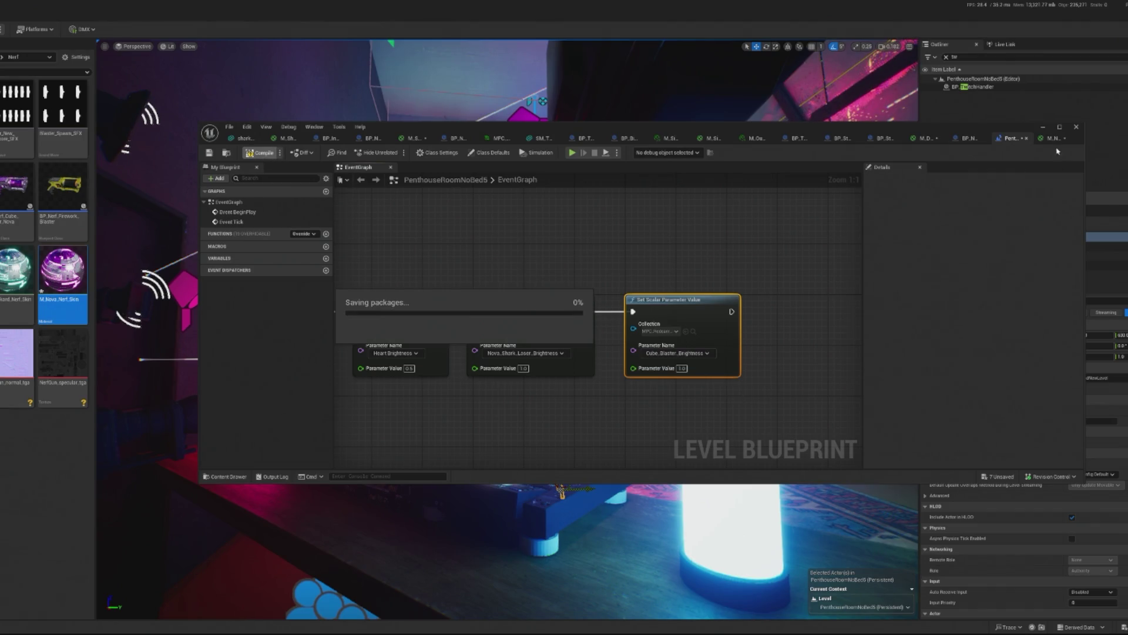
left_click(1044, 128)
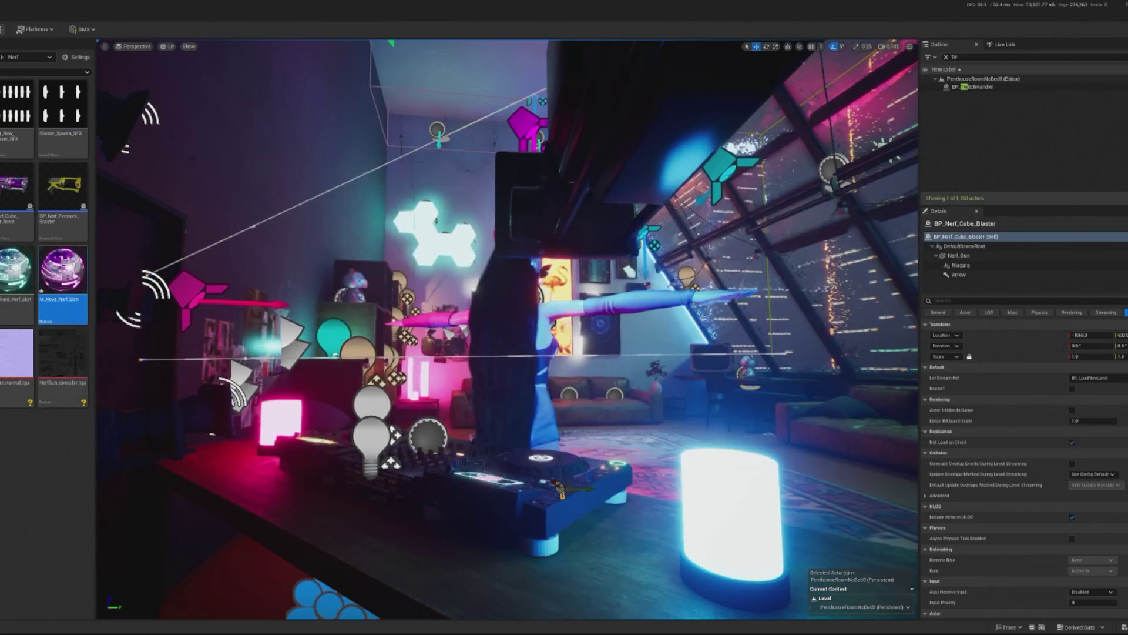
key("alt+p")
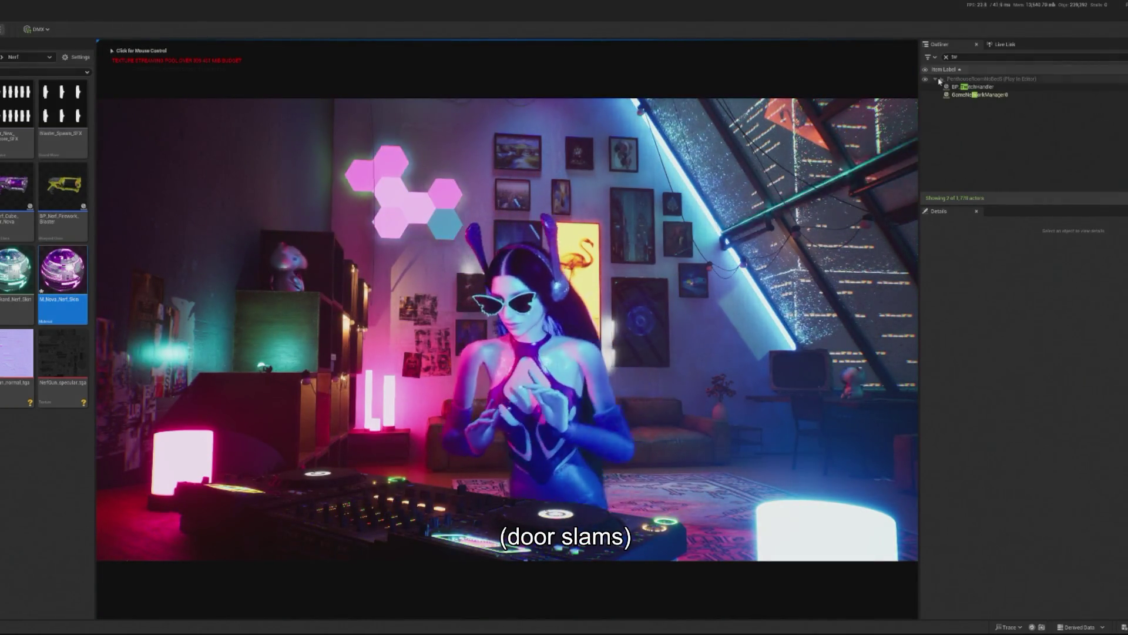
left_click(988, 87)
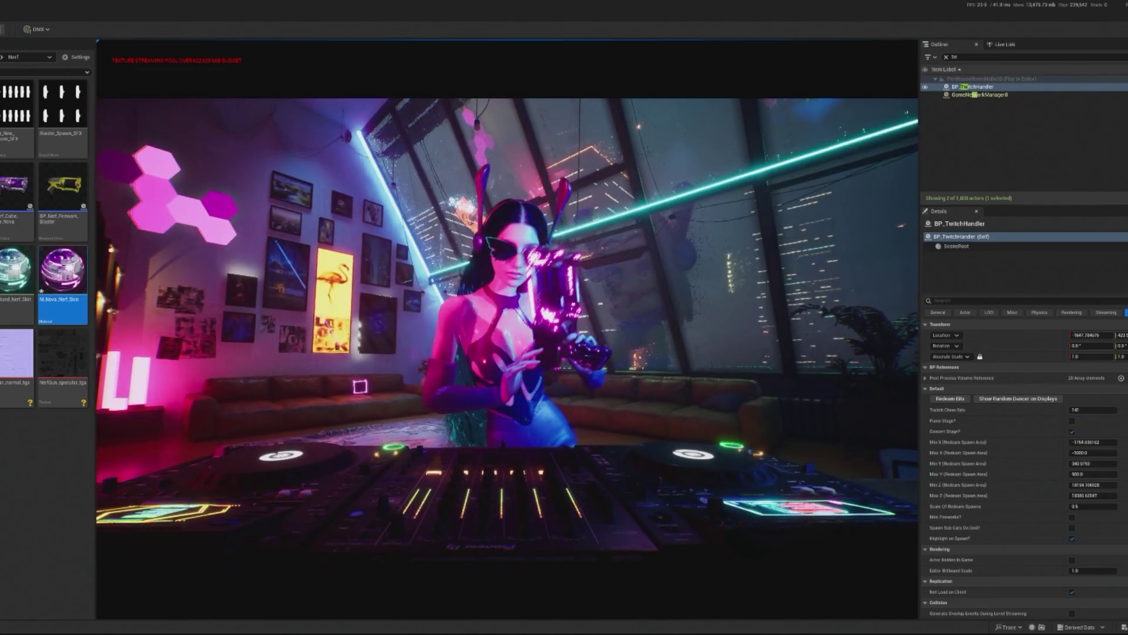
key("Escape")
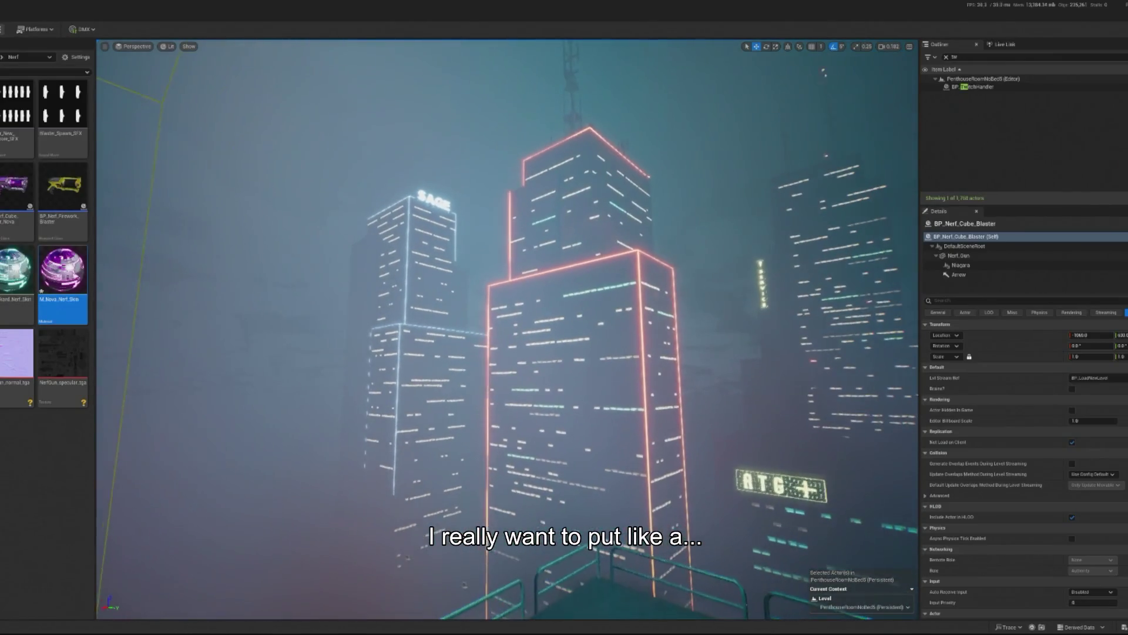
Select SM_BGBuilding04, then the tower SM_BGBuilding03 in the skyline.
left_click(579, 382)
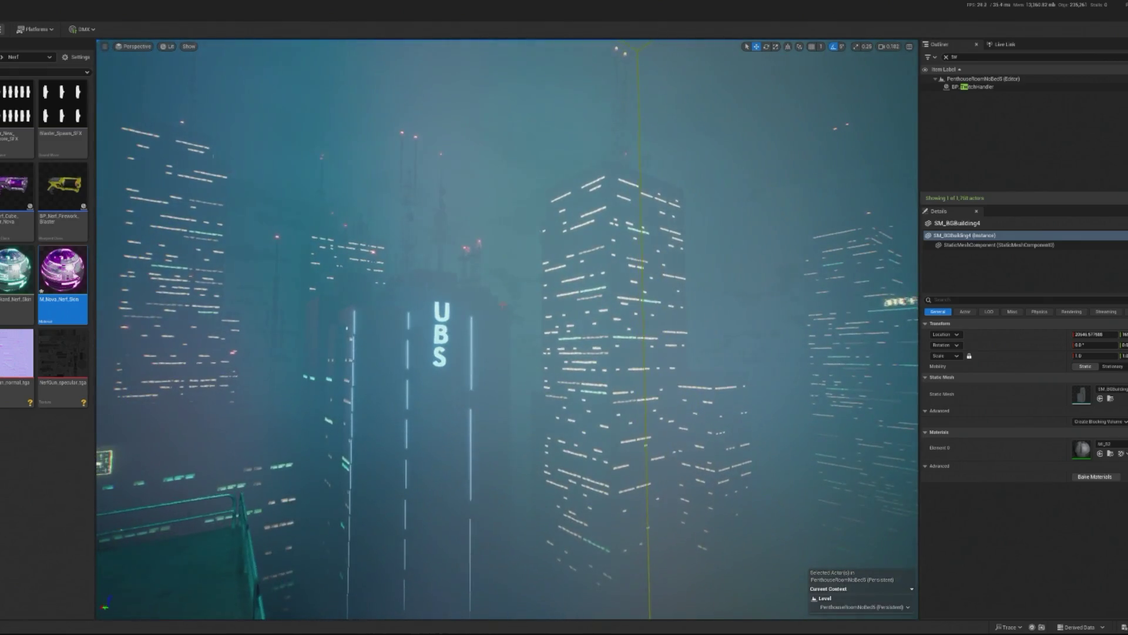
left_click(646, 352)
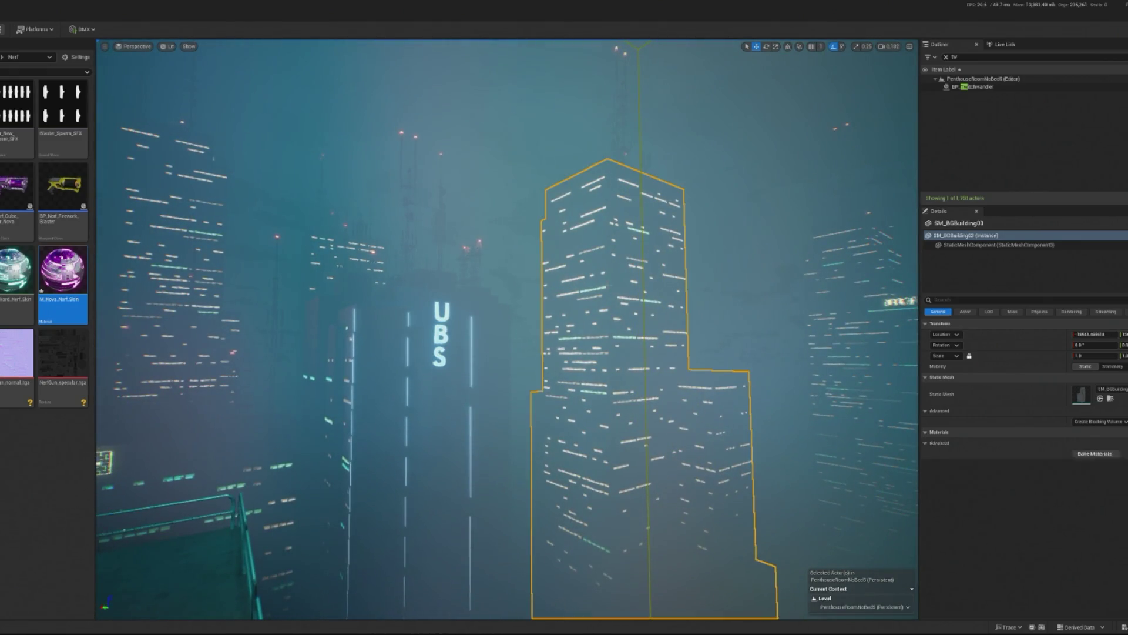
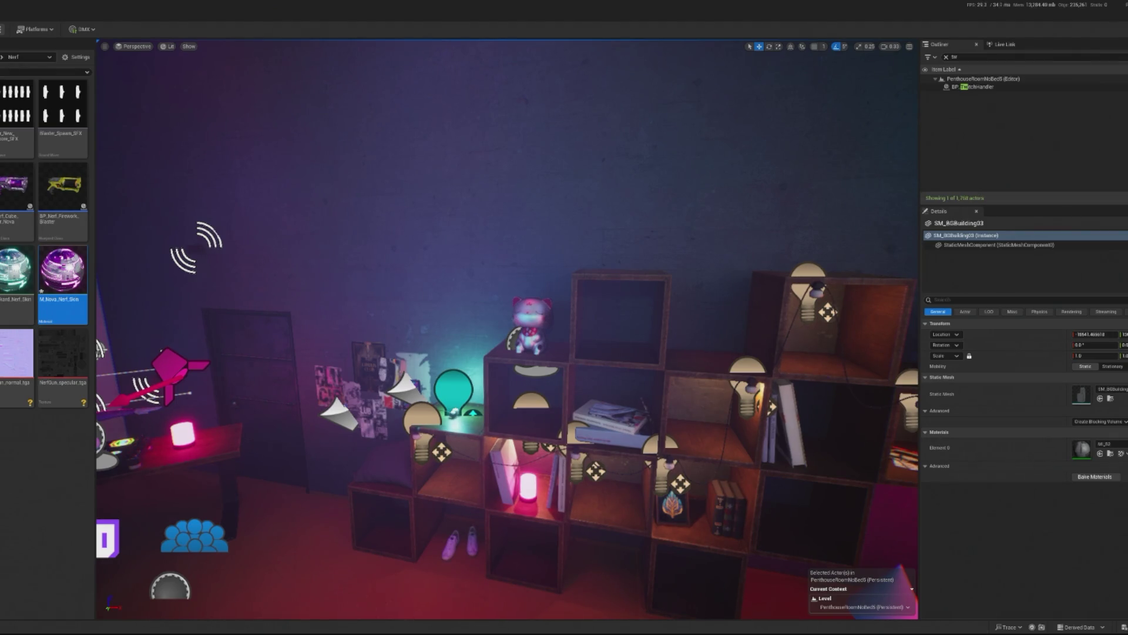
Save all modified penthouse content, cancel the DataTable import options, and open the empty Default level.
key("ctrl+shift+s")
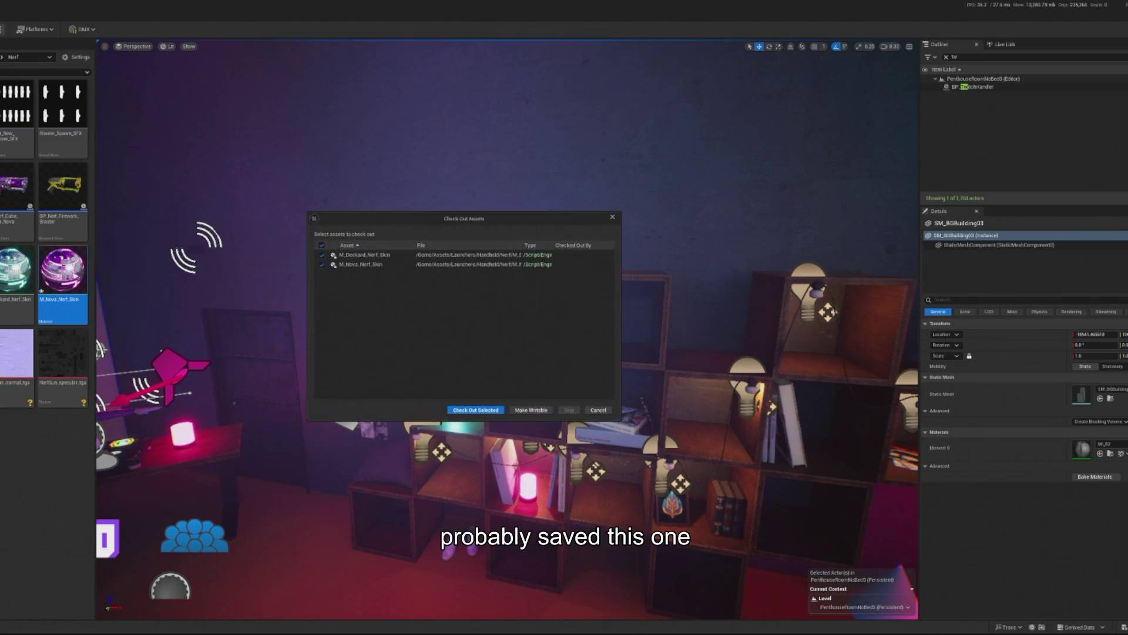
left_click(476, 413)
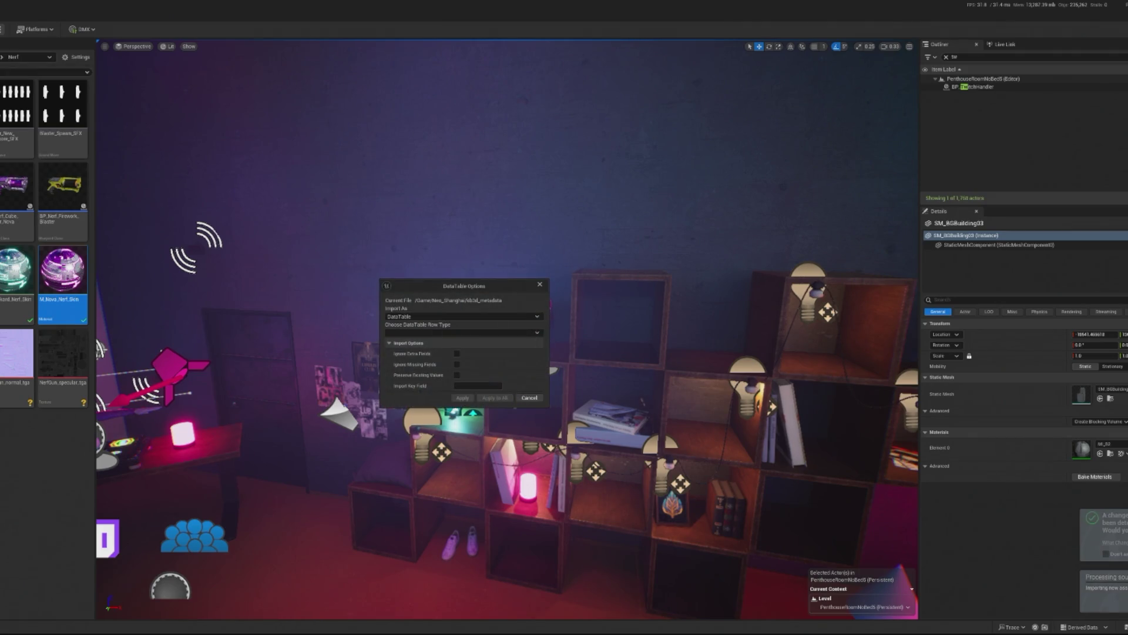
left_click(443, 318)
left_click(443, 324)
left_click(430, 334)
key("Escape")
key("Escape")
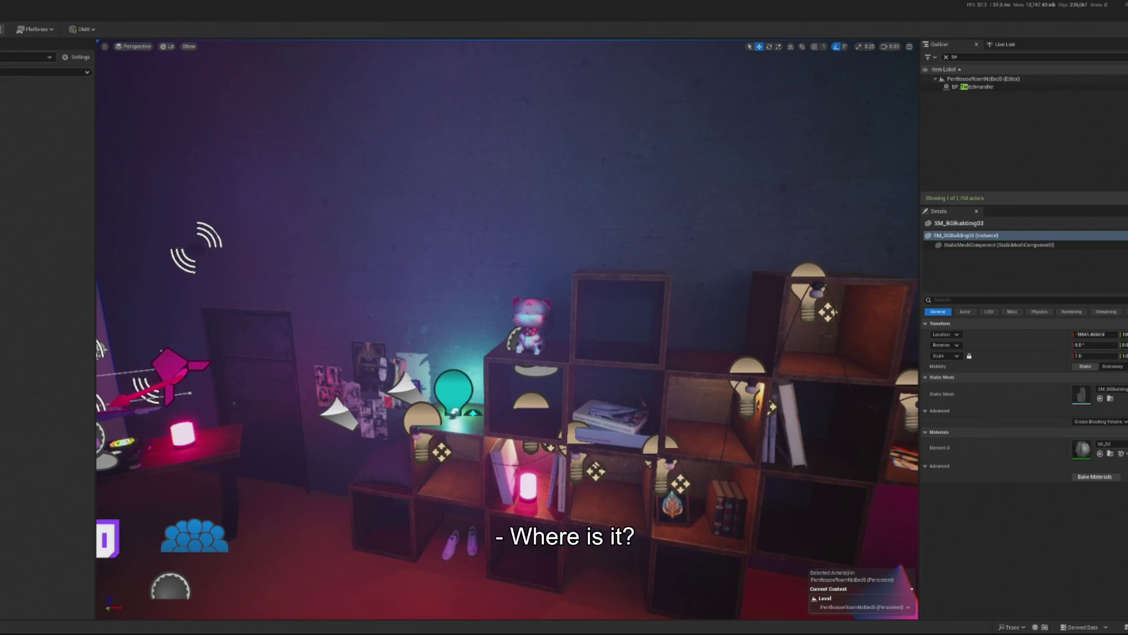
double_click(66, 133)
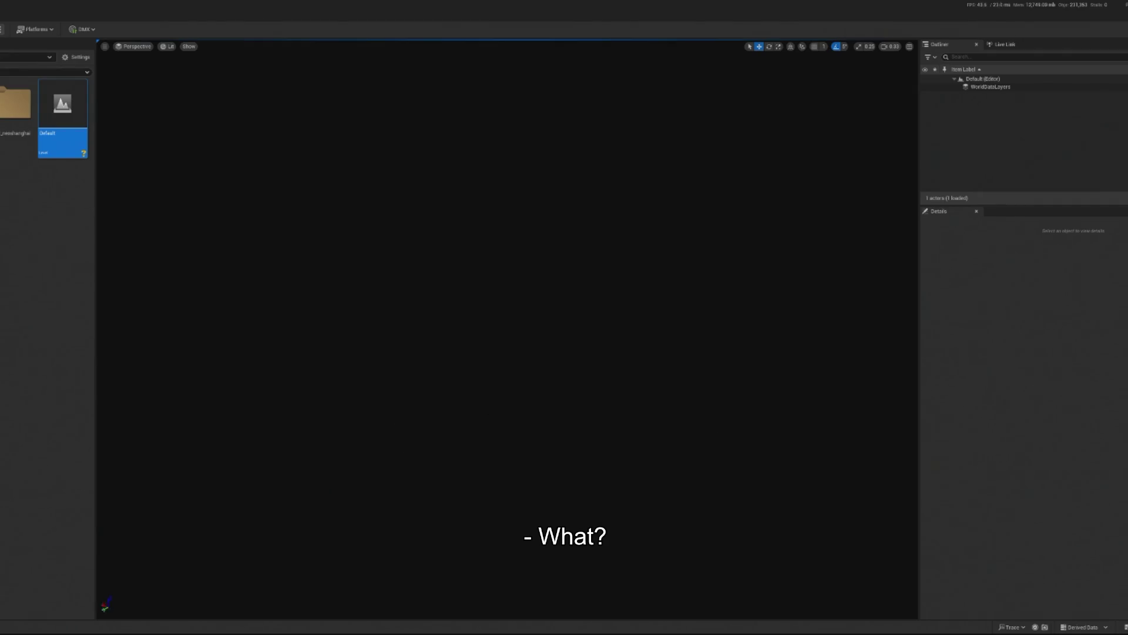
Open the city kit's Levels subfolder and scroll through its sample levels.
double_click(16, 102)
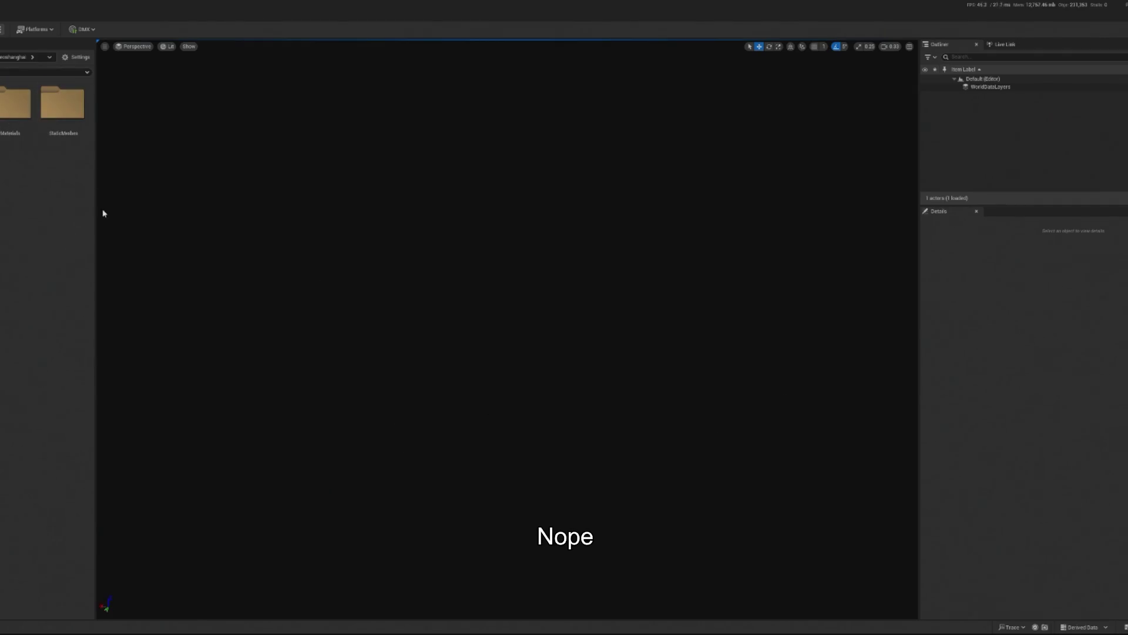
double_click(5, 105)
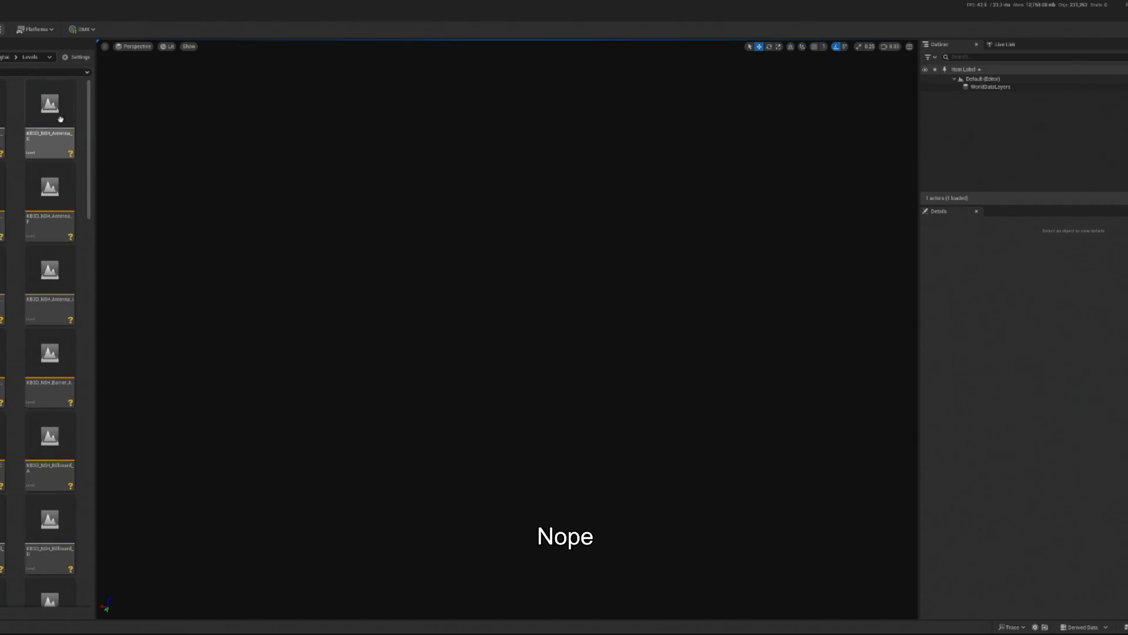
left_click_drag(88, 138, 89, 526)
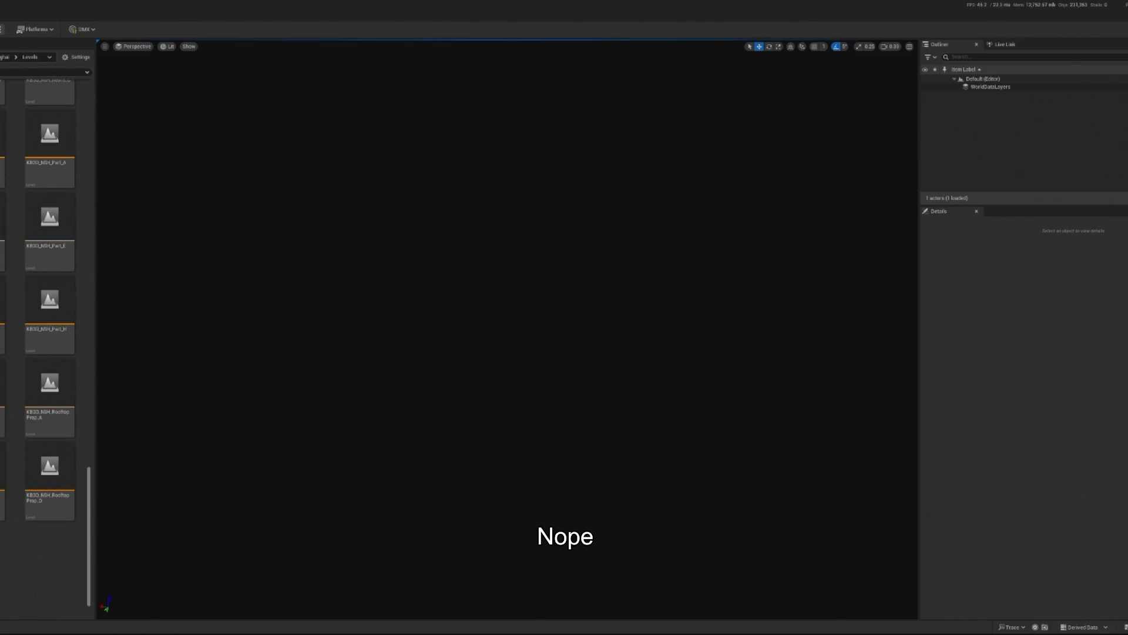
mouse_move(89, 602)
left_mouse_down()
mouse_move(90, 497)
mouse_move(105, 471)
mouse_move(126, 267)
mouse_move(98, 81)
left_mouse_up()
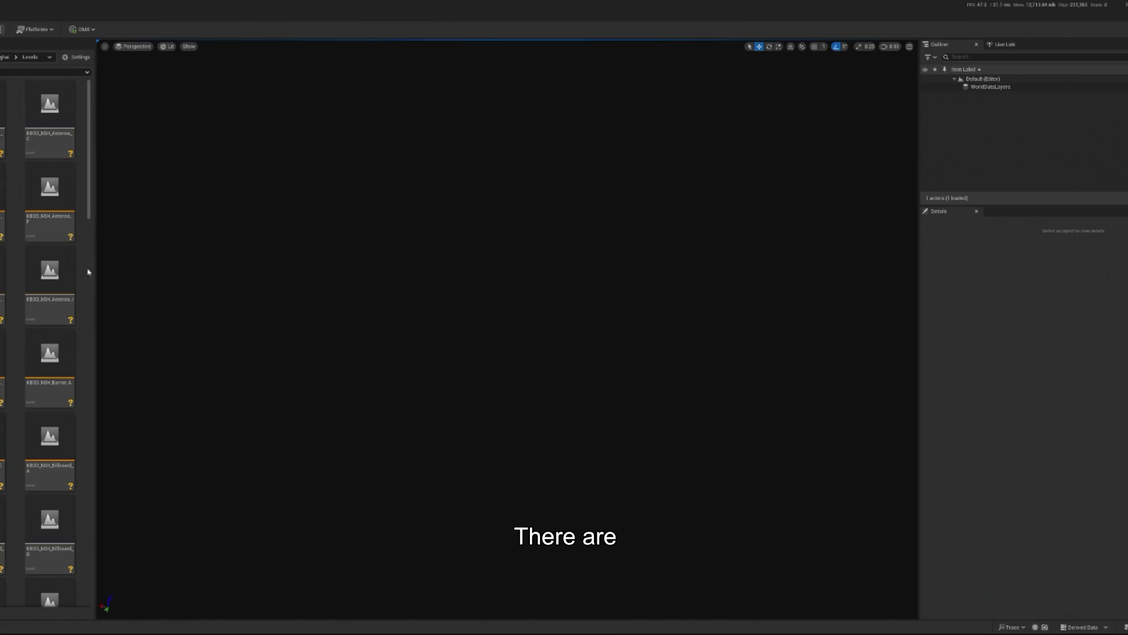
left_click(6, 57)
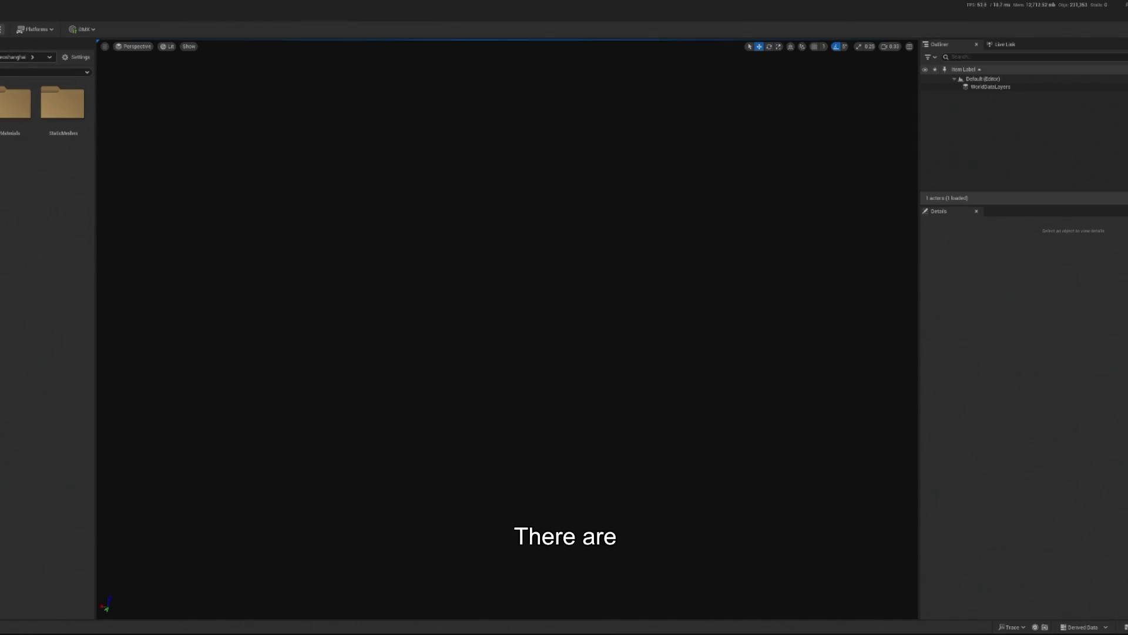
key("alt+Right")
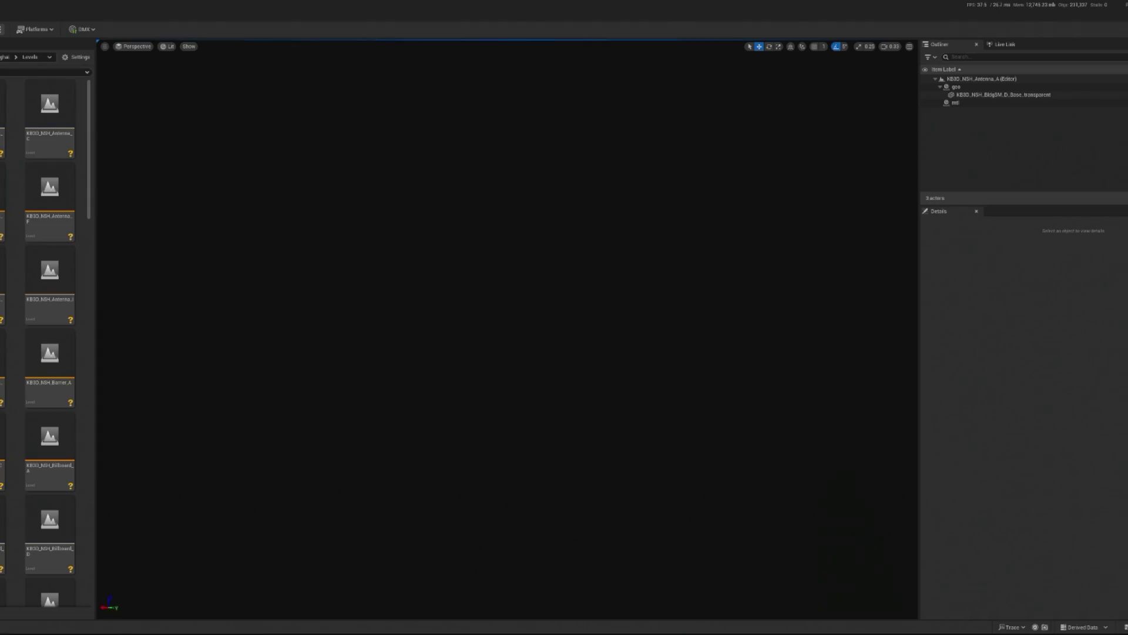
Open the Antenna_G, Billboard_A and RooftopProp_D sample levels in turn.
double_click(49, 276)
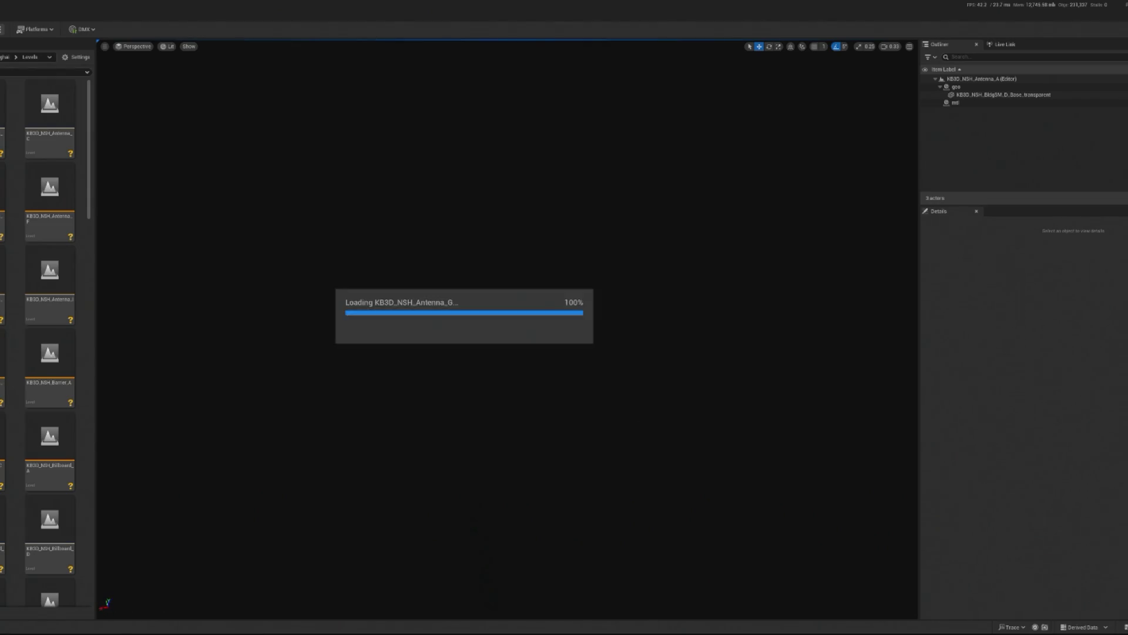
left_click_drag(499, 340, 499, 317)
scroll(57, 364, "down", 3)
double_click(58, 345)
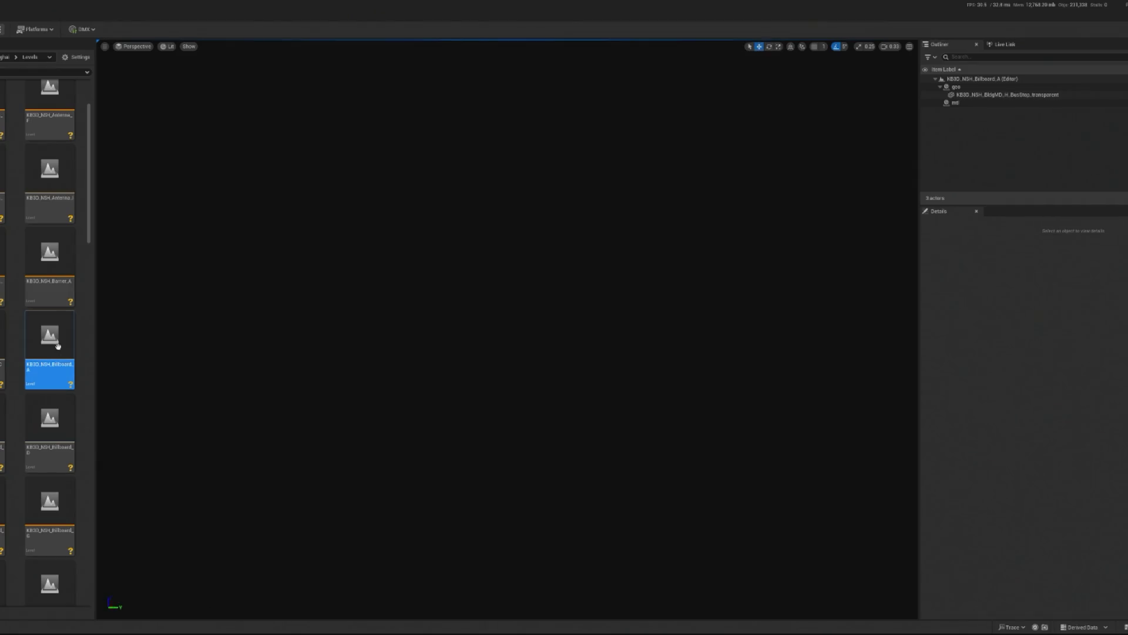
scroll(61, 506, "down", 10)
scroll(60, 518, "down", 5)
double_click(47, 506)
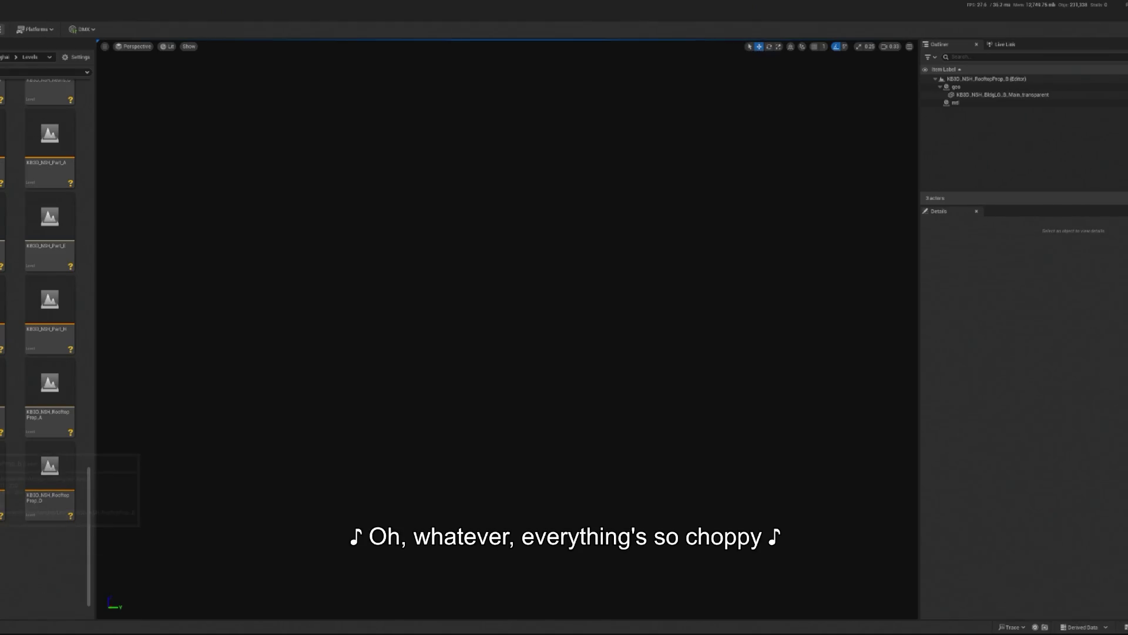
Scroll back up the list and return to the city kit's top folder.
scroll(49, 466, "up", 1)
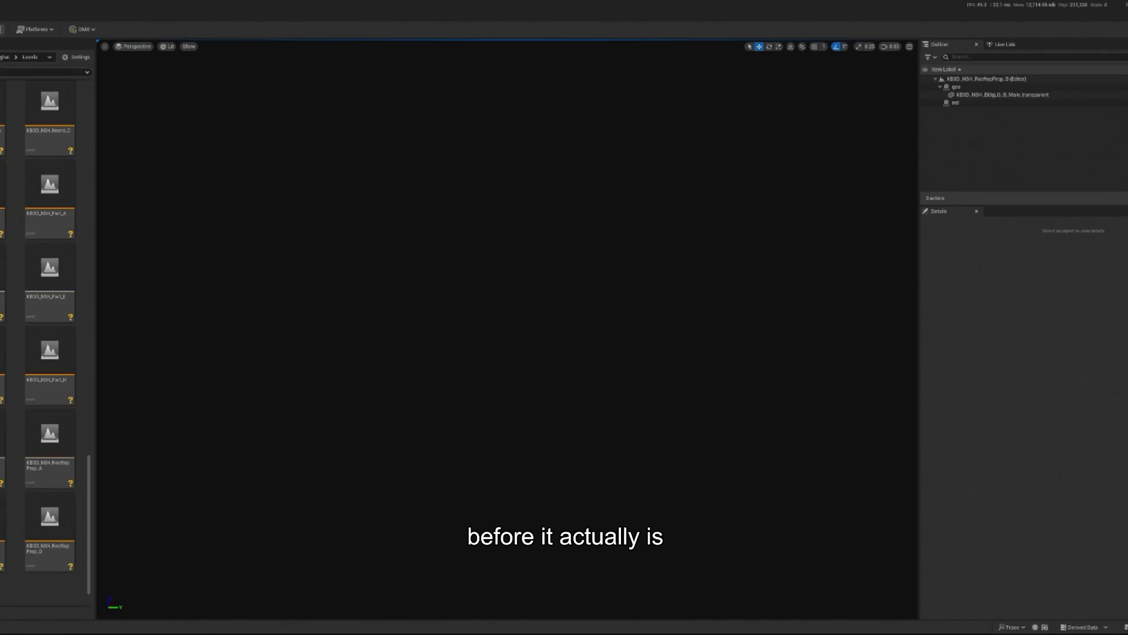
scroll(49, 332, "up", 1)
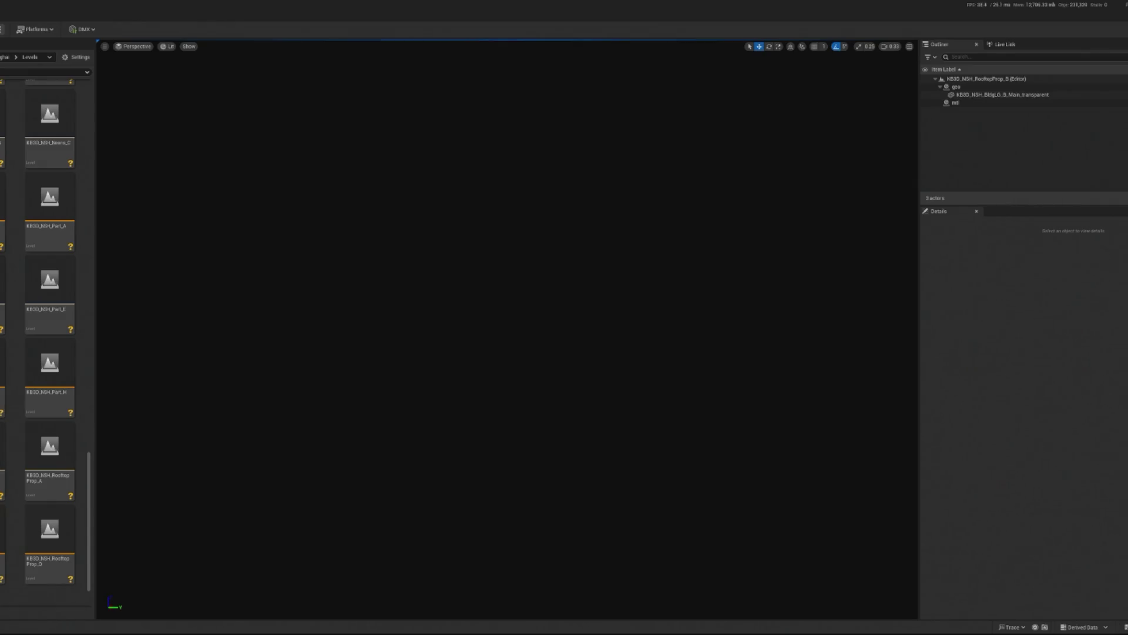
scroll(38, 341, "up", 5)
key("alt+Left")
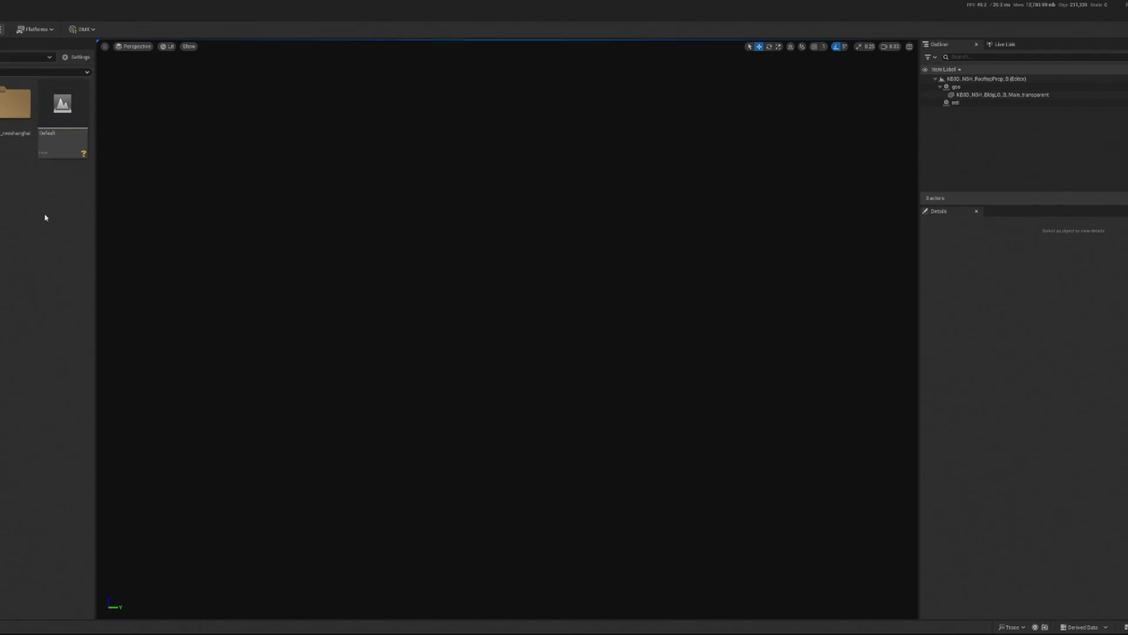
left_click(29, 106)
Open the kit's StaticMeshes folder and scroll down through the building meshes.
double_click(29, 107)
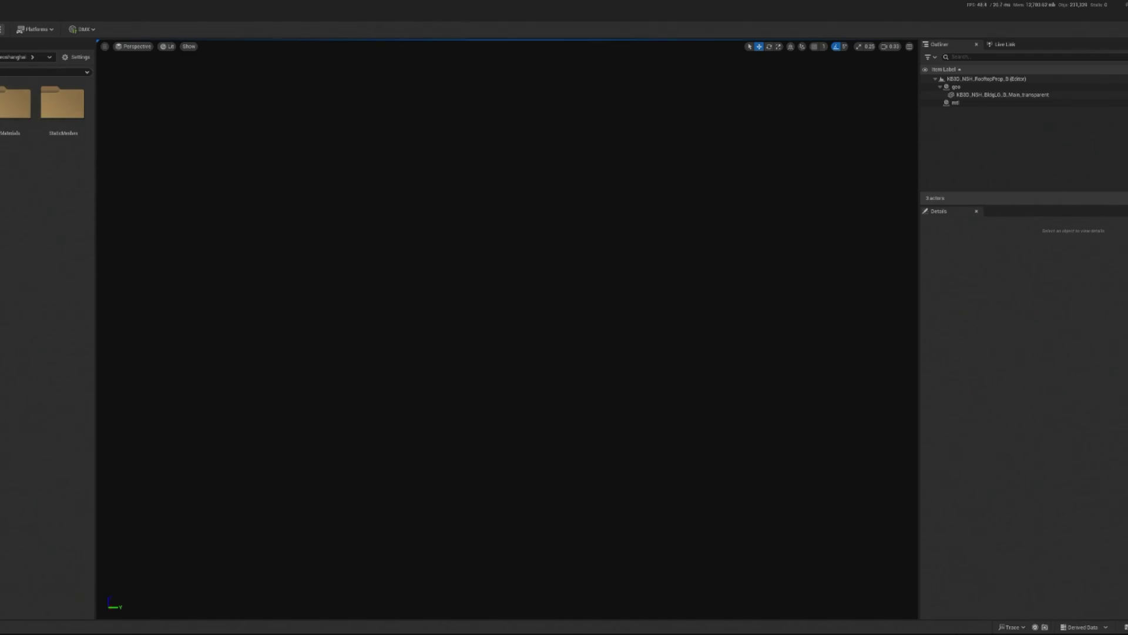
left_click(17, 109)
double_click(63, 103)
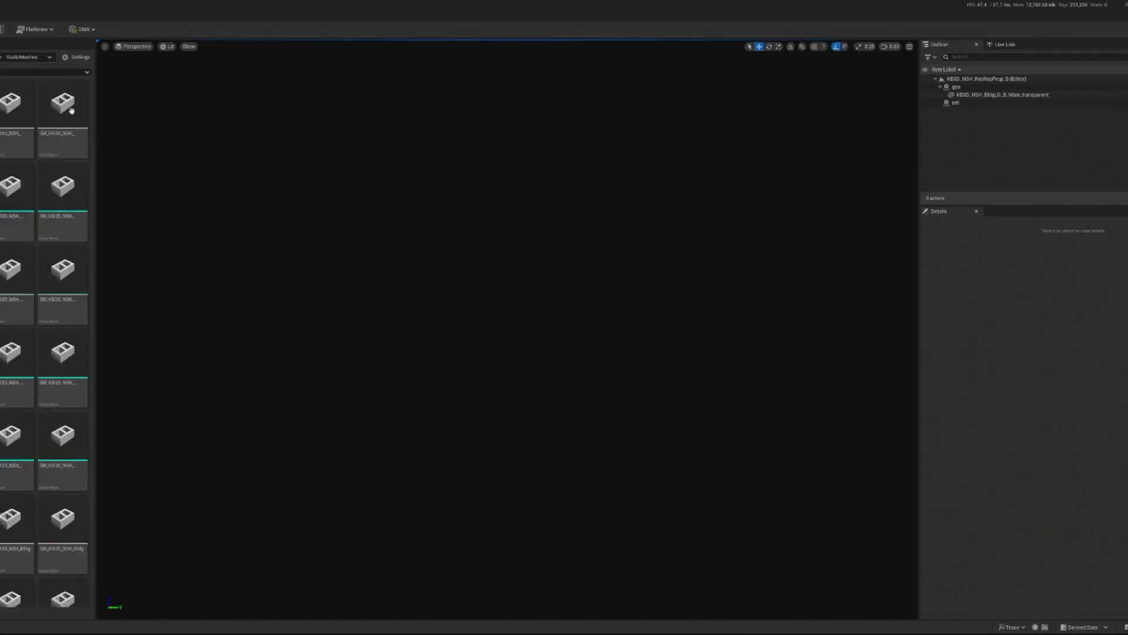
scroll(64, 317, "down", 1)
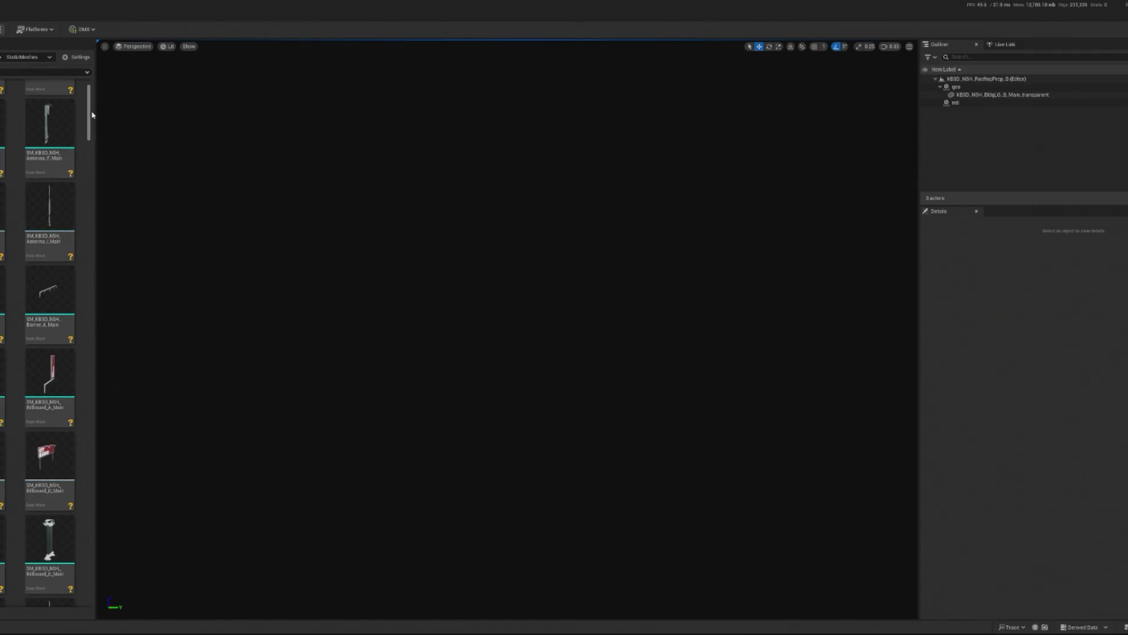
scroll(94, 149, "down", 3)
left_click_drag(94, 149, 94, 581)
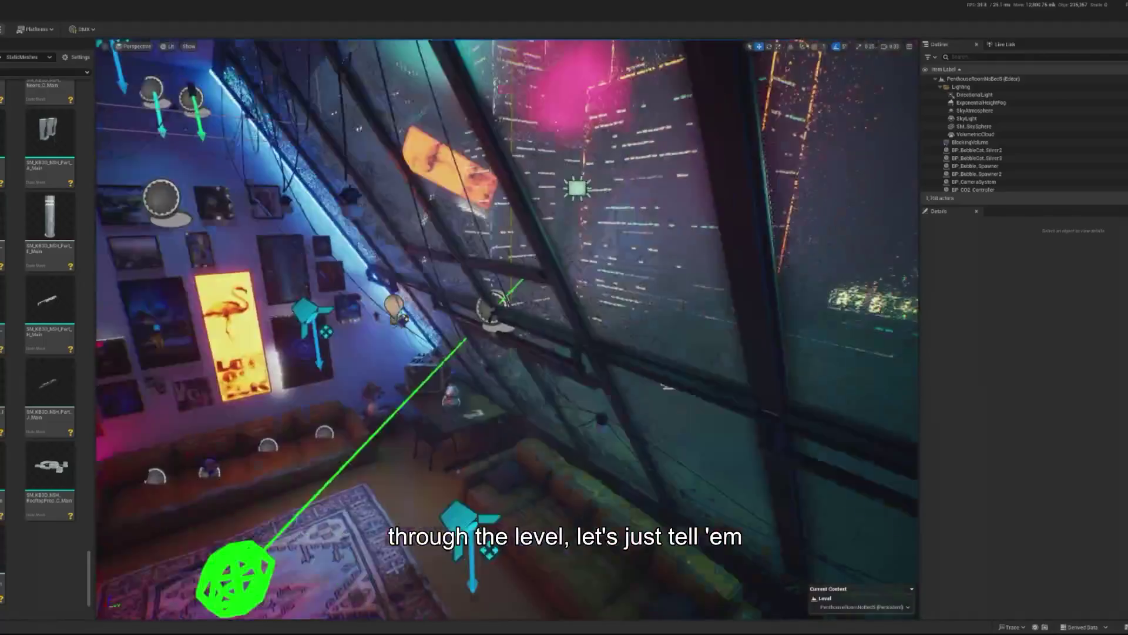
Place a trial panel building mesh in the scene, frame it, then delete it.
scroll(58, 517, "up", 3)
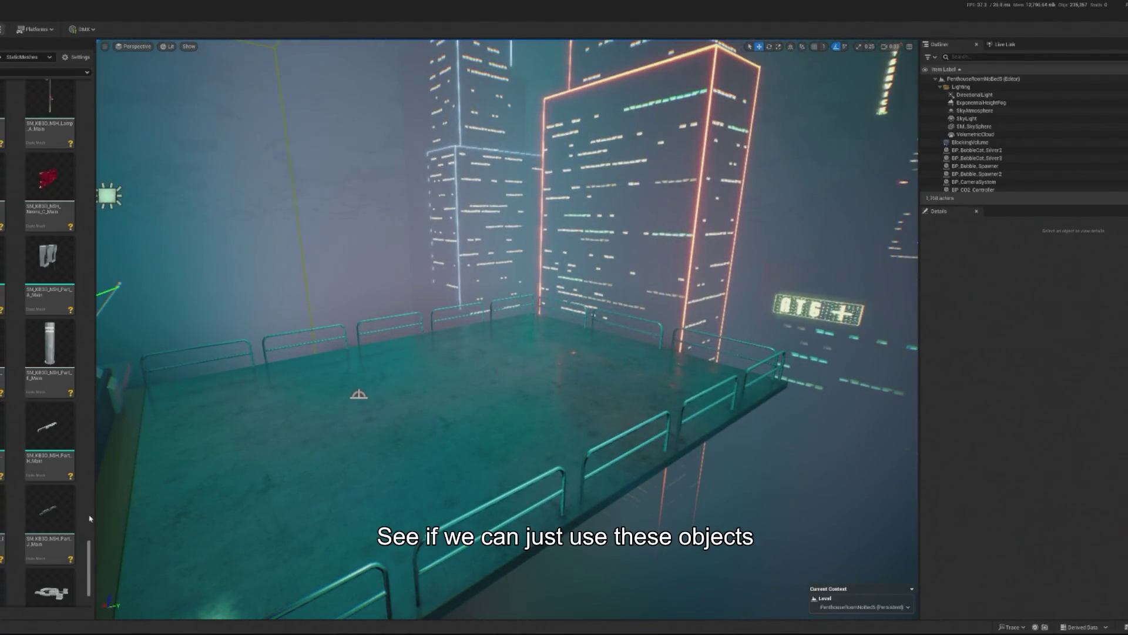
left_click_drag(89, 549, 90, 520)
mouse_move(69, 481)
left_mouse_down()
mouse_move(35, 246)
mouse_move(176, 265)
mouse_move(33, 267)
left_mouse_up()
left_click_drag(486, 395, 562, 386)
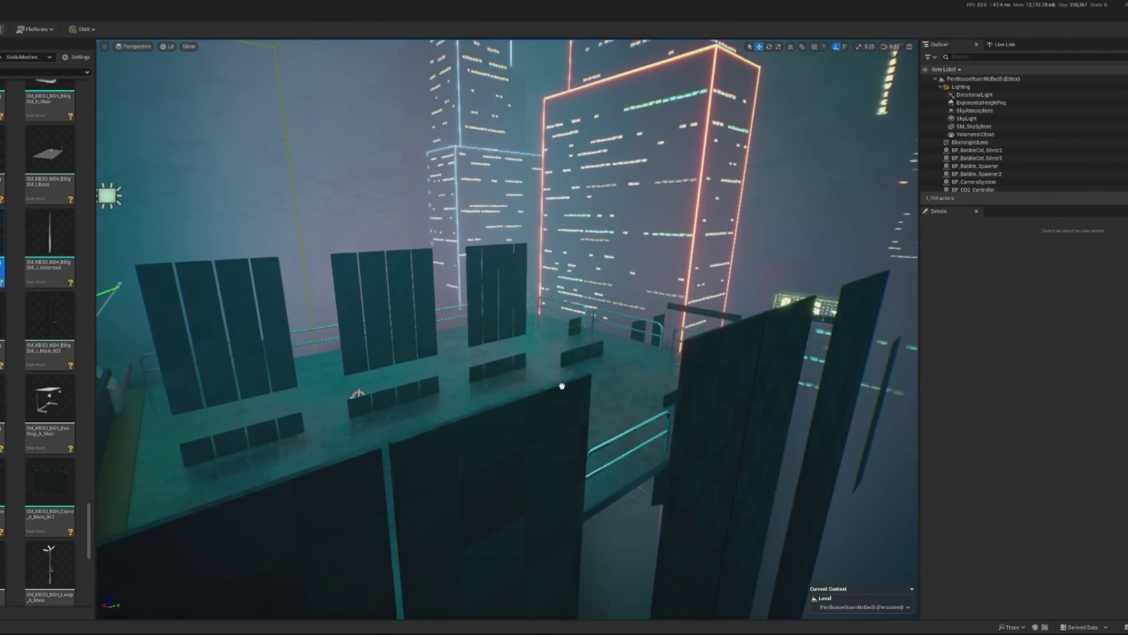
left_click(562, 386)
key("f")
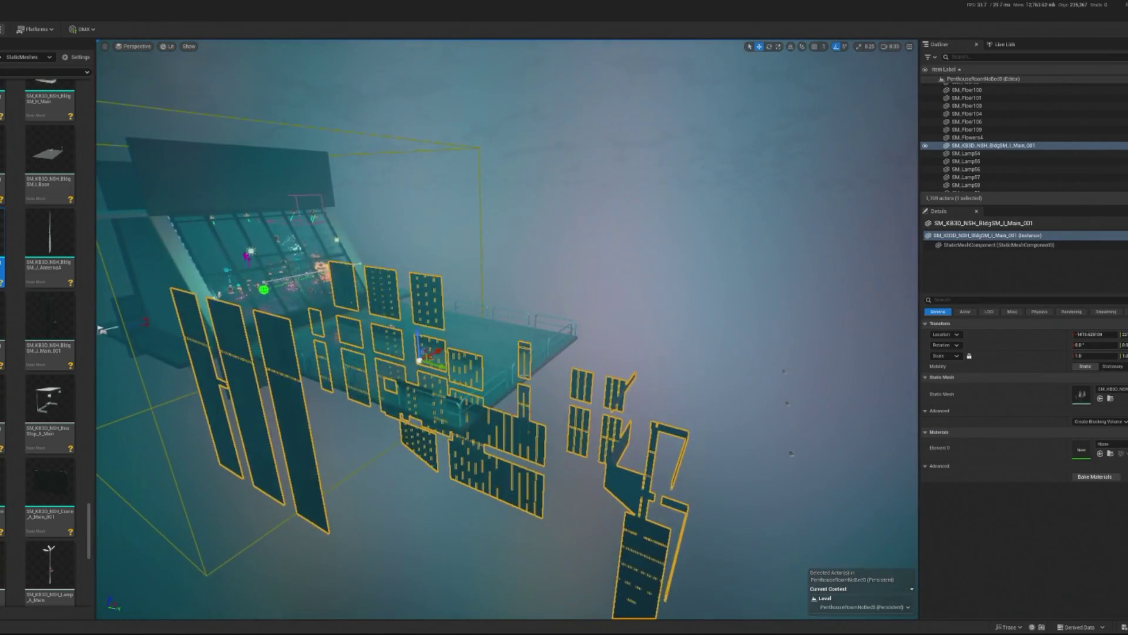
key("Delete")
Place the SM_KB3D_NSH_BldgSM_J_Main tower beside the penthouse and frame it.
mouse_move(449, 369)
left_mouse_down()
mouse_move(499, 372)
mouse_move(438, 356)
left_mouse_up()
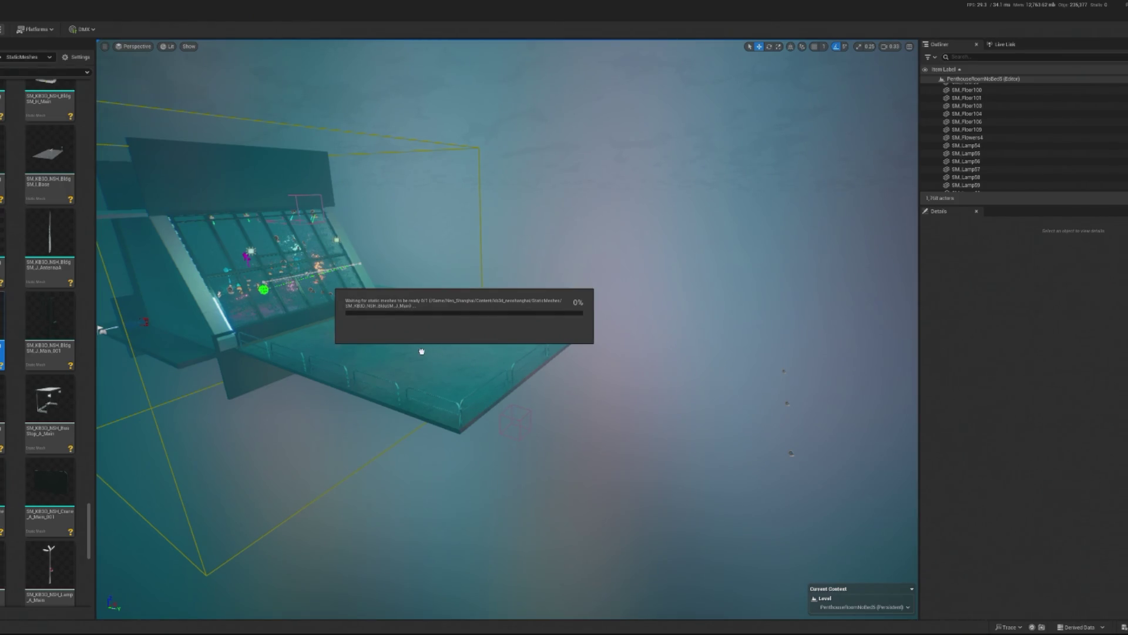
left_click_drag(422, 350, 418, 381)
key("f")
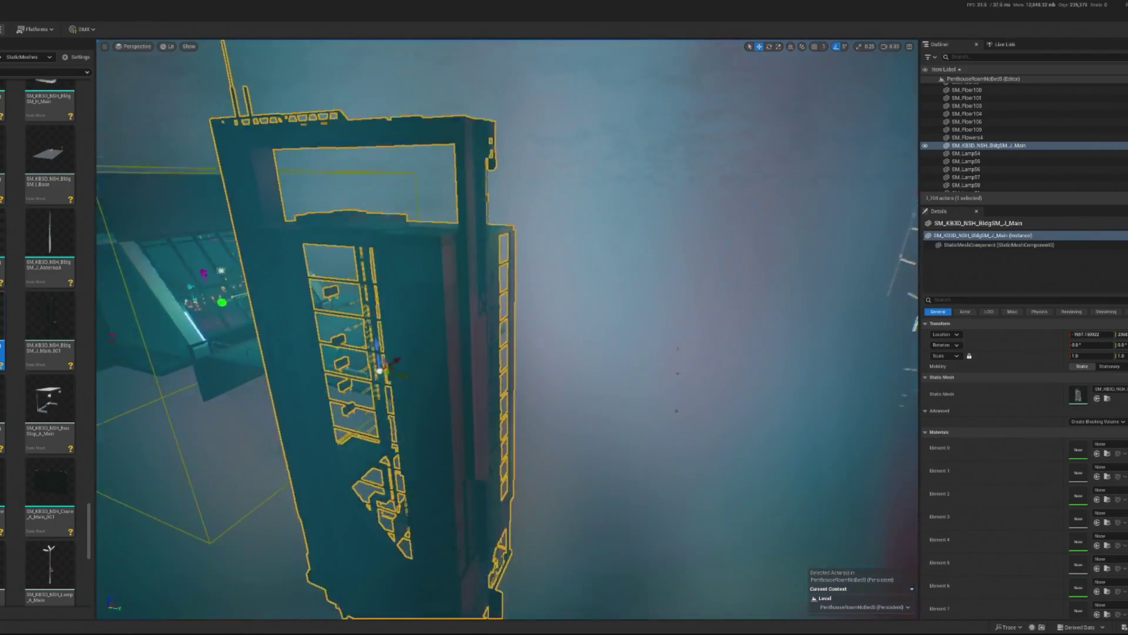
scroll(494, 349, "up", 2)
scroll(495, 349, "up", 10)
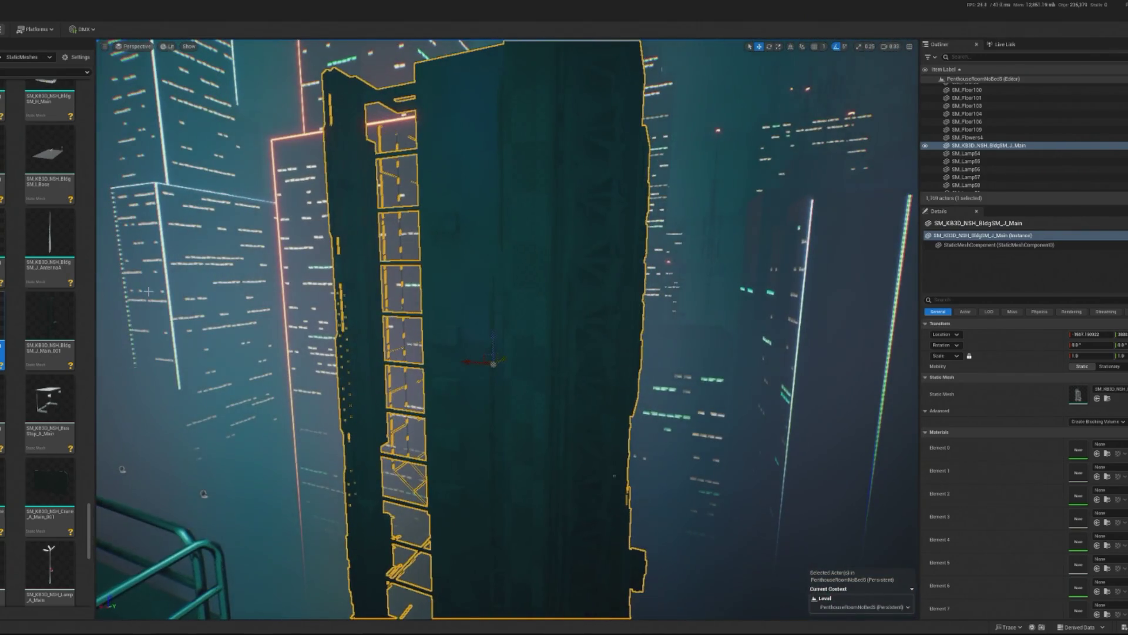
scroll(59, 313, "up", 2)
mouse_move(50, 275)
left_mouse_down()
mouse_move(176, 353)
mouse_move(378, 393)
mouse_move(571, 295)
mouse_move(581, 311)
mouse_move(554, 369)
mouse_move(494, 368)
left_mouse_up()
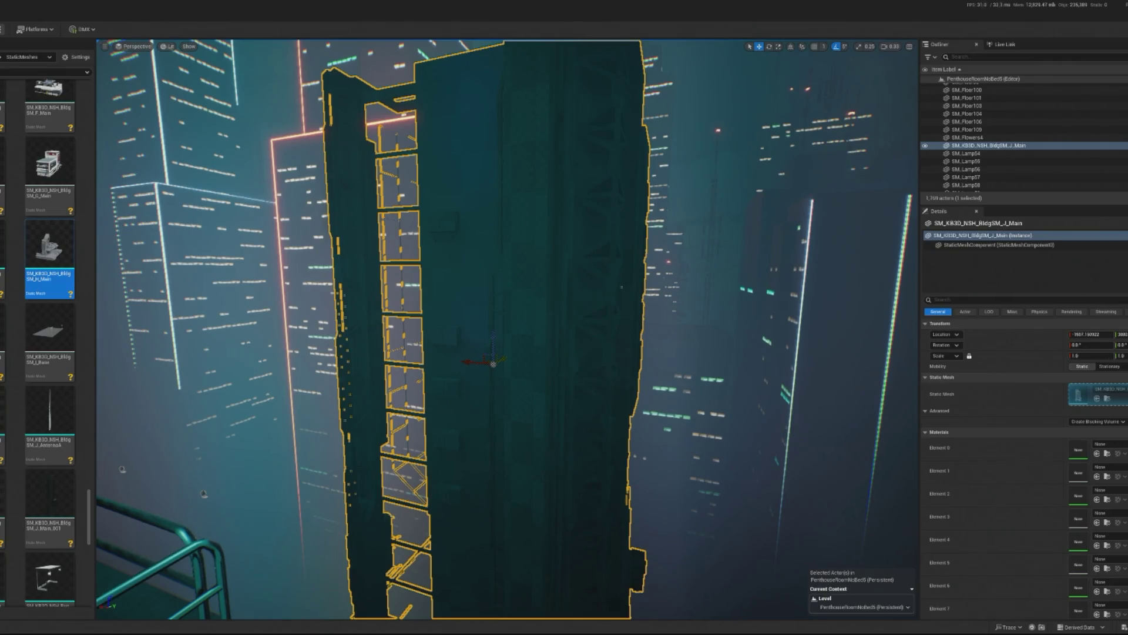
Drop SM_KB3D_NSH_BldgSM_H_Main into the skyline near the J_Main tower.
mouse_move(49, 244)
left_mouse_down()
mouse_move(161, 218)
mouse_move(676, 189)
mouse_move(590, 175)
mouse_move(288, 65)
left_mouse_up()
right_click(61, 238)
Select and delete the overhanging H_Main building and then the tall J_Main tower.
mouse_move(112, 525)
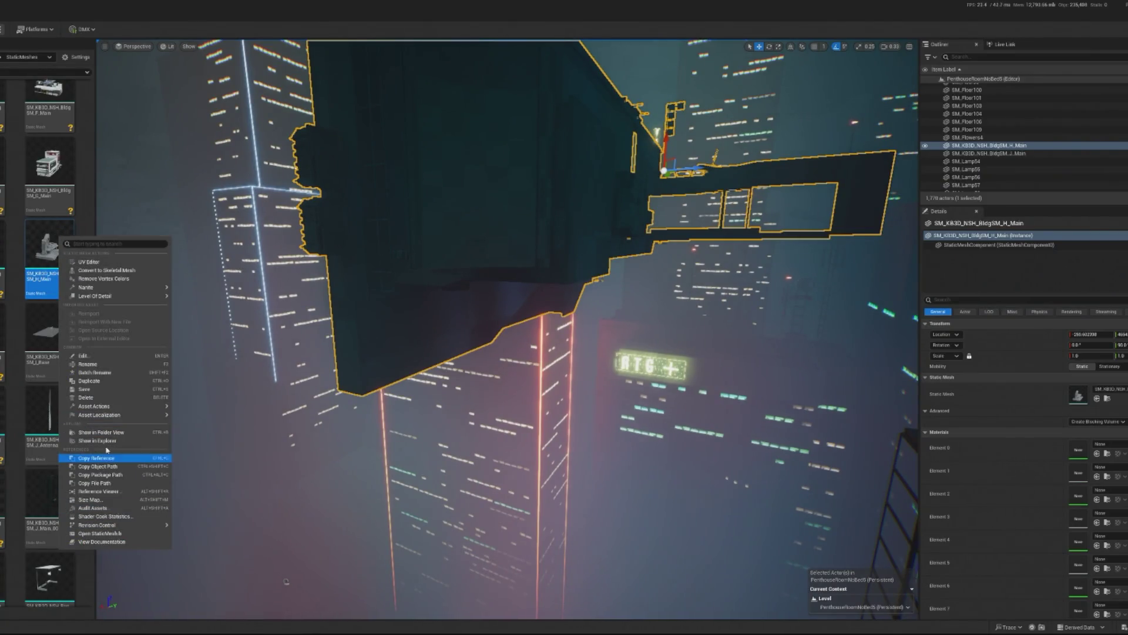
mouse_move(131, 408)
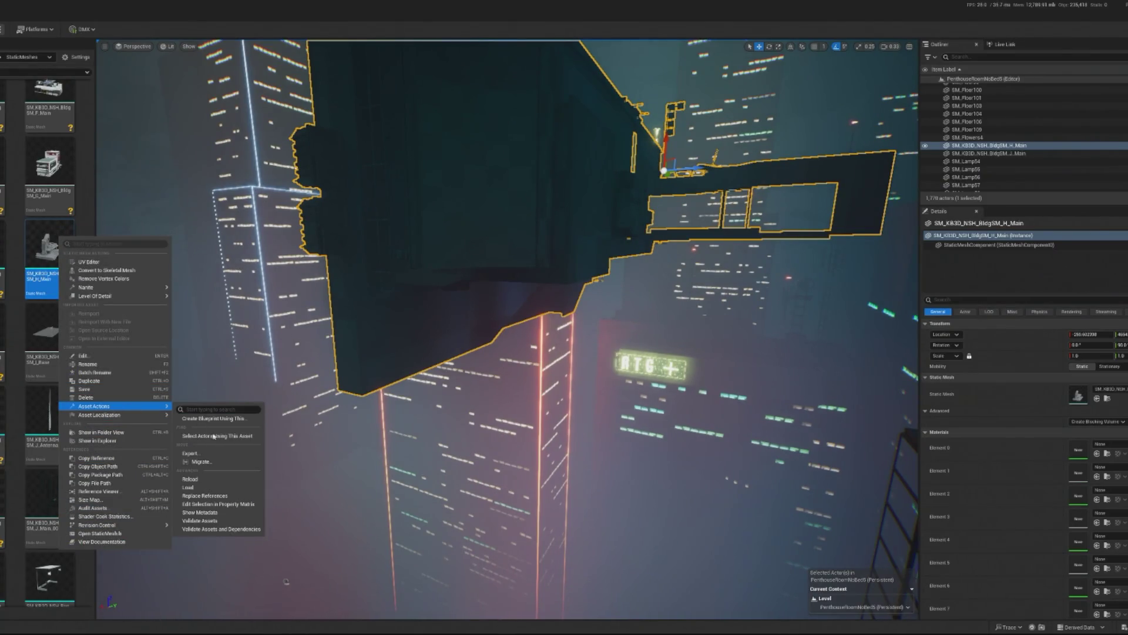
left_click(208, 479)
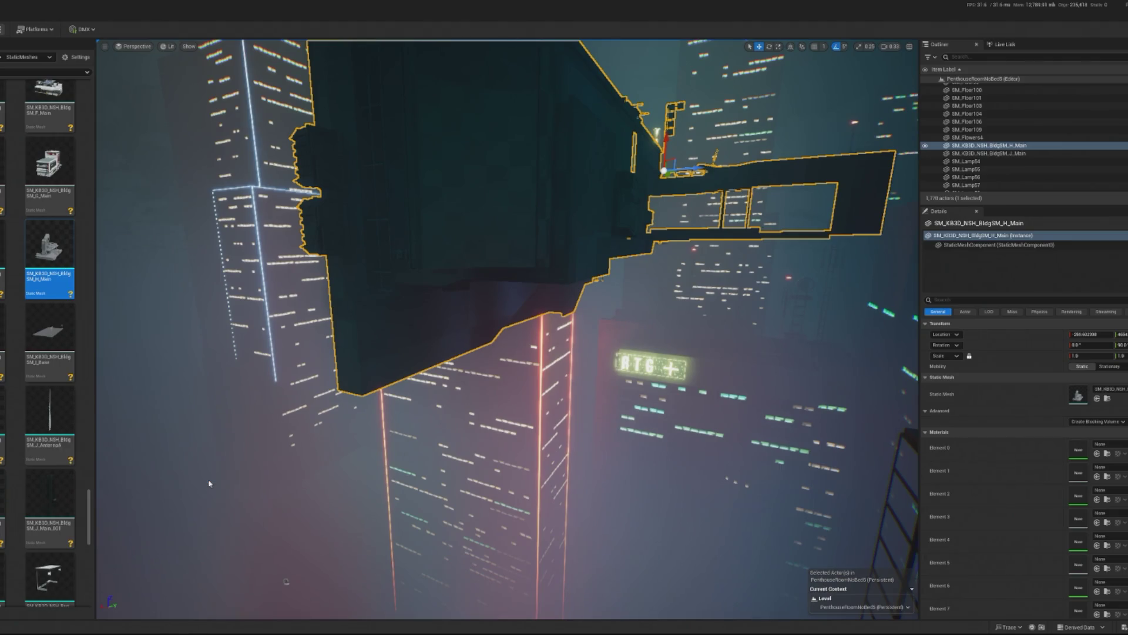
left_click(427, 266)
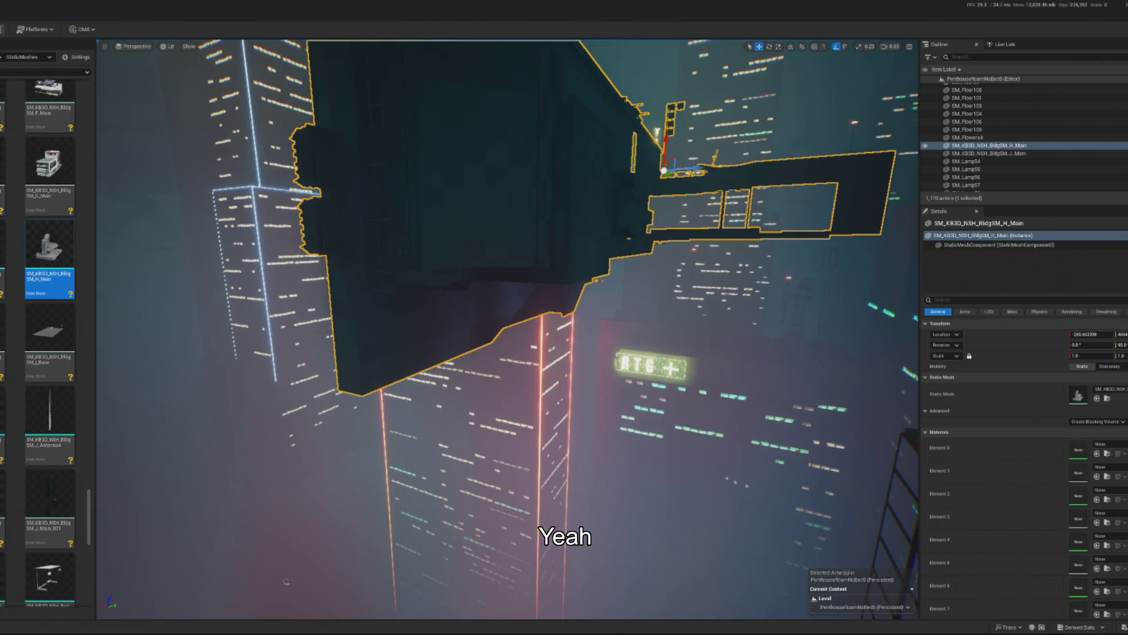
key("alt+Left")
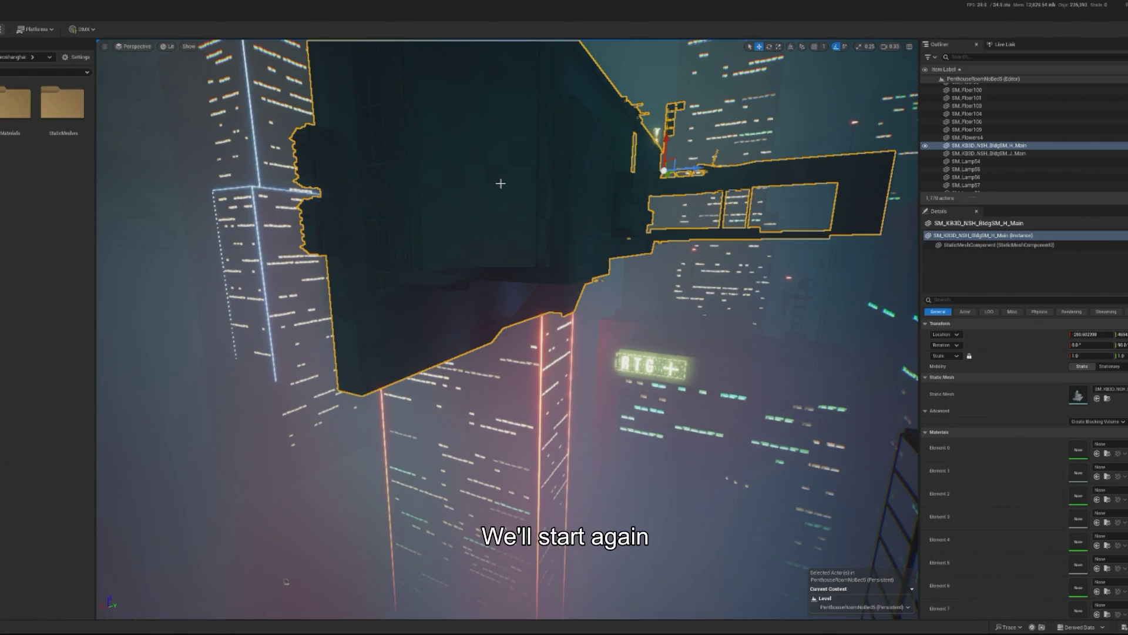
key("Delete")
left_click(377, 410)
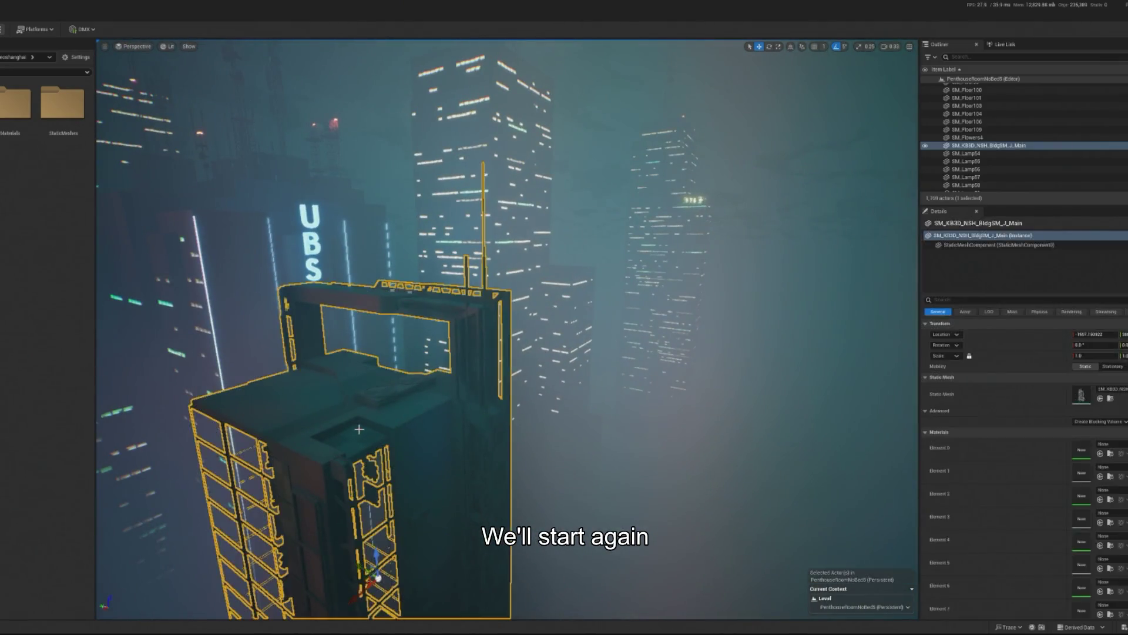
key("Delete")
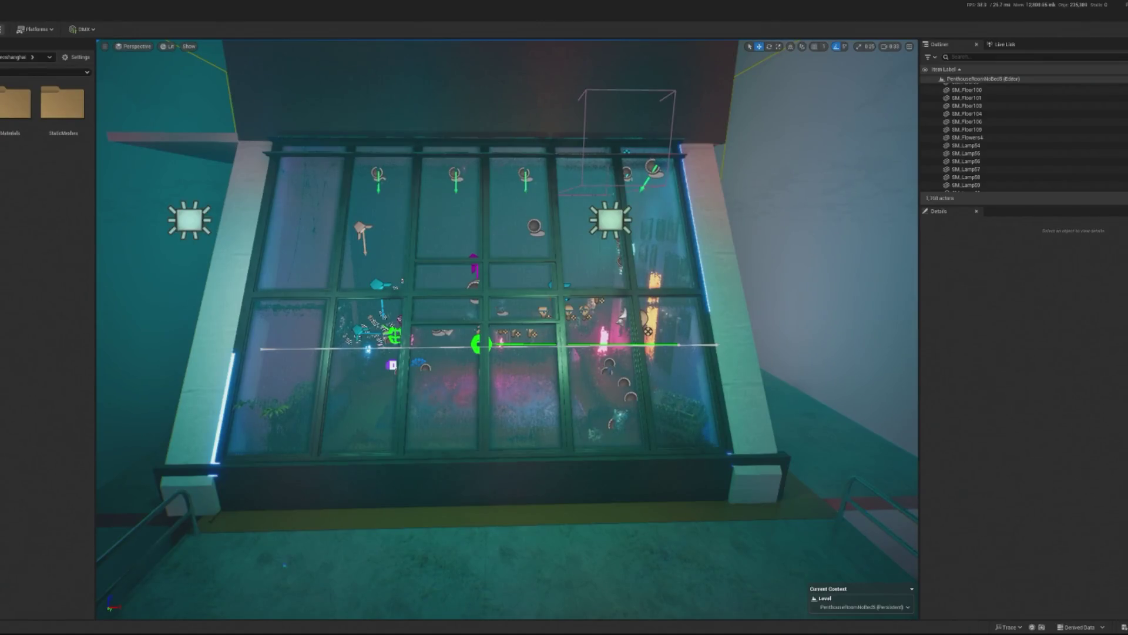
Save the level with Ctrl+S and dismiss the livestream plugin update notification.
key("ctrl+s")
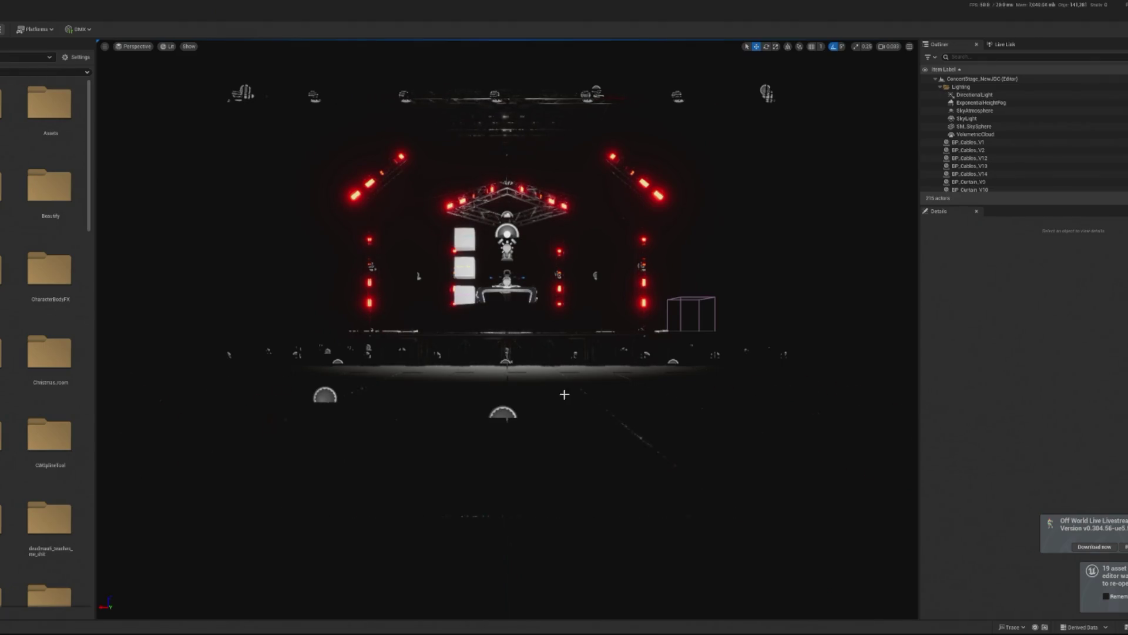
left_click(1124, 547)
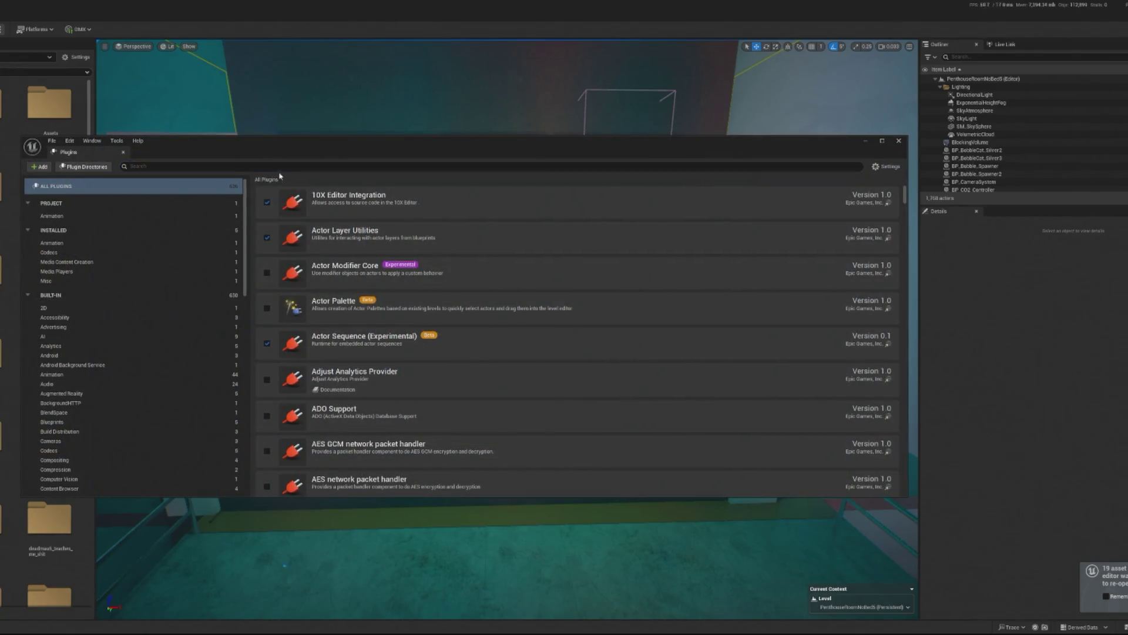
Search the Plugins list for 'cargo'.
left_click(270, 166)
type("cargo")
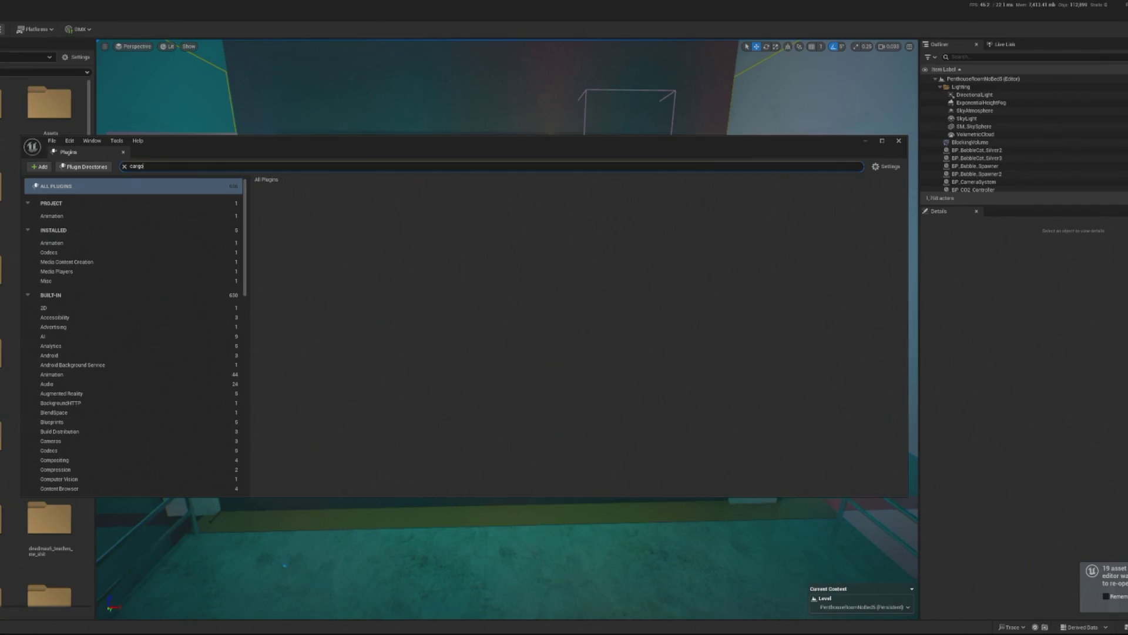
Close the Plugins window to get back to the level editor.
left_click(899, 139)
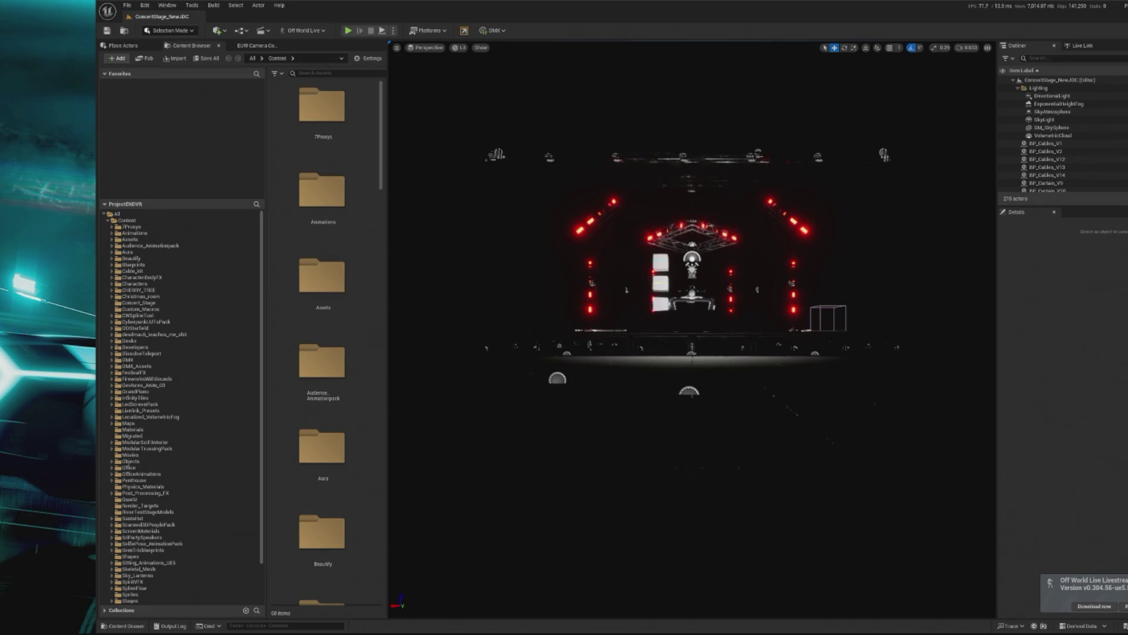
left_click(127, 5)
mouse_move(173, 61)
left_click(271, 75)
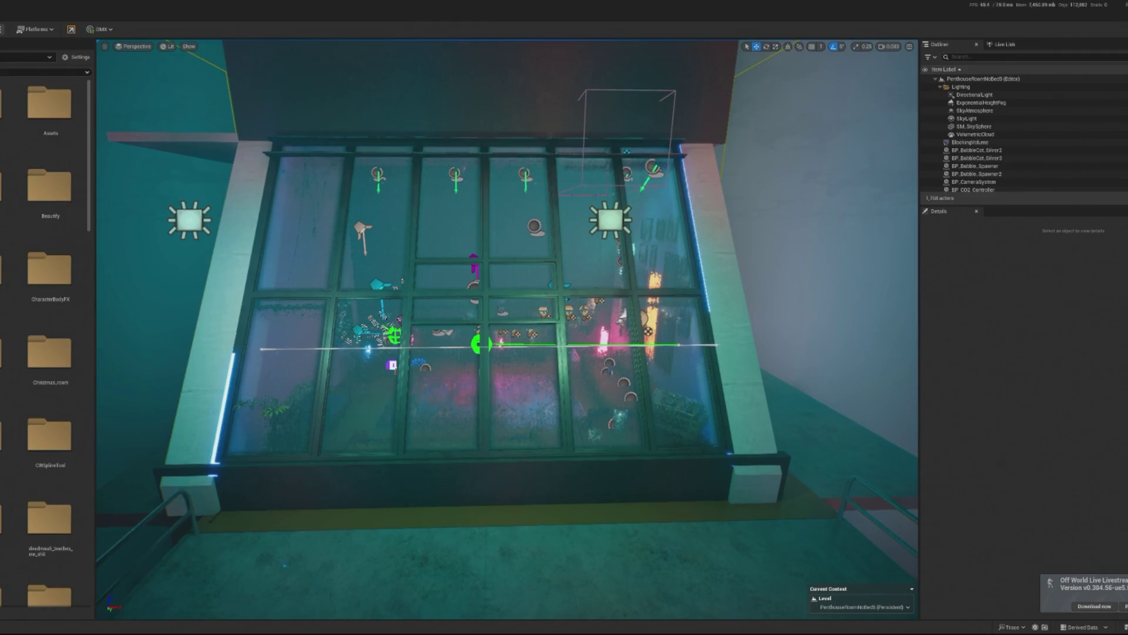
Connect Cargo to the editor and open the KitBash3D city kit's StaticMeshes folder.
left_click(70, 29)
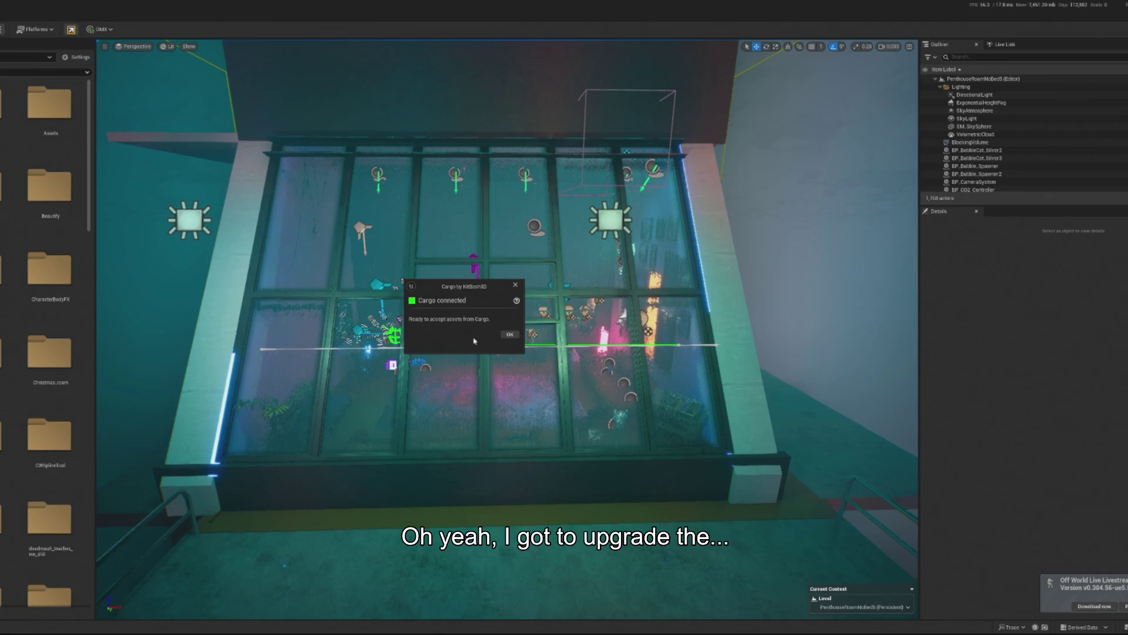
left_click(510, 334)
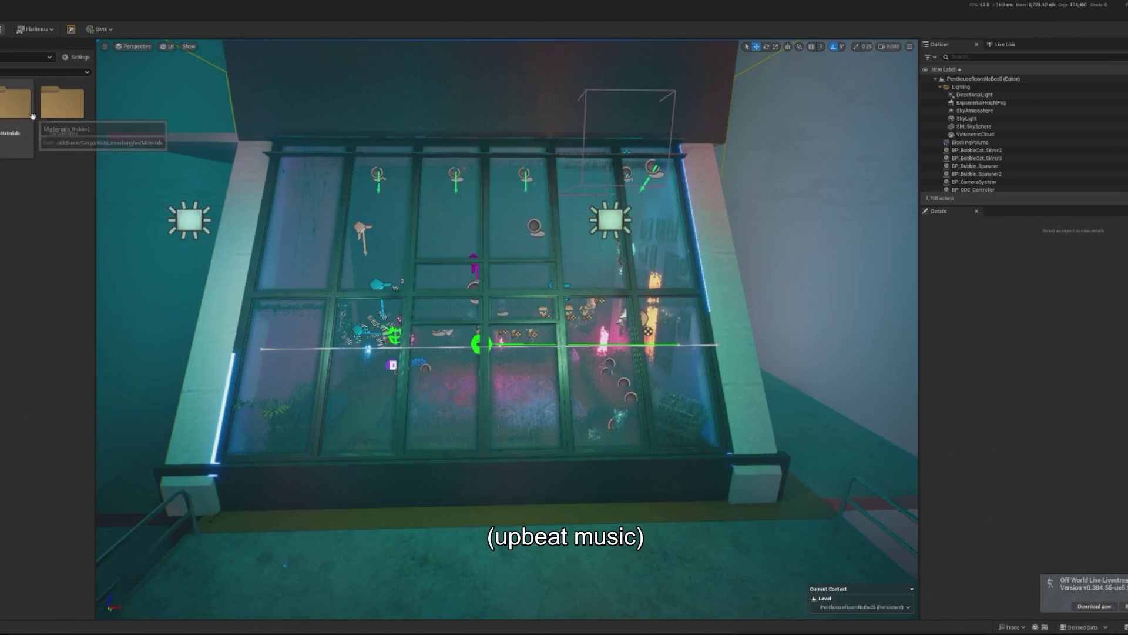
double_click(62, 109)
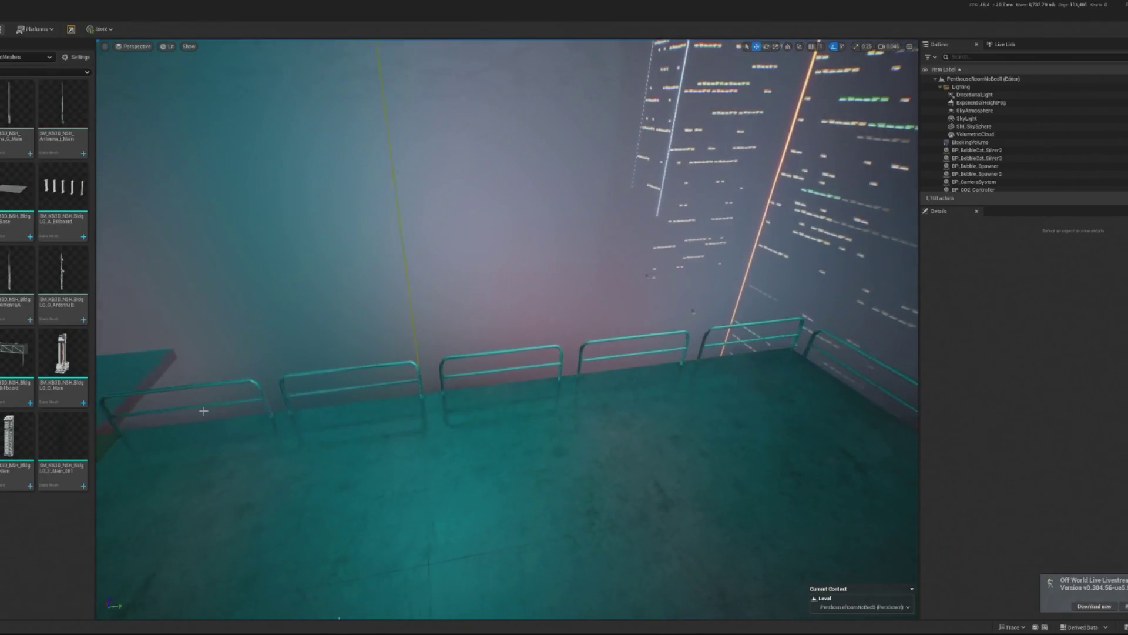
Drop the SM_KB3D_NSH_BldgLG_E_Main building mesh into the skyline and view it from afar.
mouse_move(18, 447)
left_mouse_down()
mouse_move(479, 403)
mouse_move(504, 206)
mouse_move(469, 260)
mouse_move(467, 385)
mouse_move(360, 367)
mouse_move(376, 286)
mouse_move(251, 311)
mouse_move(268, 280)
mouse_move(302, 299)
left_mouse_up()
key("Escape")
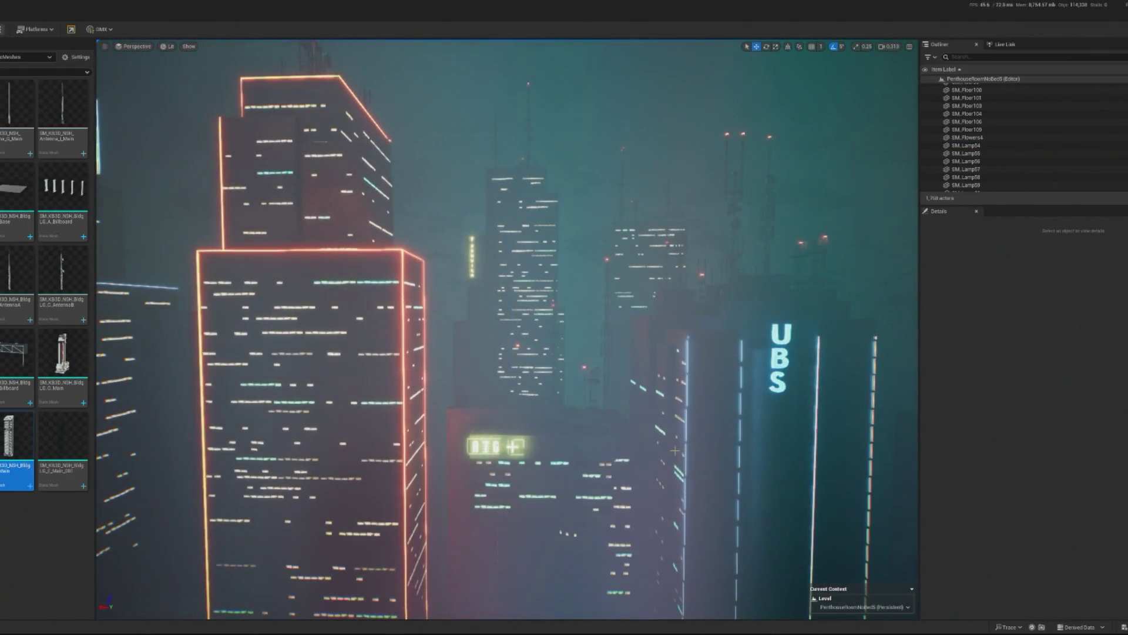
left_click(5, 57)
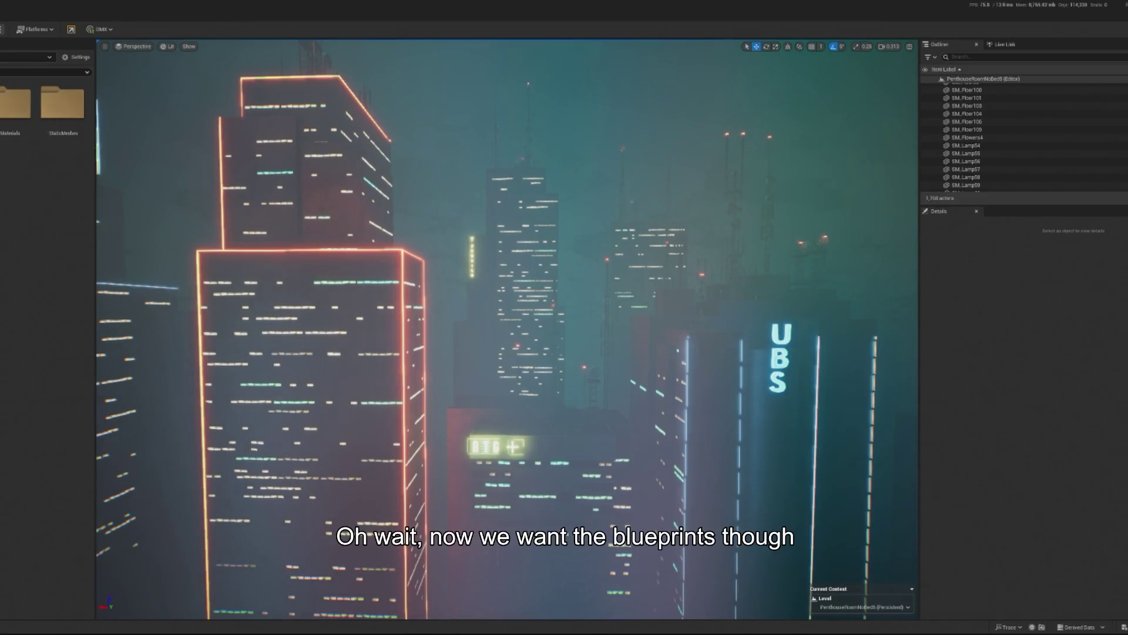
Place BP_KB3D_NSH_BldgLG_E from the kit's Blueprints > Buildings folder into the level.
double_click(16, 100)
double_click(18, 109)
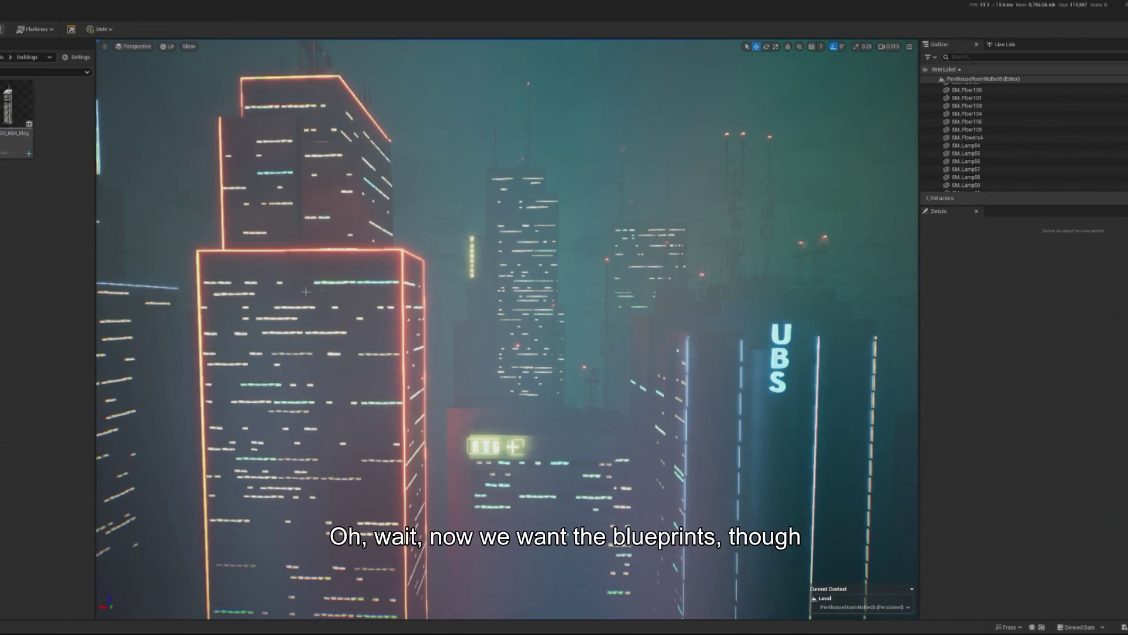
mouse_move(23, 120)
left_mouse_down()
mouse_move(537, 491)
mouse_move(417, 484)
left_mouse_up()
left_click_drag(500, 472, 496, 494)
Frame the new building, move it onto the penthouse room, and begin scaling it up.
key("f")
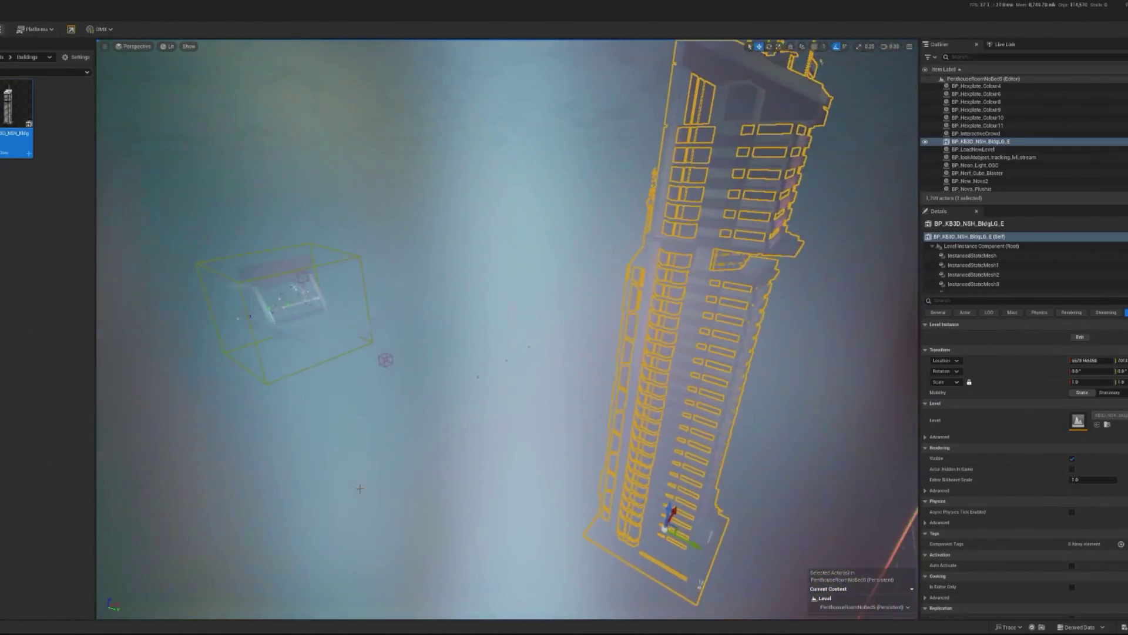
key("f")
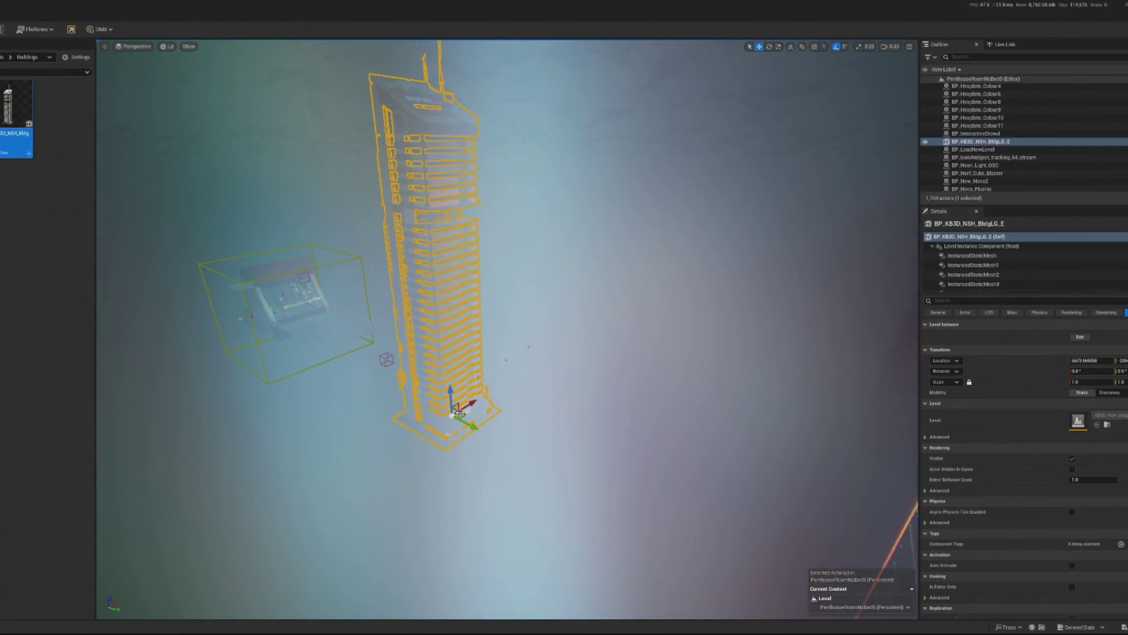
mouse_move(470, 412)
left_mouse_down()
mouse_move(345, 466)
mouse_move(398, 537)
mouse_move(382, 564)
mouse_move(412, 499)
left_mouse_up()
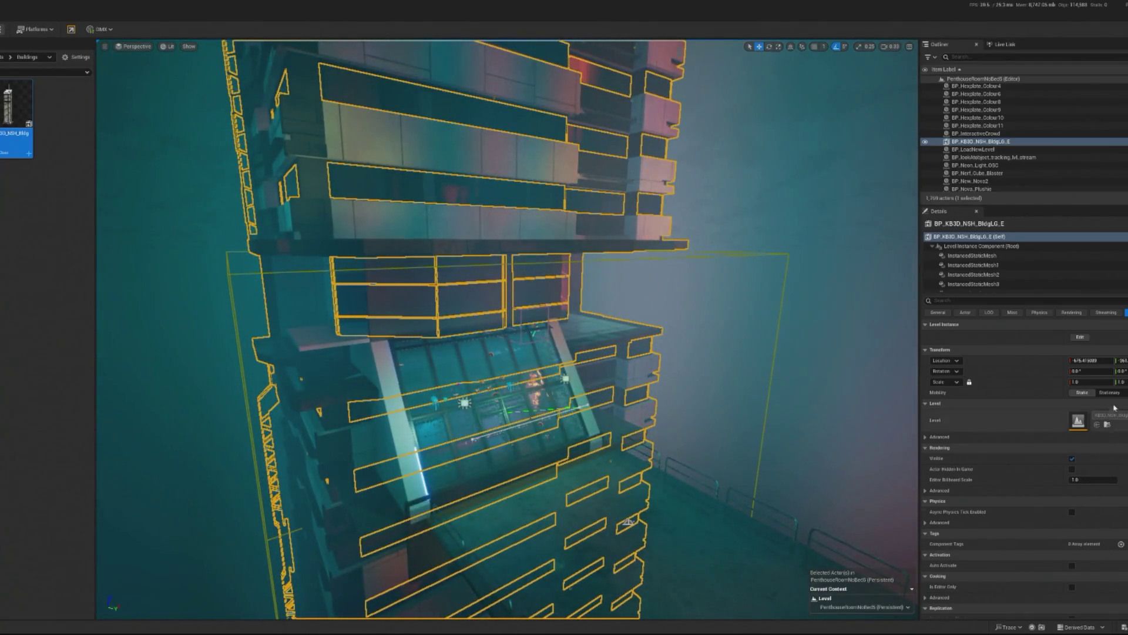
left_click_drag(1076, 383, 1107, 383)
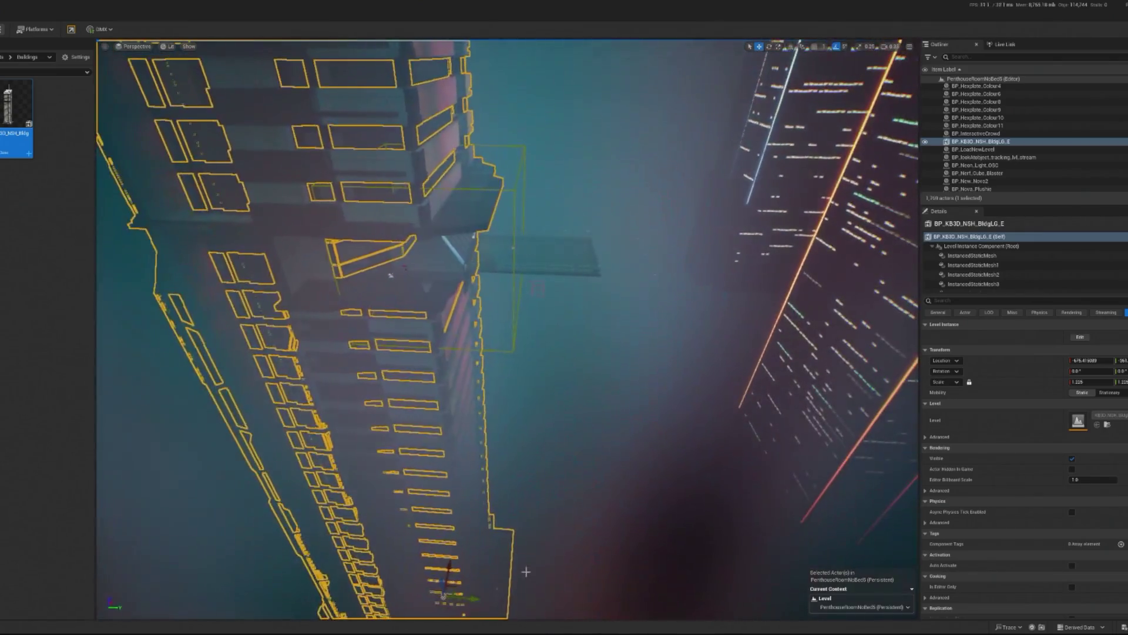
Slide the 1.225-scale BldgLG_E building along Y and check its fit around the penthouse floor.
left_click_drag(464, 597, 491, 598)
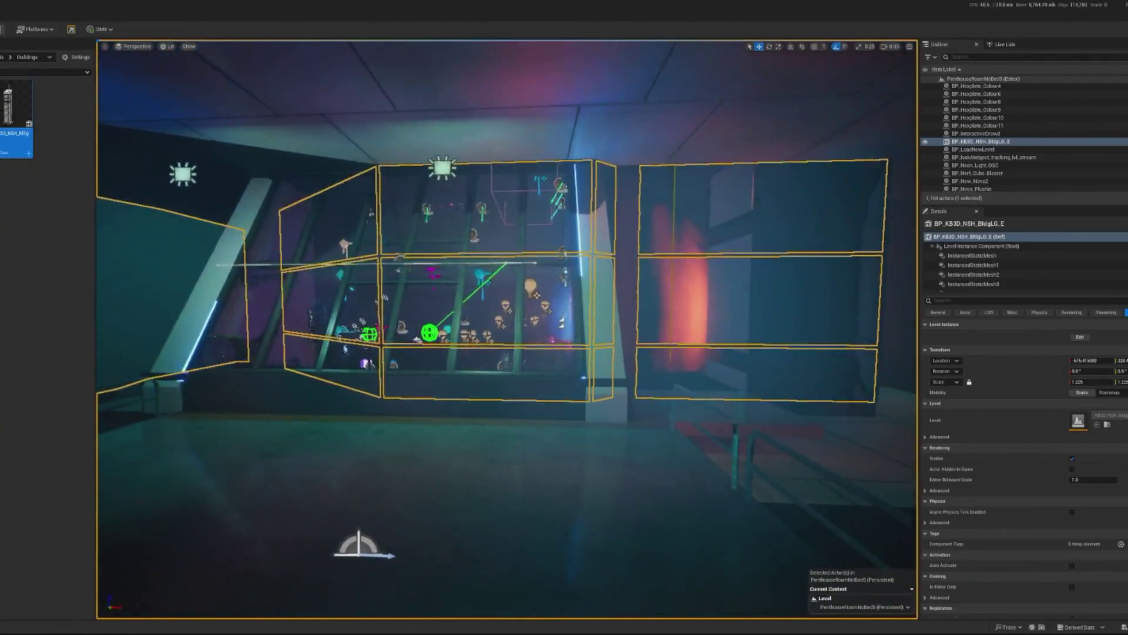
key("f")
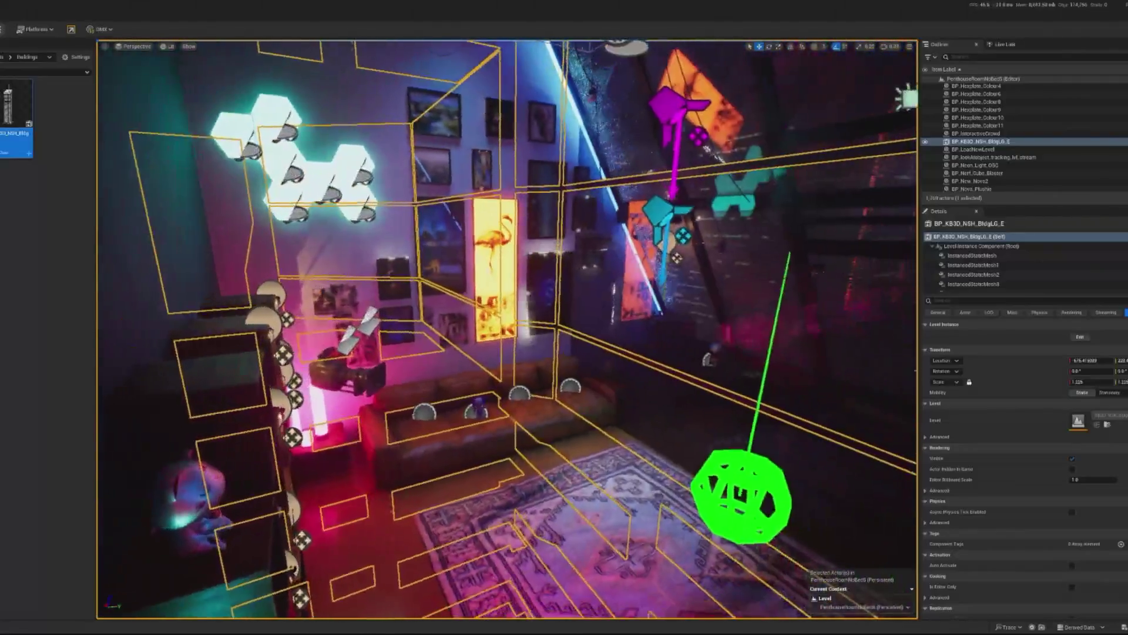
left_click(447, 420)
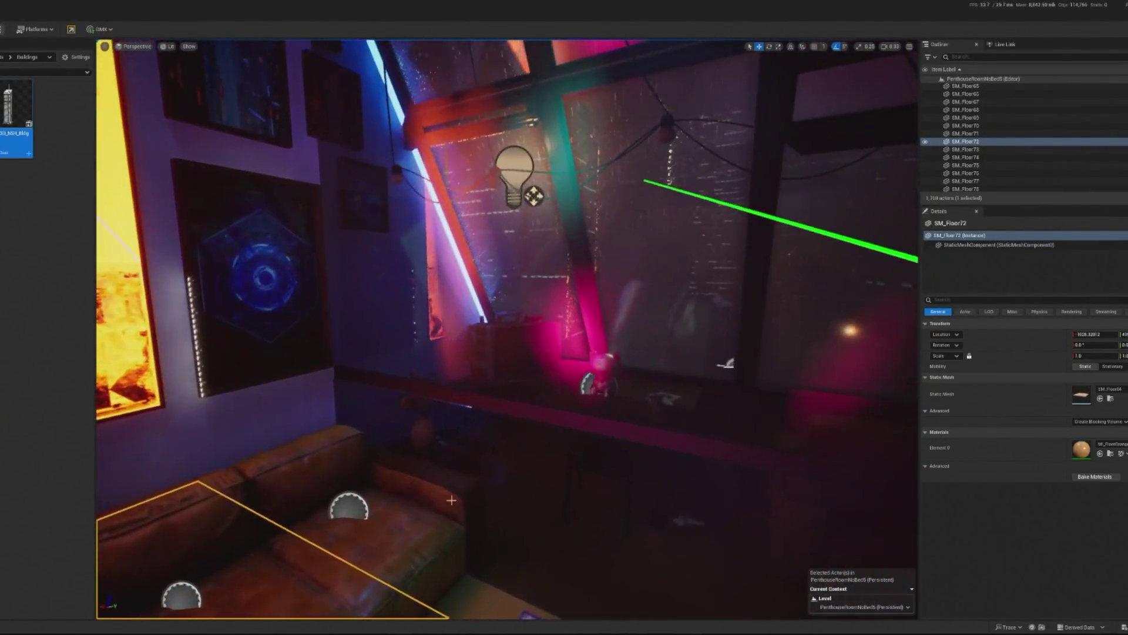
key("f")
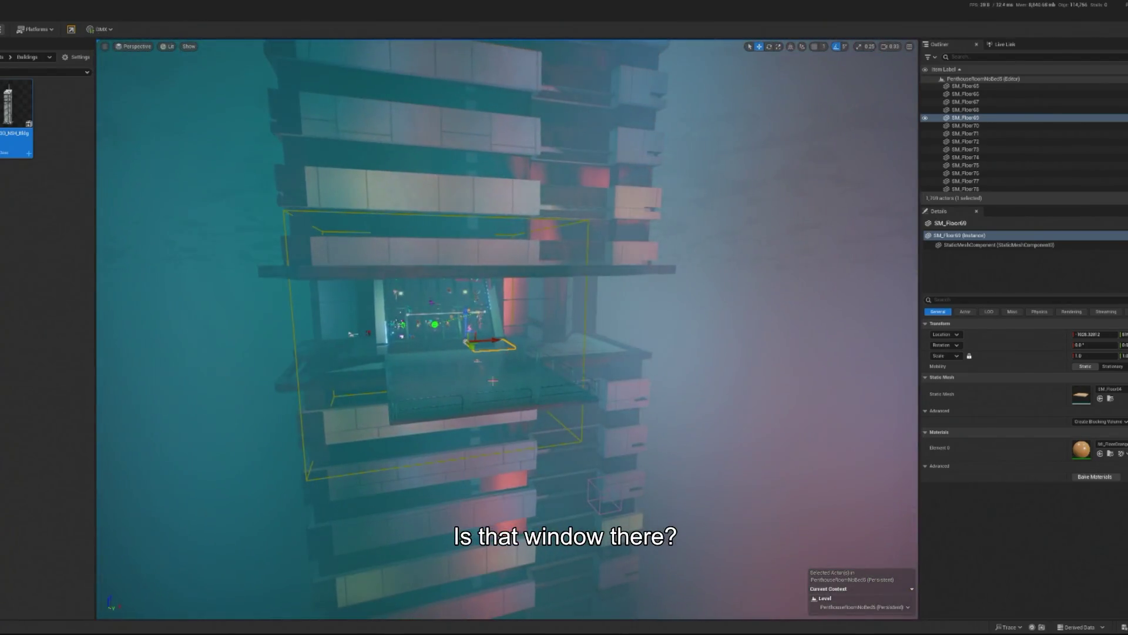
left_click(493, 381)
key("f")
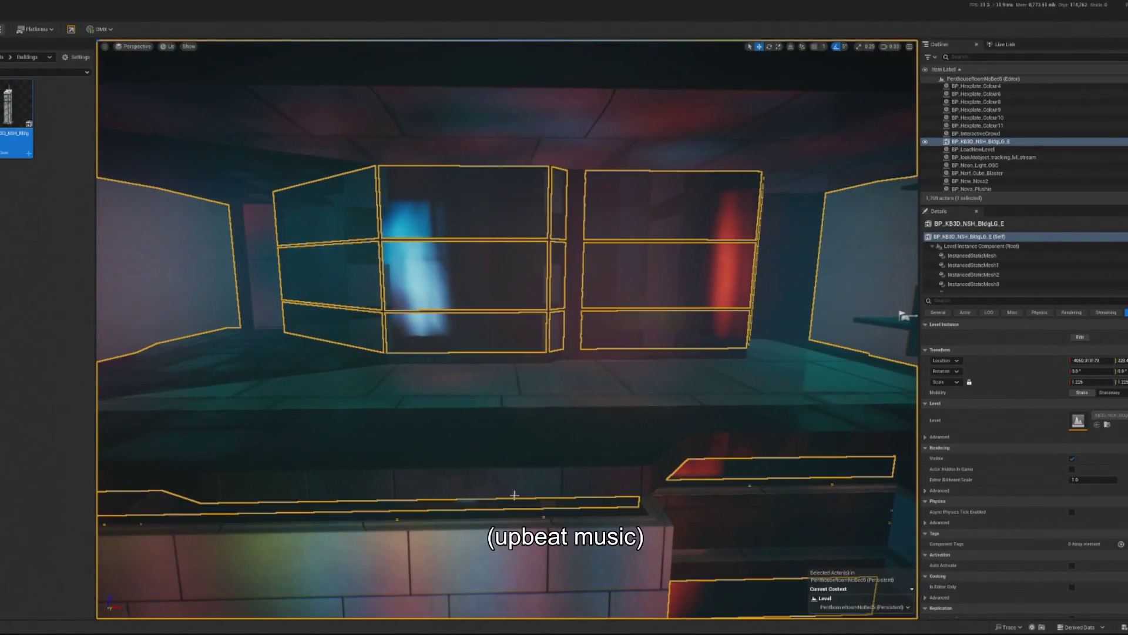
left_click(545, 167)
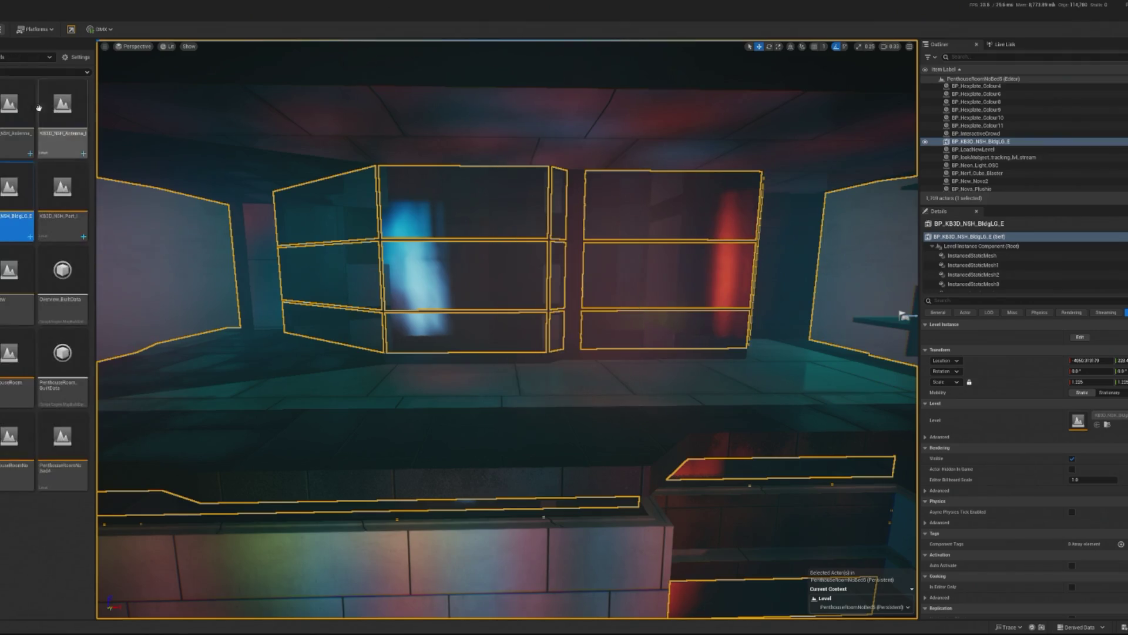
Locate the BP_KB3D_NSH_BldgLG_E Blueprint asset in the Buildings folder via Browse to Asset.
right_click(970, 141)
left_click(1000, 165)
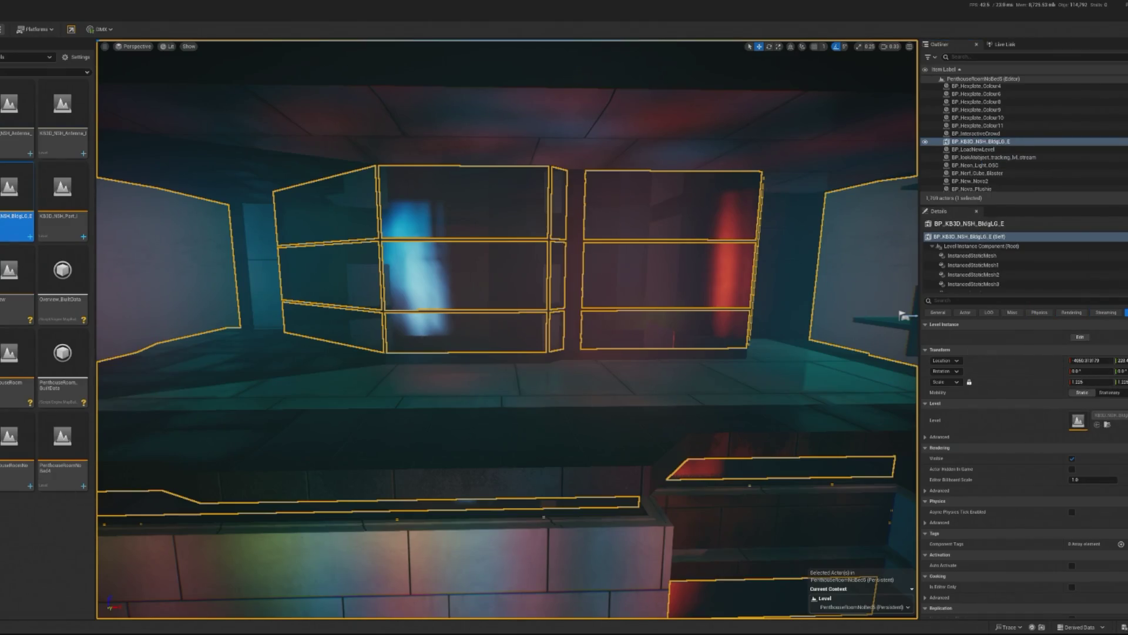
key("f")
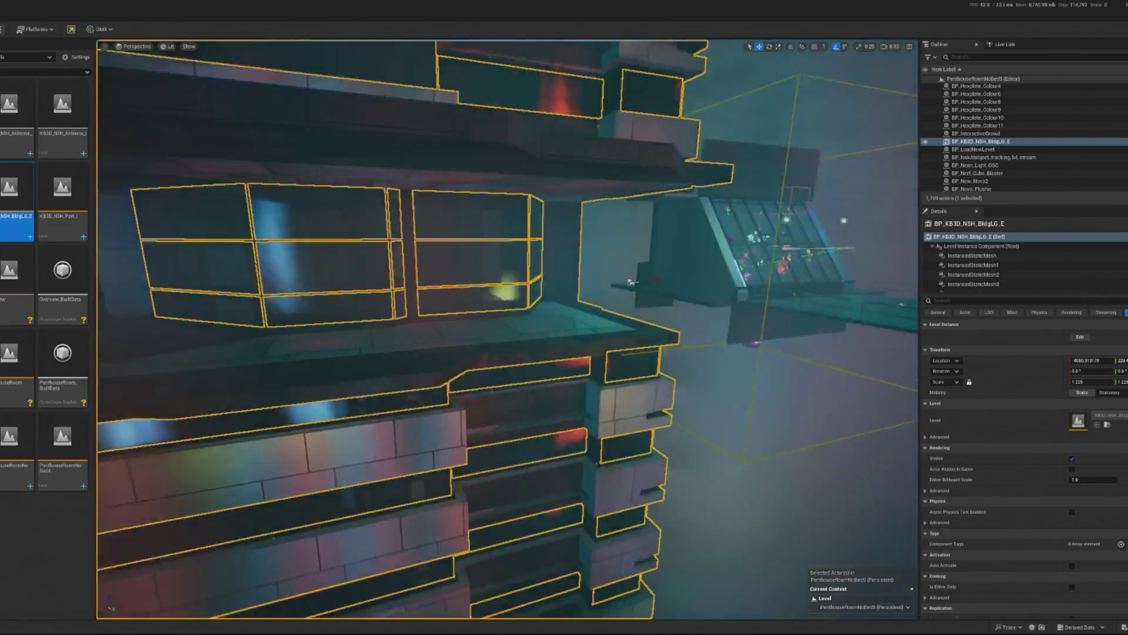
right_click(967, 142)
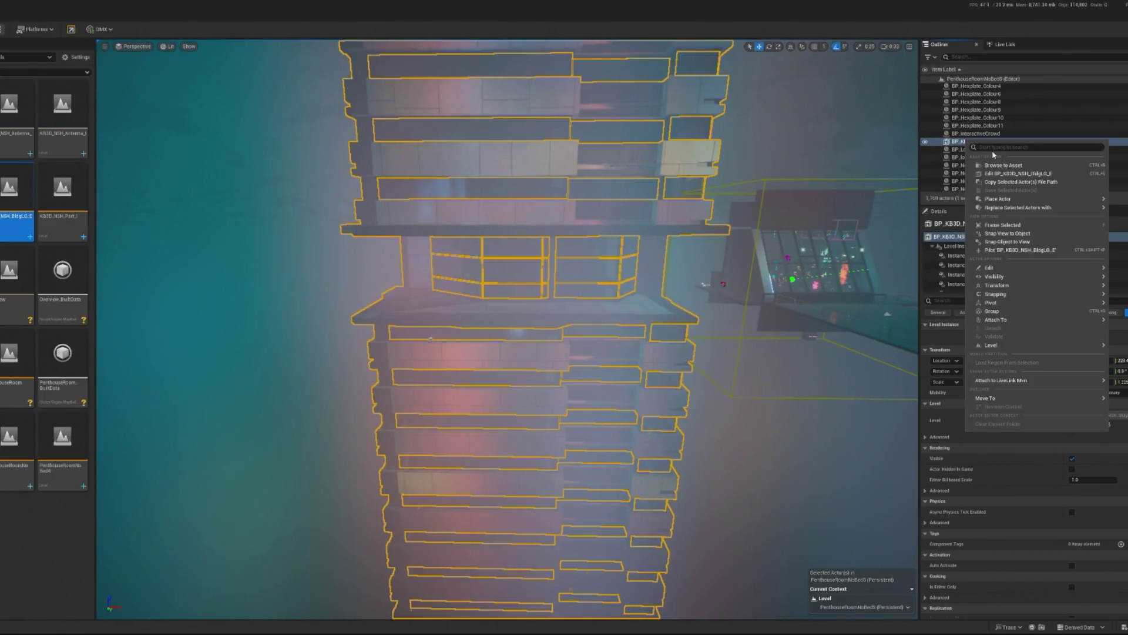
left_click(999, 165)
left_click(17, 464)
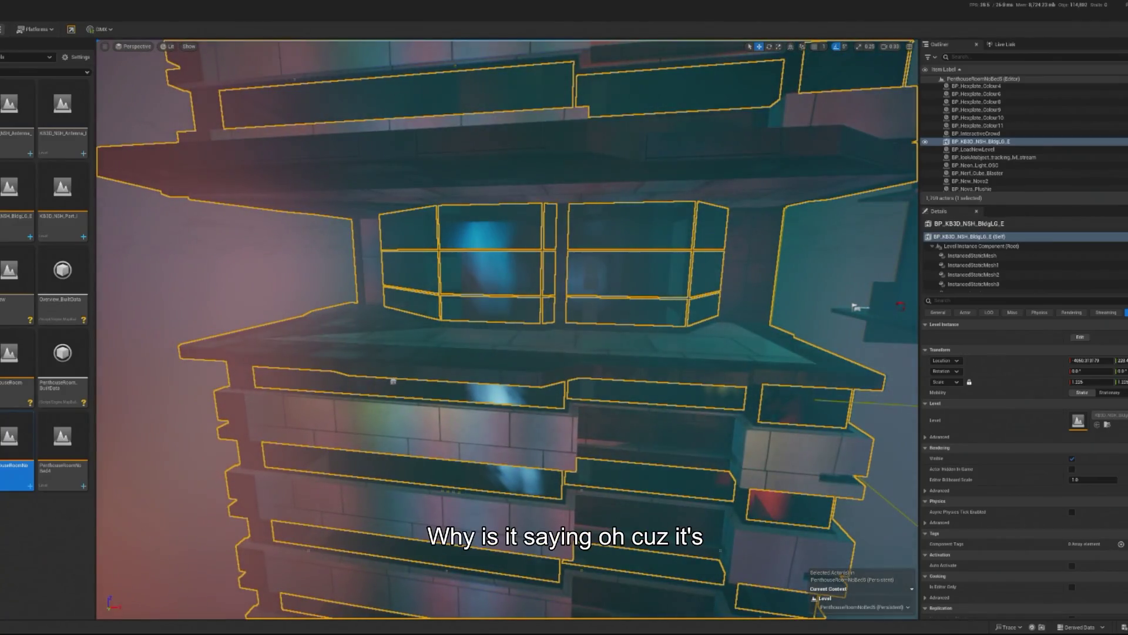
left_click(1, 236)
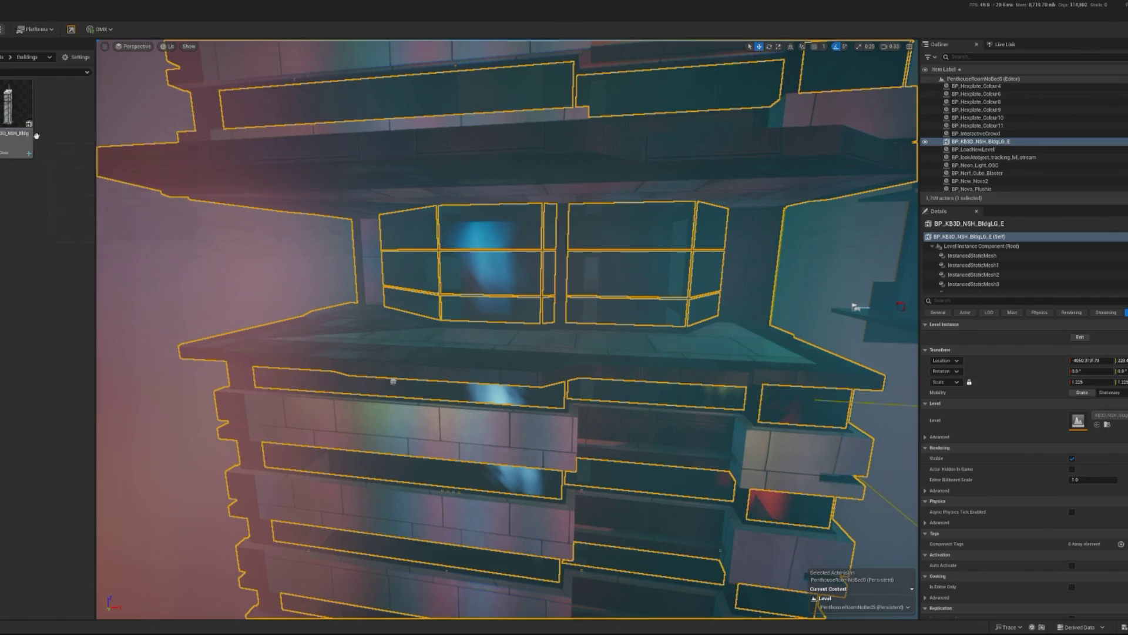
Duplicate the BP_KB3D_NSH_BldgLG_E Blueprint and confirm the copy's name.
right_click(19, 125)
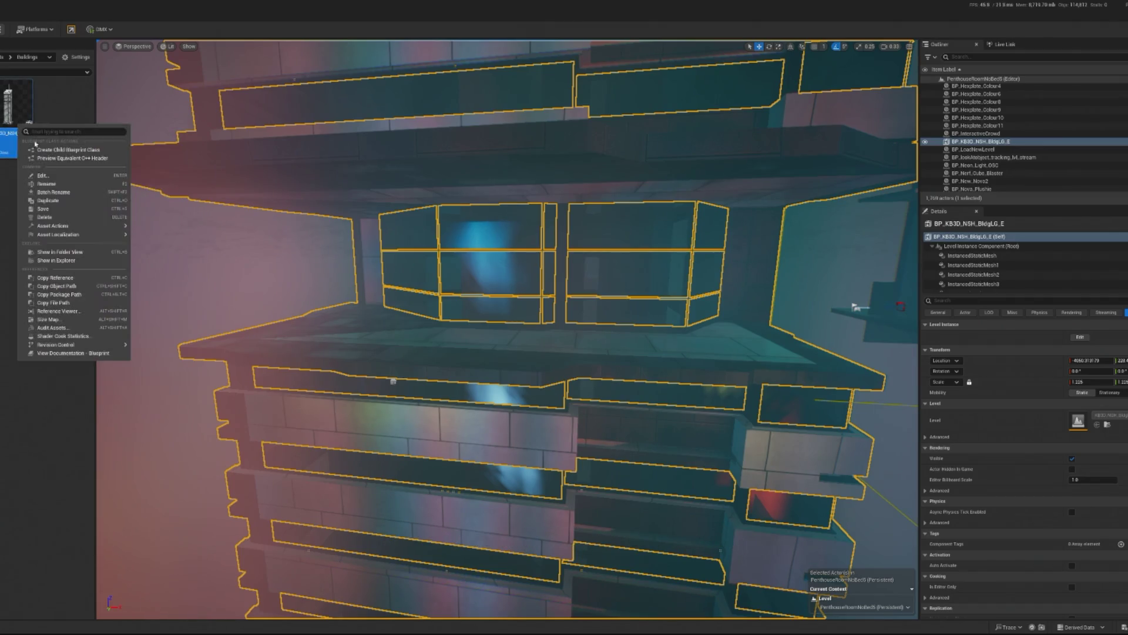
left_click(49, 202)
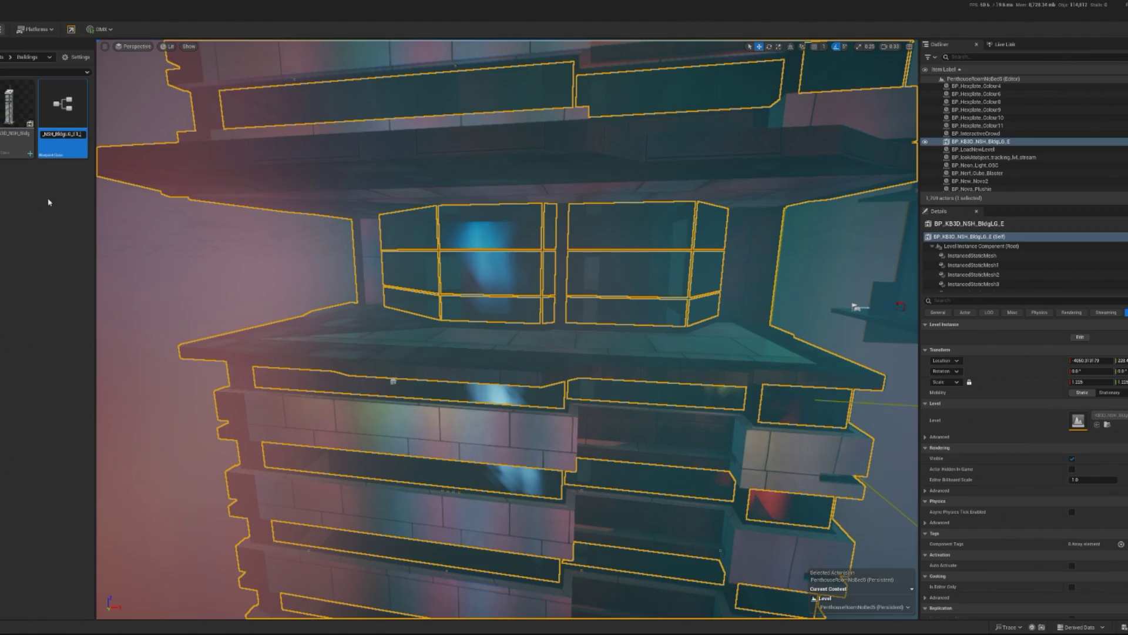
key("Return")
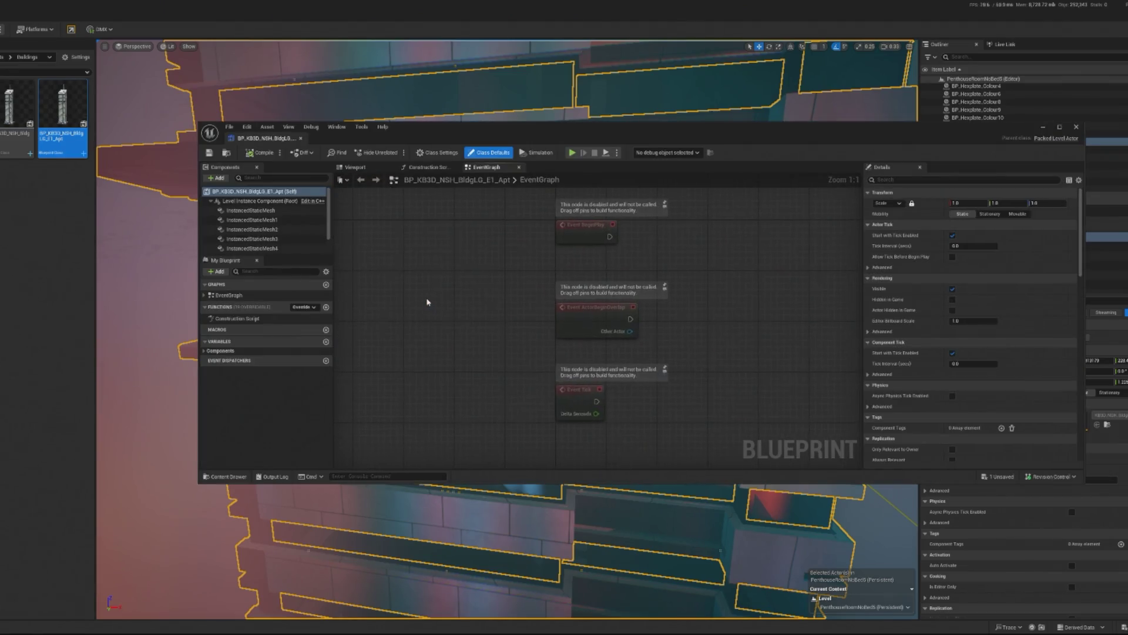
Inspect the copy's InstancedStaticMesh components, deleting and restoring InstancedStaticMesh4.
left_click(355, 167)
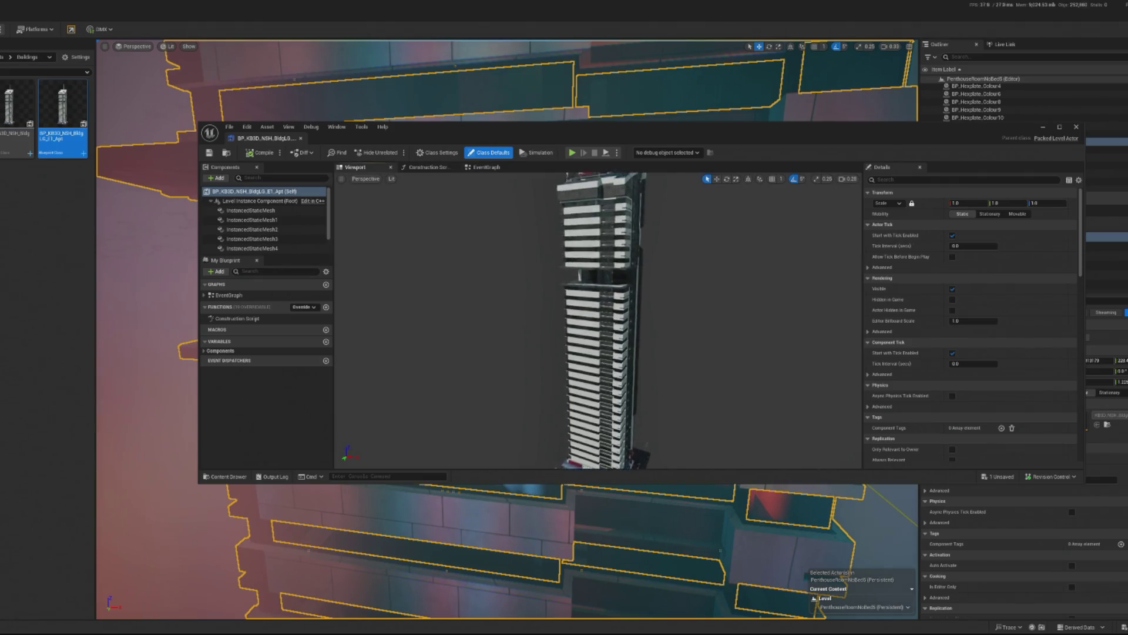
left_click(252, 248)
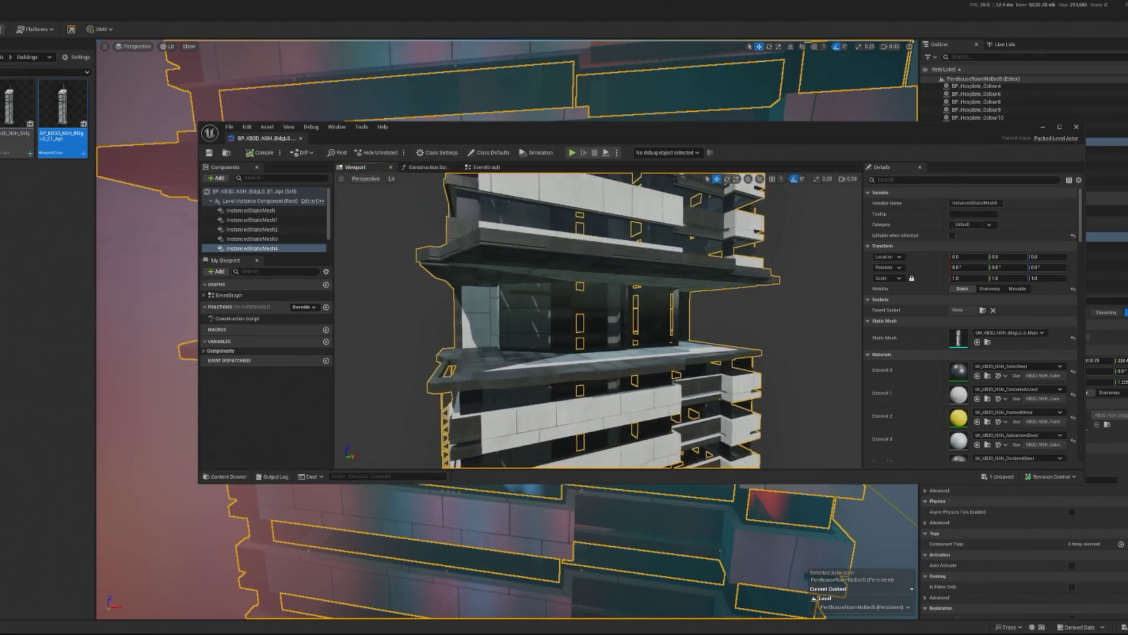
key("Delete")
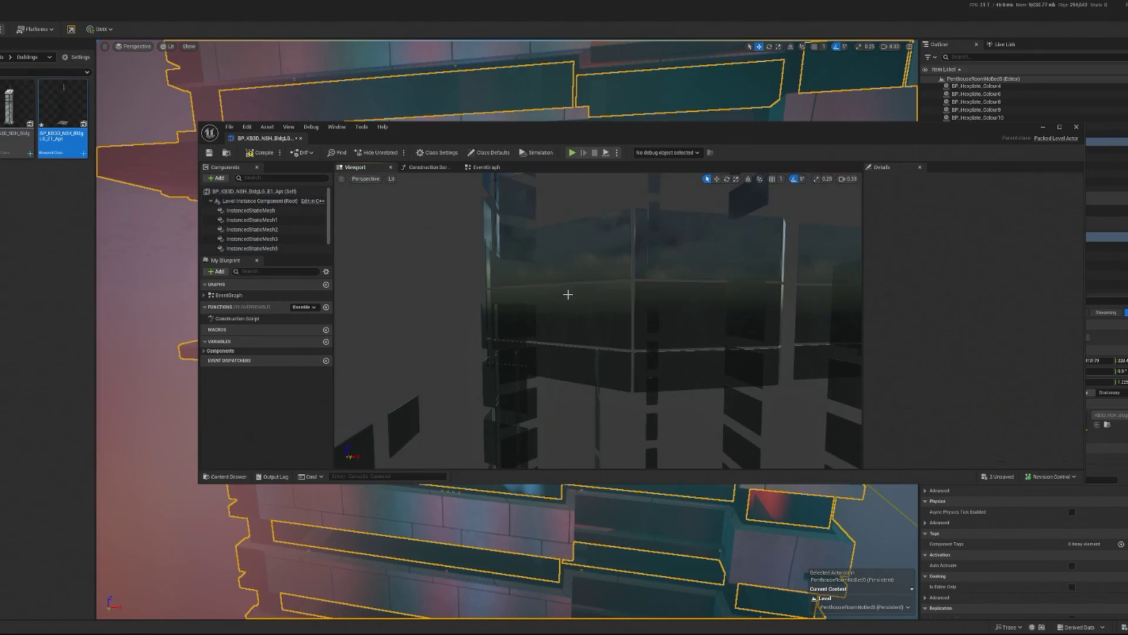
key("ctrl+z")
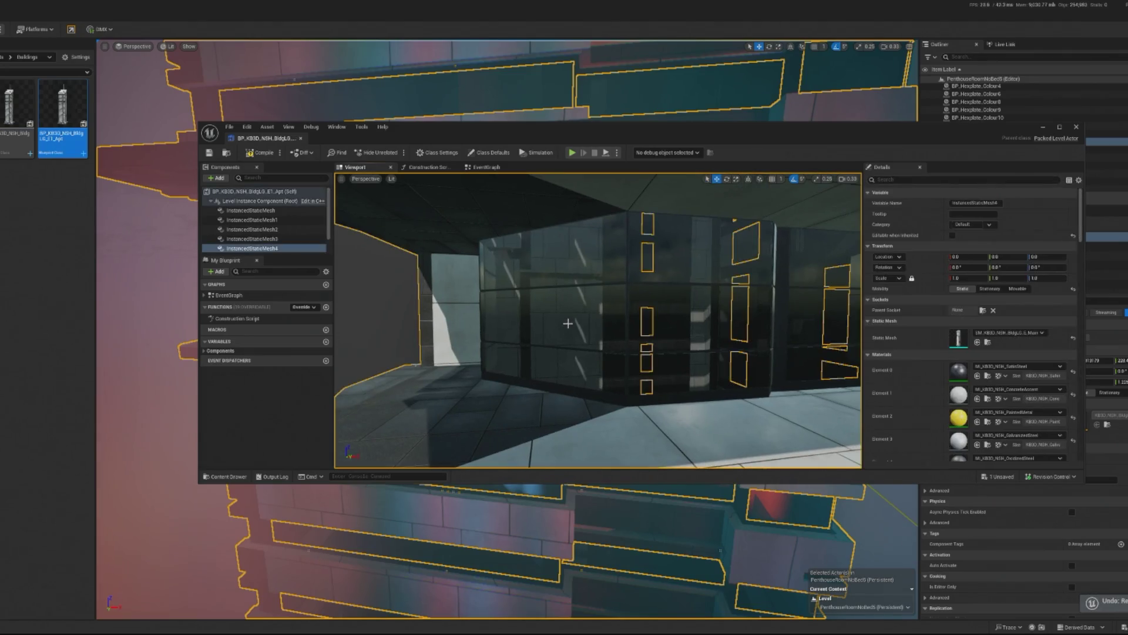
left_click(267, 220)
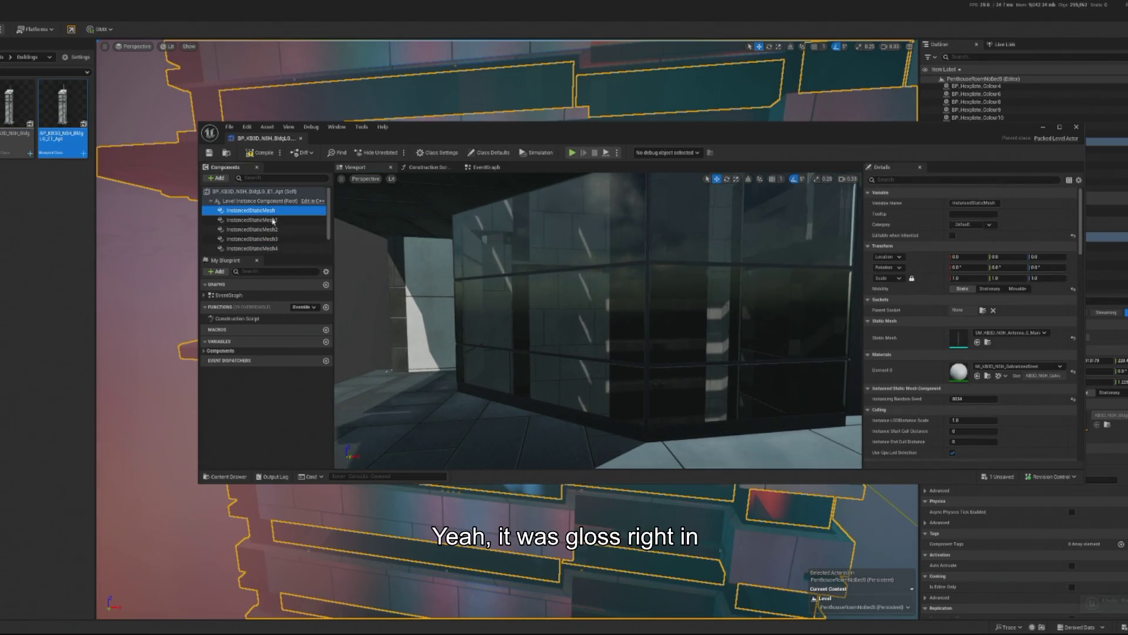
key("Down")
key("Down")
key("Down")
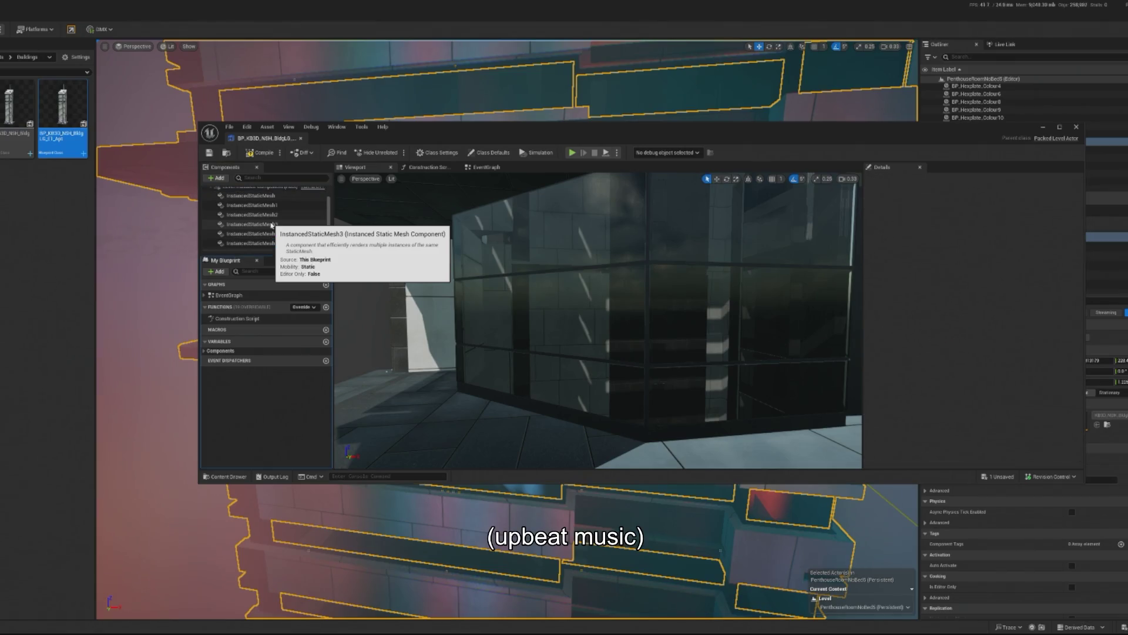
scroll(244, 199, "up", 2)
Look at the Construction Script graph, then return to the preview and InstancedStaticMesh1.
double_click(237, 318)
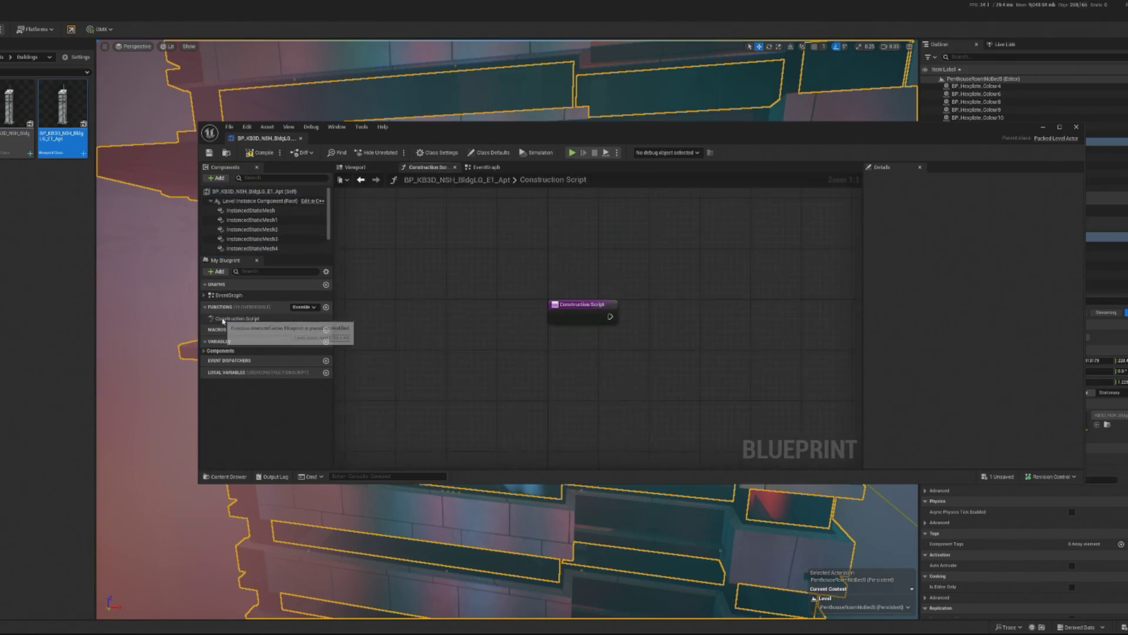
left_click(266, 248)
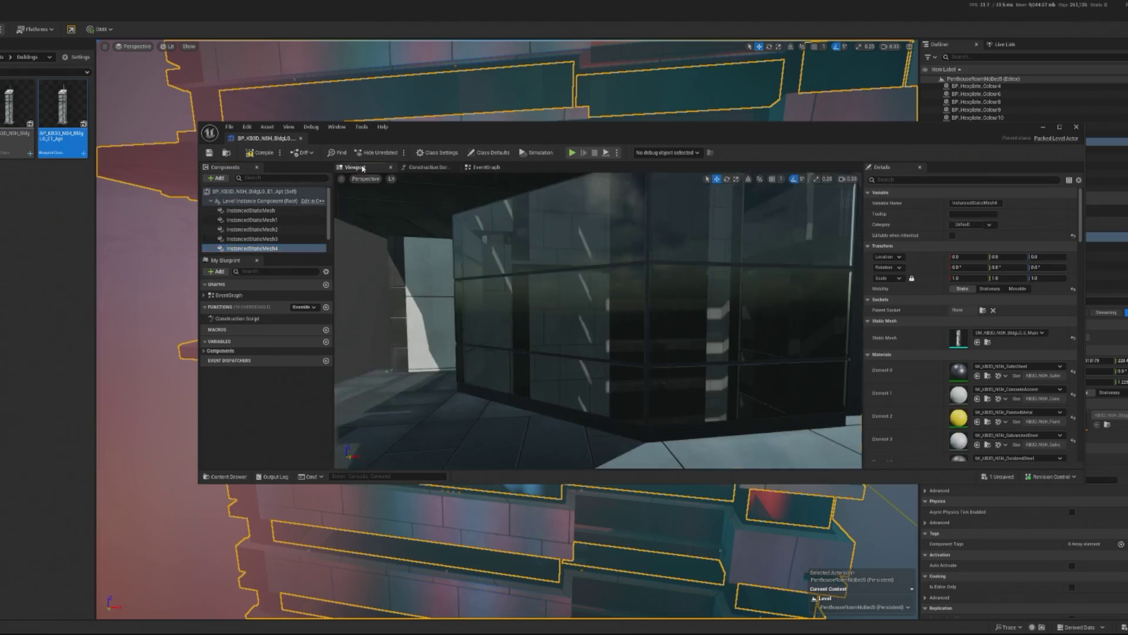
left_click(262, 212)
left_click(265, 220)
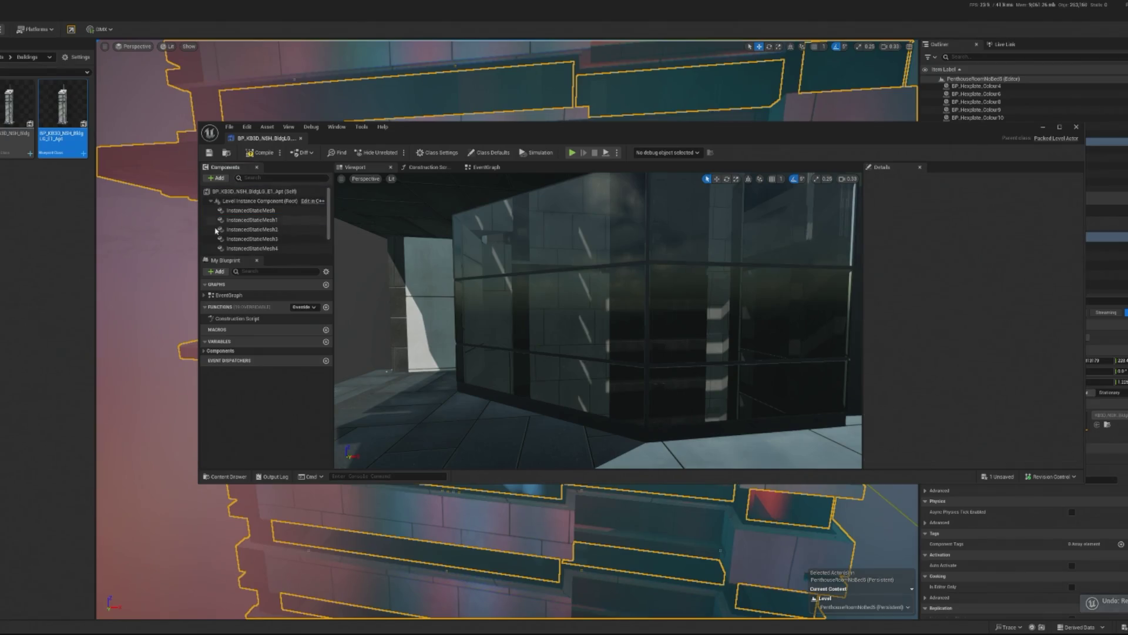
scroll(279, 235, "down", 1)
Delete a mesh component, preview the interior, undo the deletion, and return to the level.
left_click(265, 233)
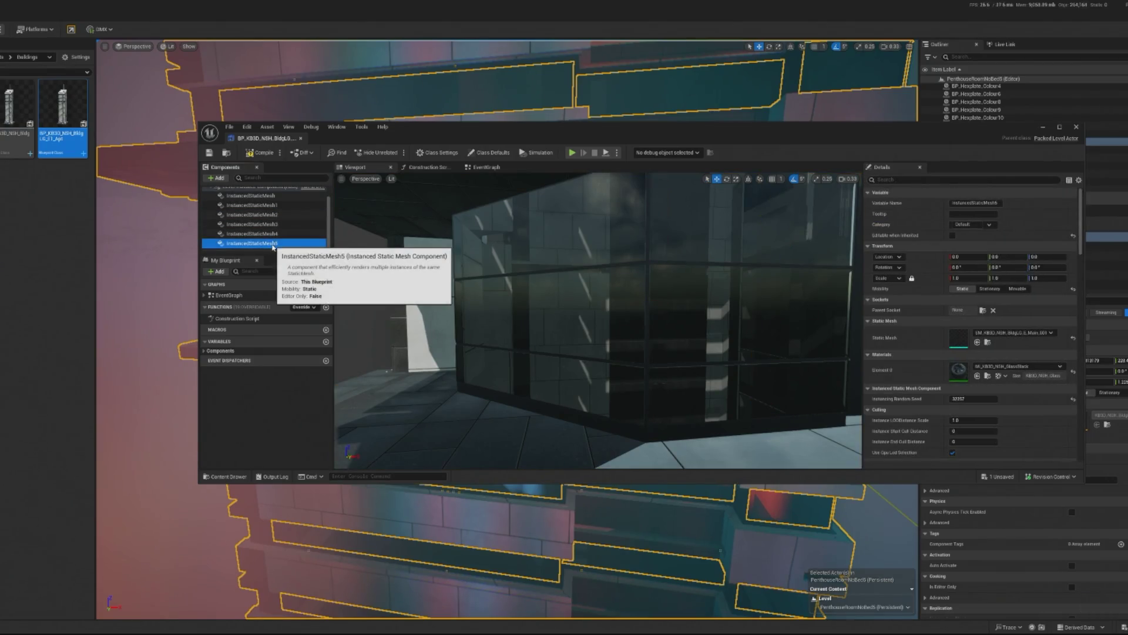
key("Delete")
mouse_move(360, 238)
left_mouse_down()
mouse_move(376, 247)
mouse_move(353, 258)
mouse_move(360, 238)
left_mouse_up()
left_click_drag(714, 259, 713, 242)
key("ctrl+z")
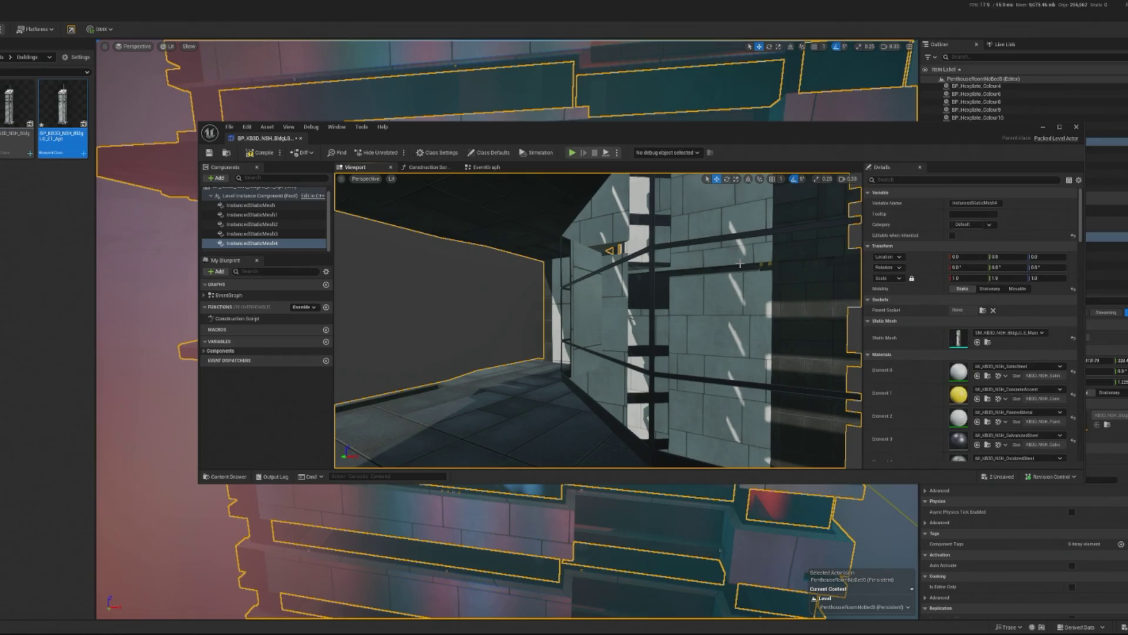
left_click_drag(588, 323, 588, 347)
left_click(1042, 127)
key("f")
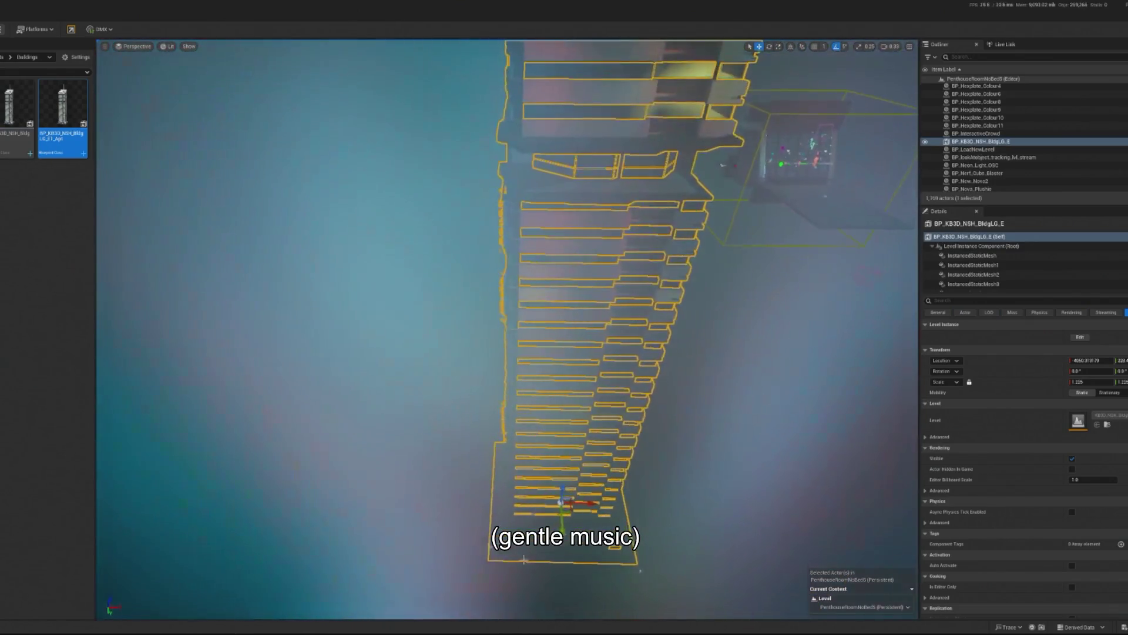
Drag BP_KB3D_NSH_BldgLG_E1_Apt into the viewport and view it from outside the room.
mouse_move(63, 115)
left_mouse_down()
mouse_move(340, 262)
mouse_move(537, 468)
mouse_move(532, 493)
mouse_move(488, 114)
left_mouse_up()
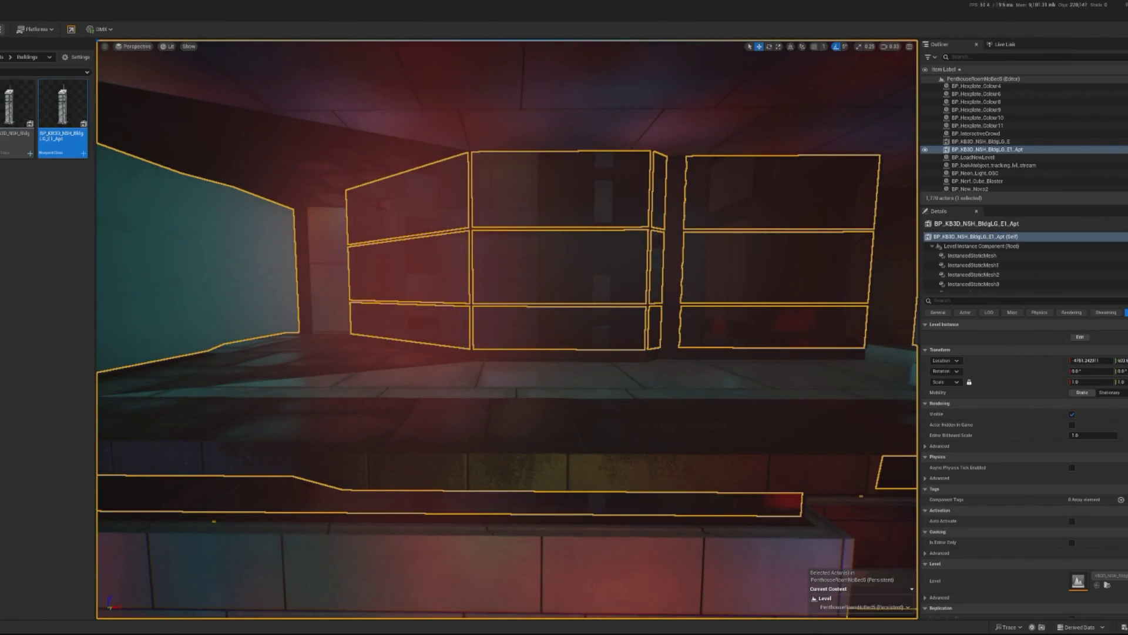
key("shift+5")
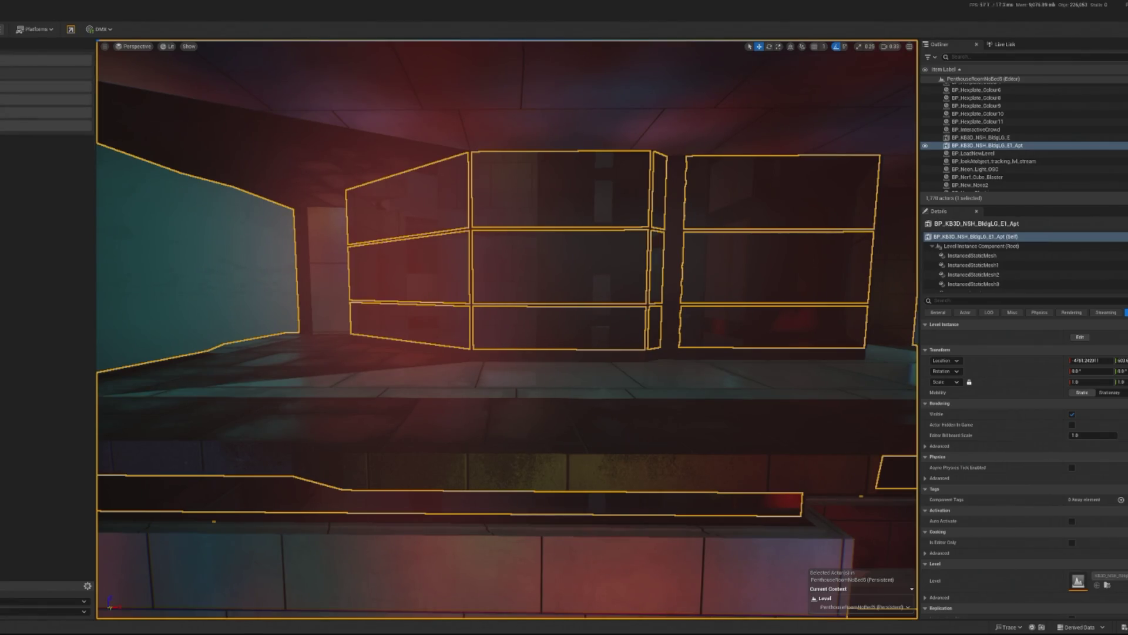
key("f")
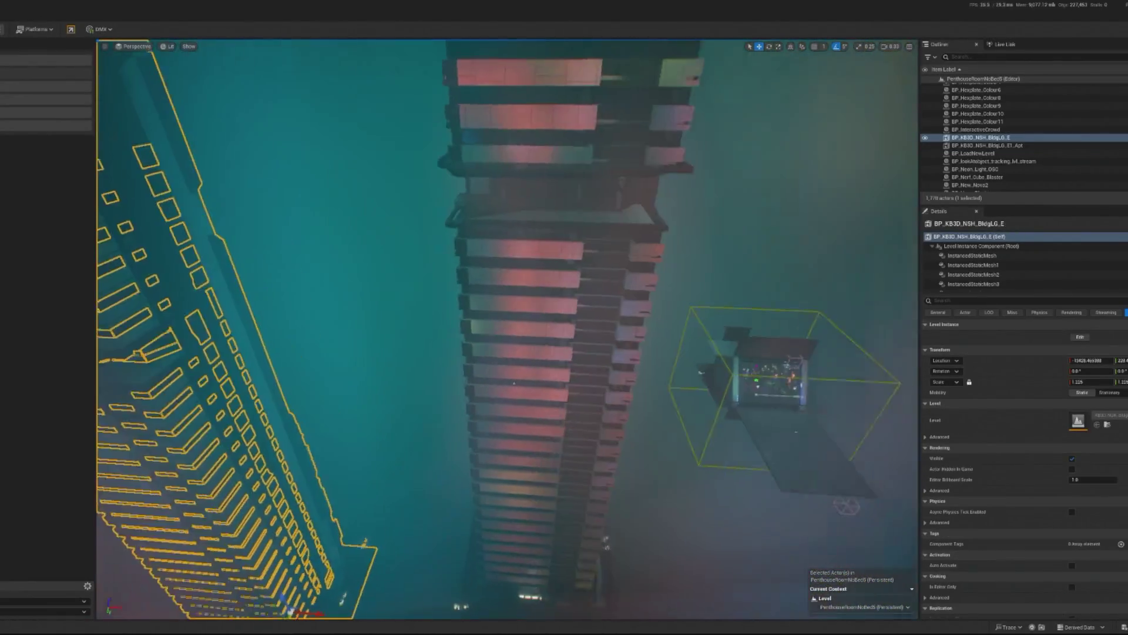
Select the BP_KB3D_NSH_BldgLG_E1_Apt tower and set its Scale to 2.0 on all axes.
key("Escape")
left_click(988, 137)
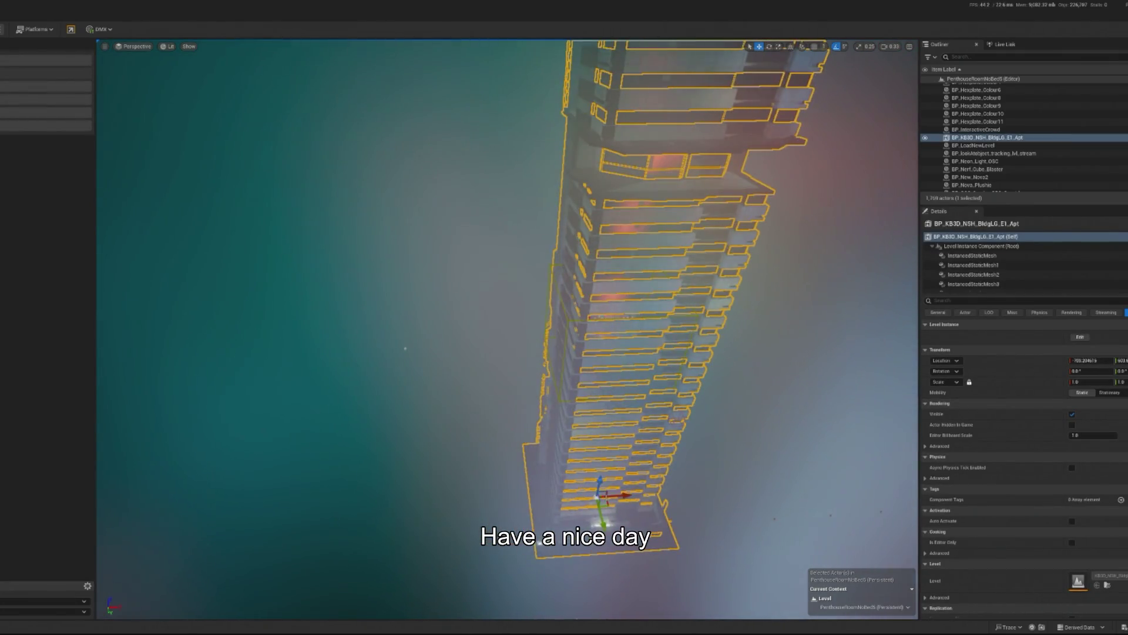
key("Return")
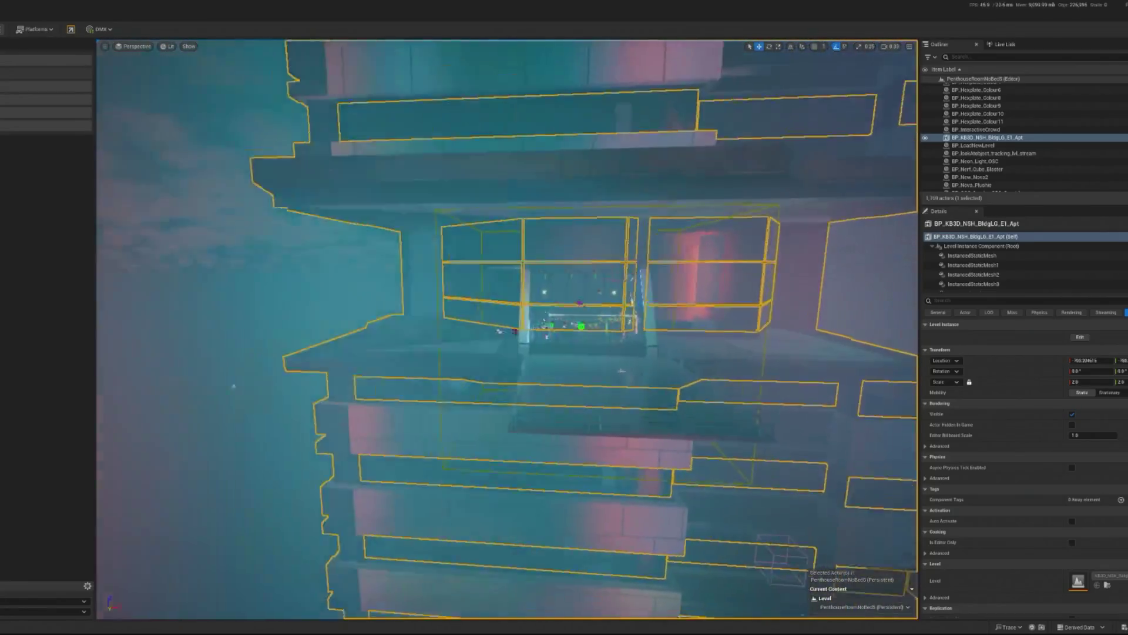
left_click(610, 441)
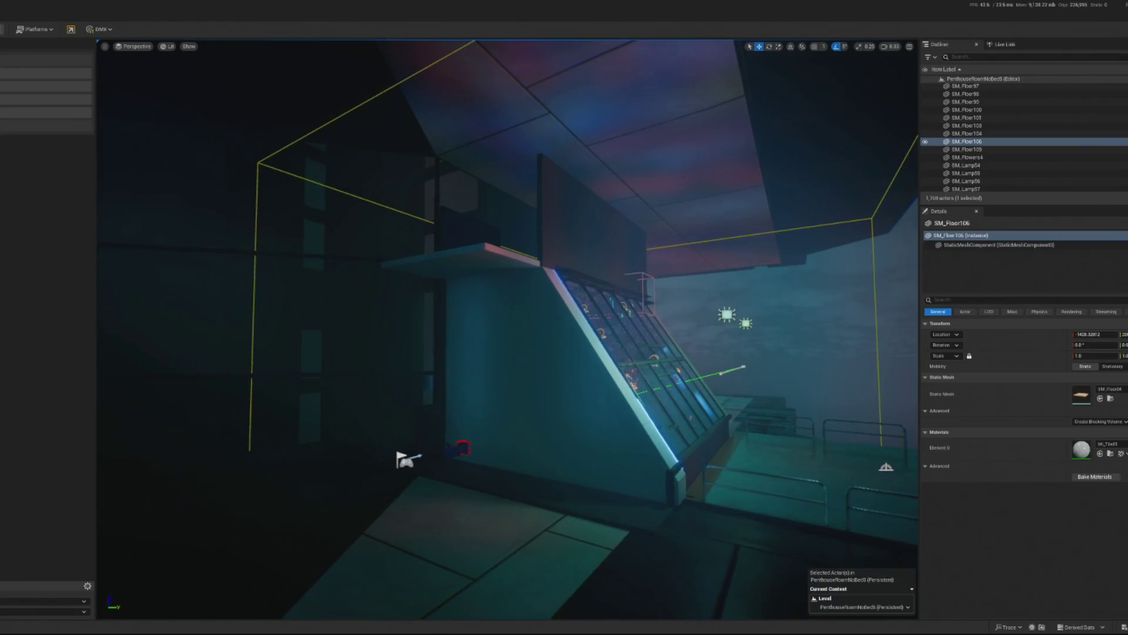
key("ctrl+z")
left_click(558, 288)
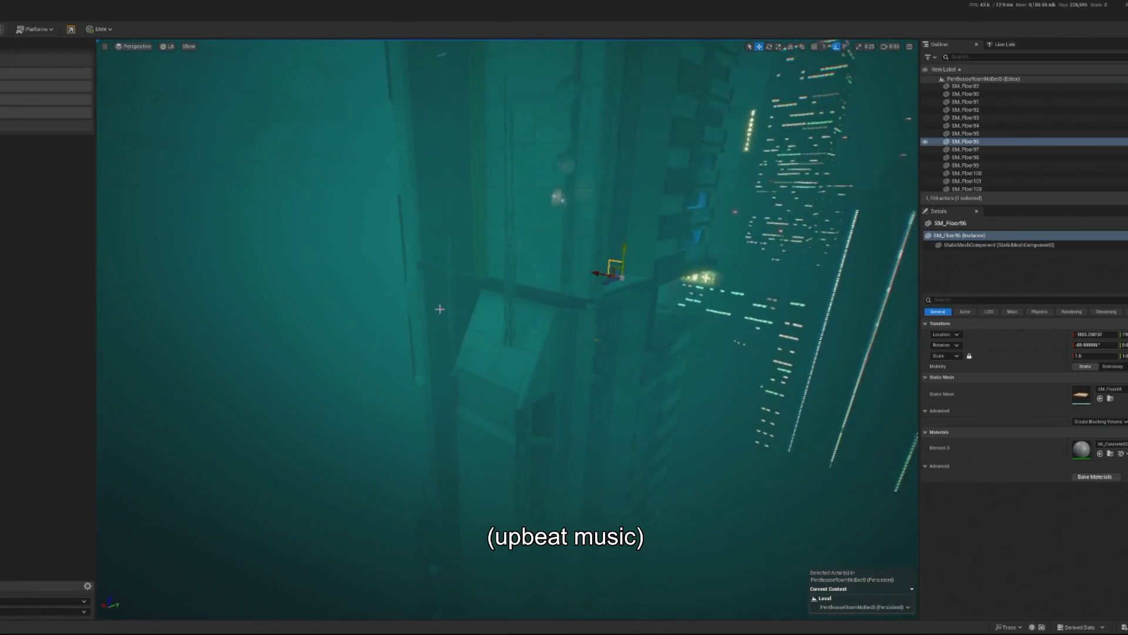
left_click(529, 389)
key("e")
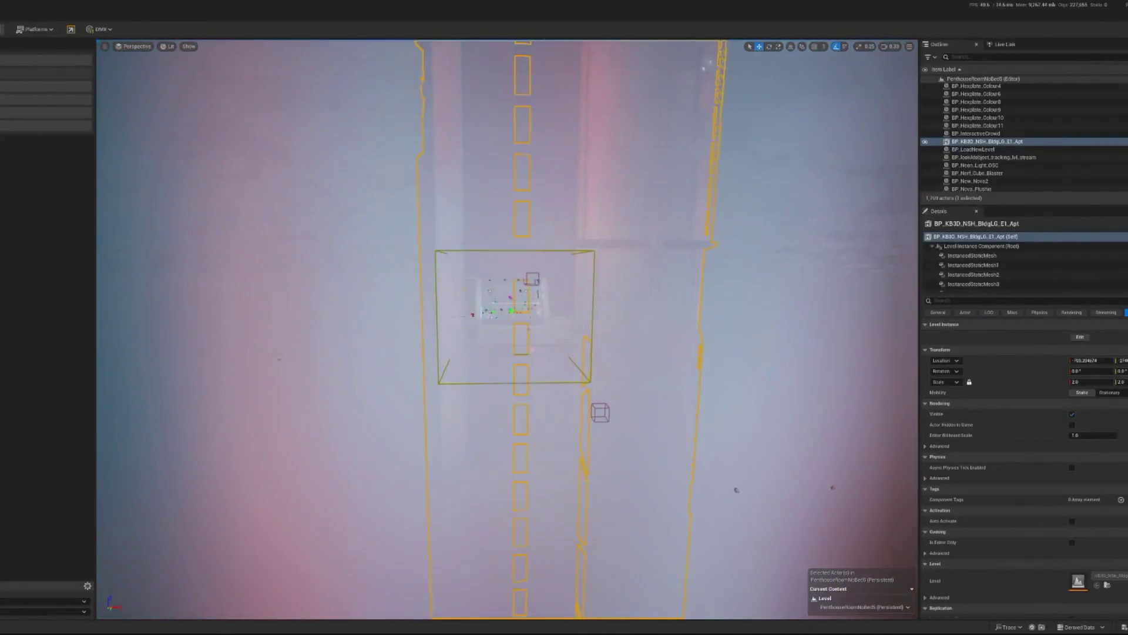
left_click(505, 500)
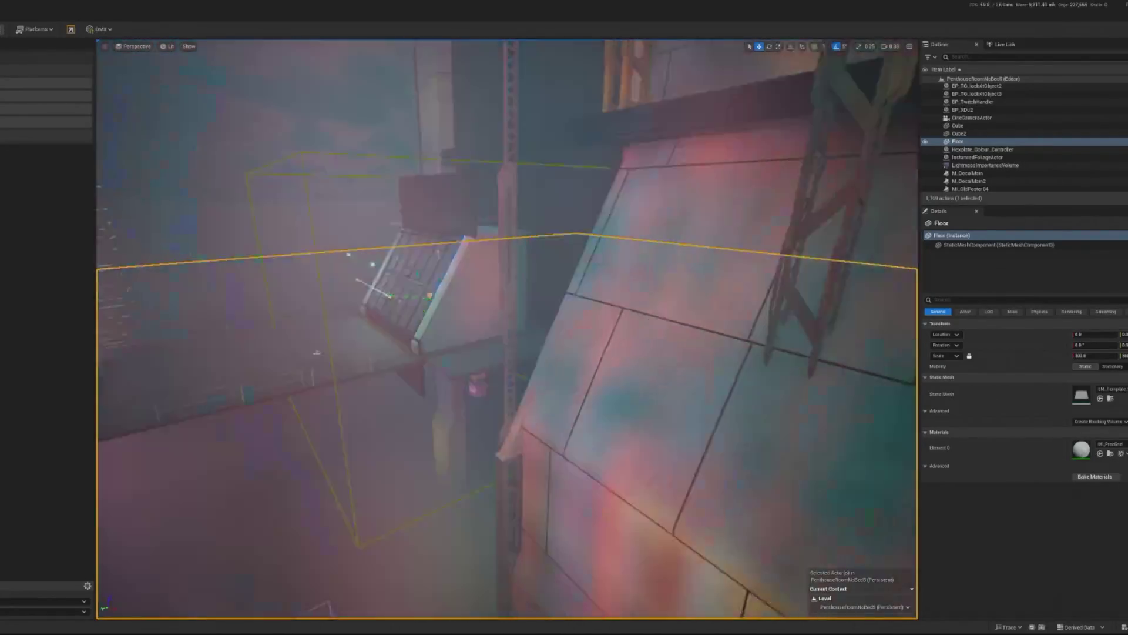
key("ctrl+z")
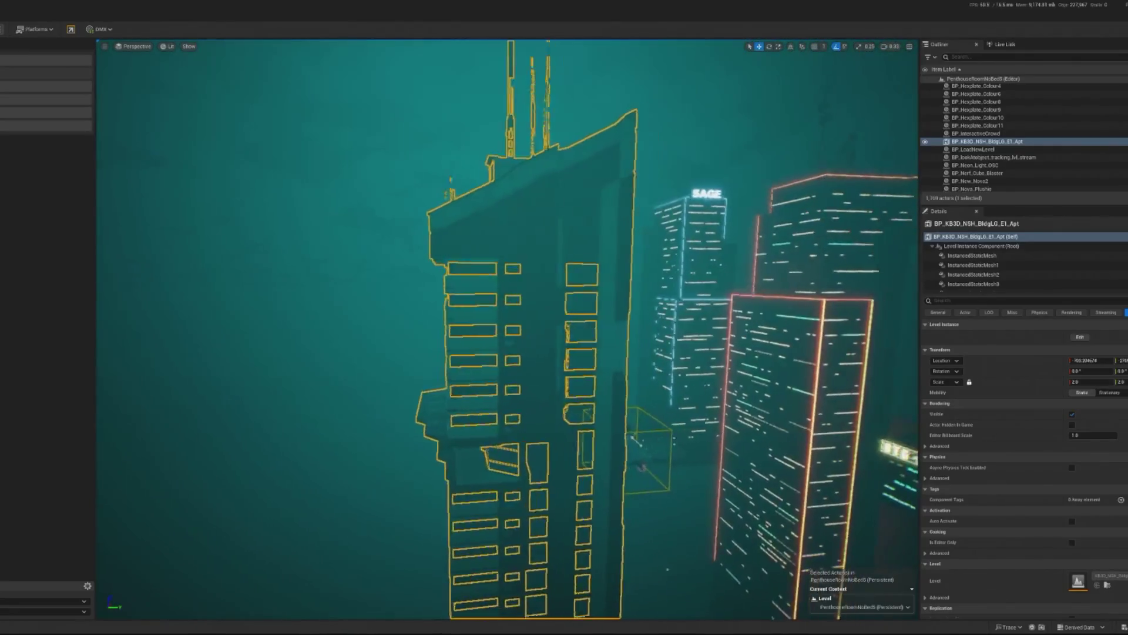
left_click(565, 581)
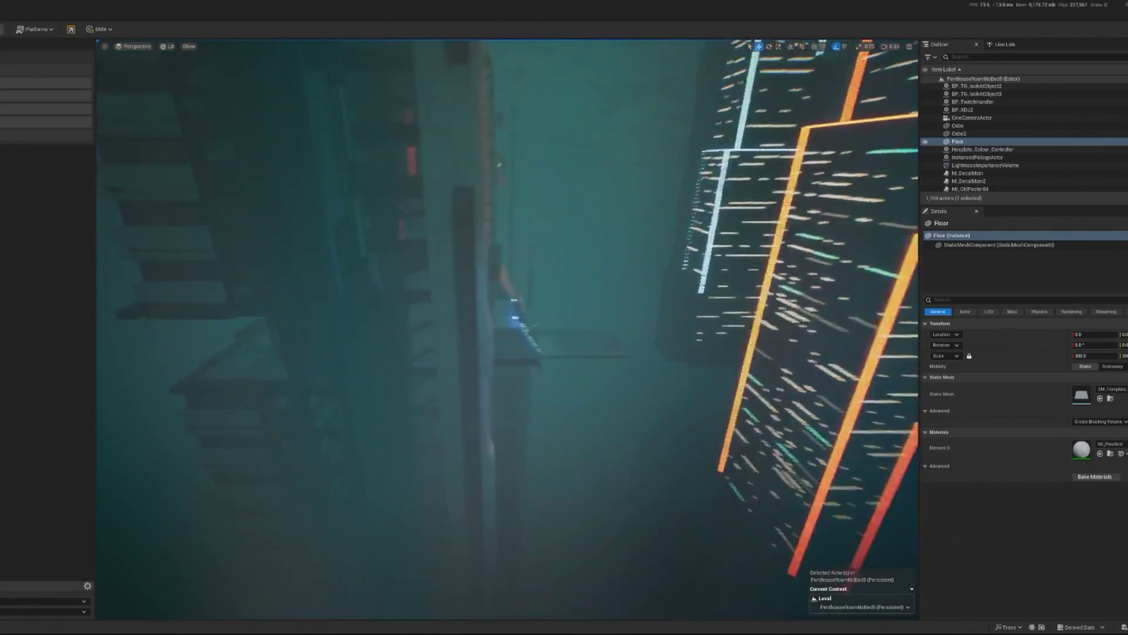
left_click(438, 453)
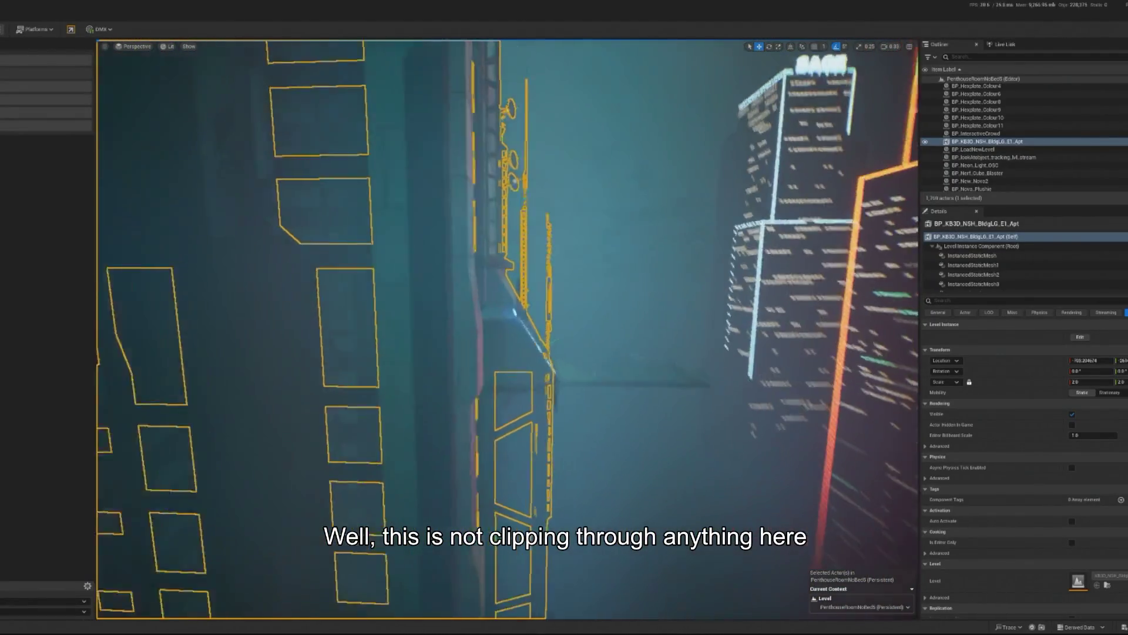
left_click(298, 345)
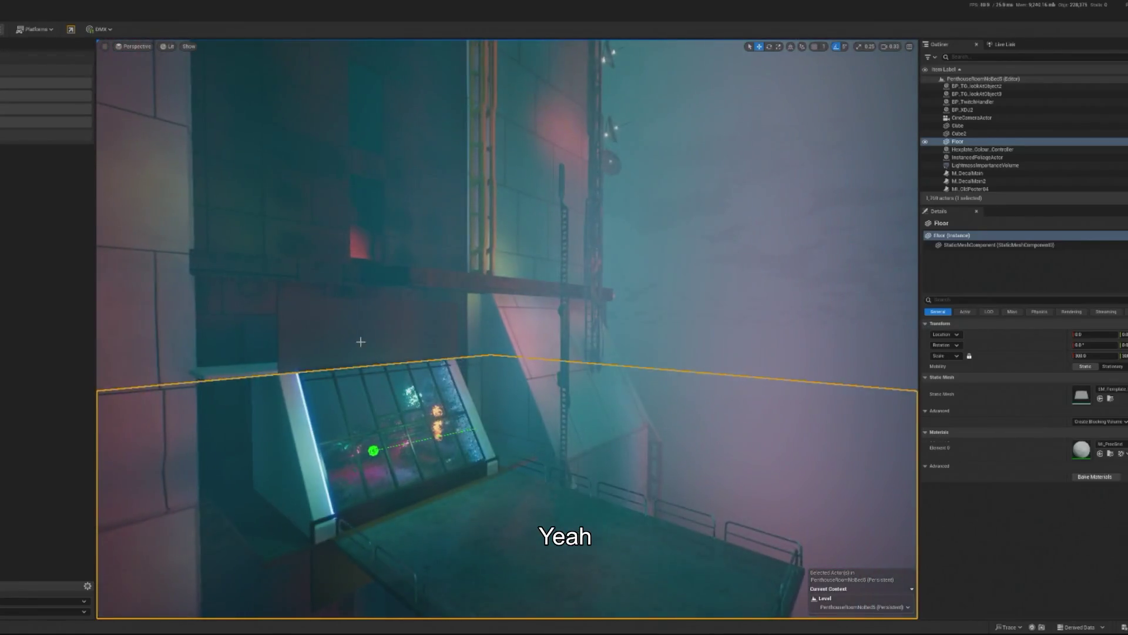
left_click(390, 339)
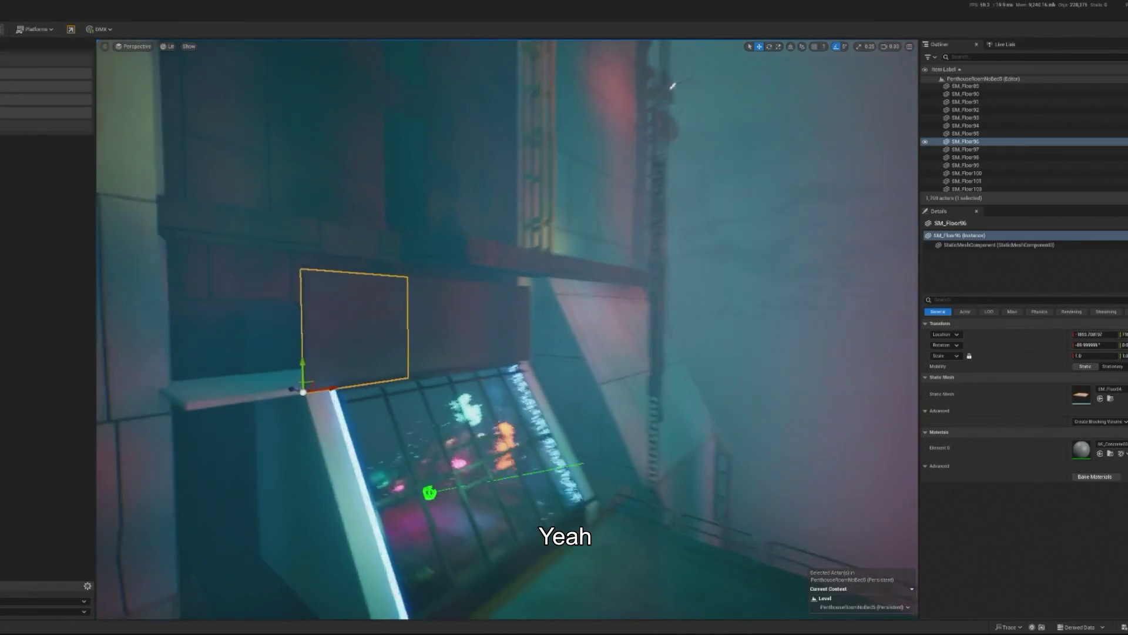
Select the SM_Floor96, SM_Floor97 and SM_Floor98 panels above the skylight.
key("Escape")
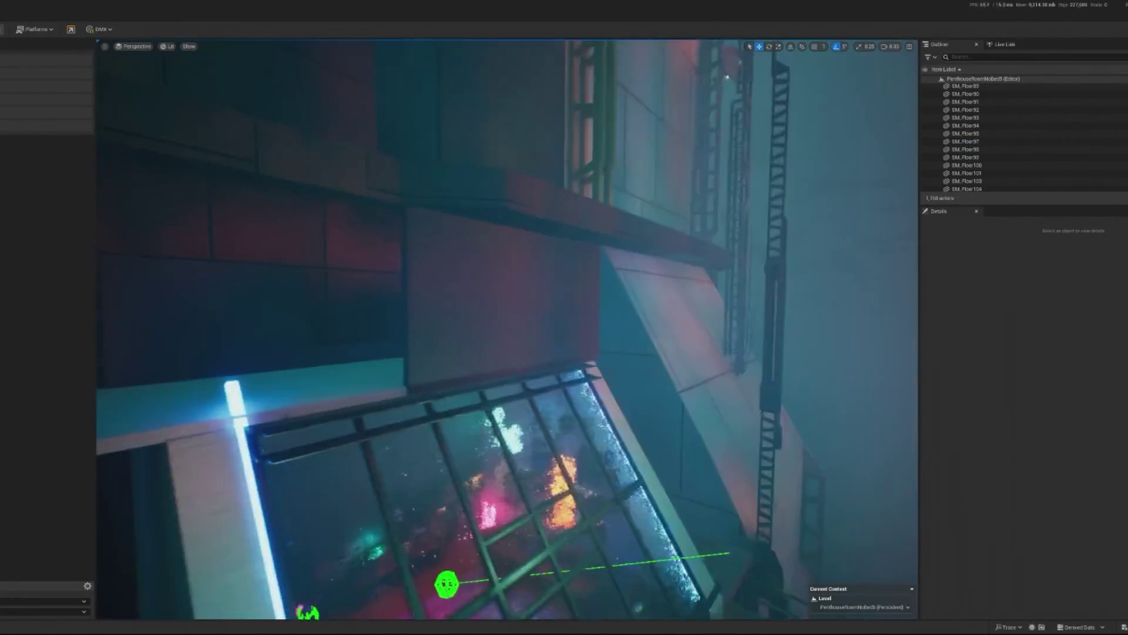
left_click_drag(480, 317, 448, 339)
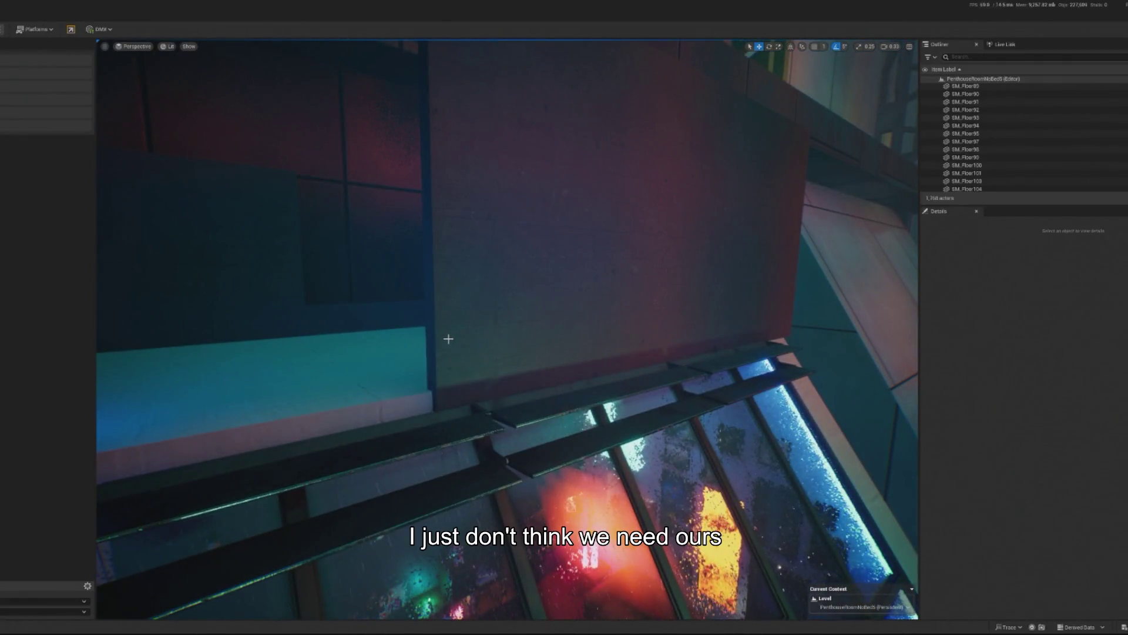
left_click(619, 302)
key("Escape")
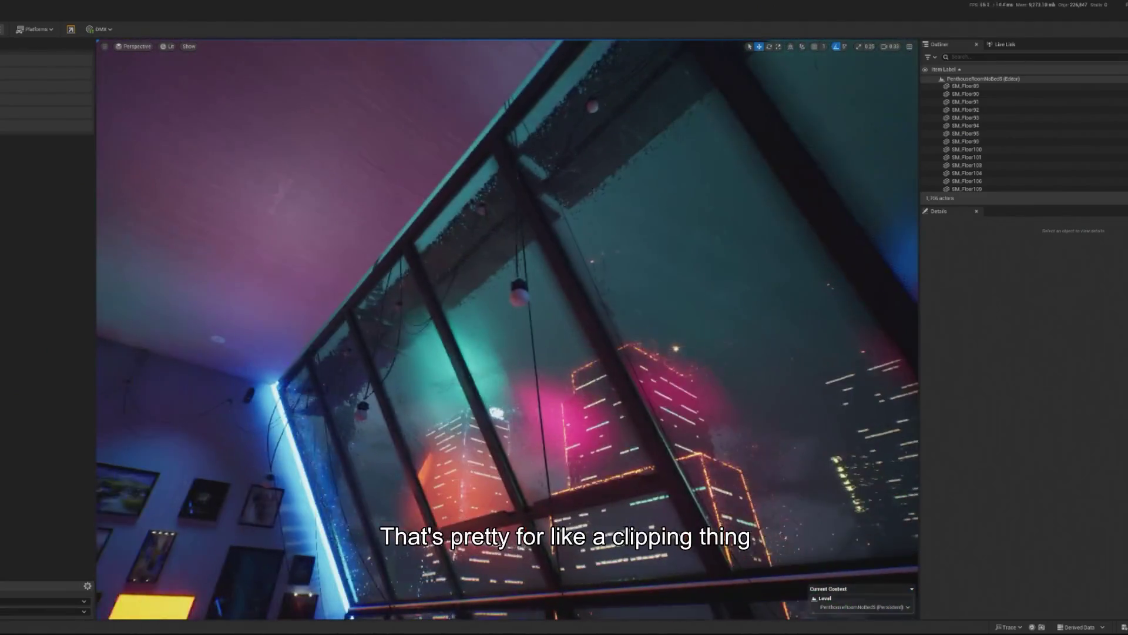
left_click(521, 65)
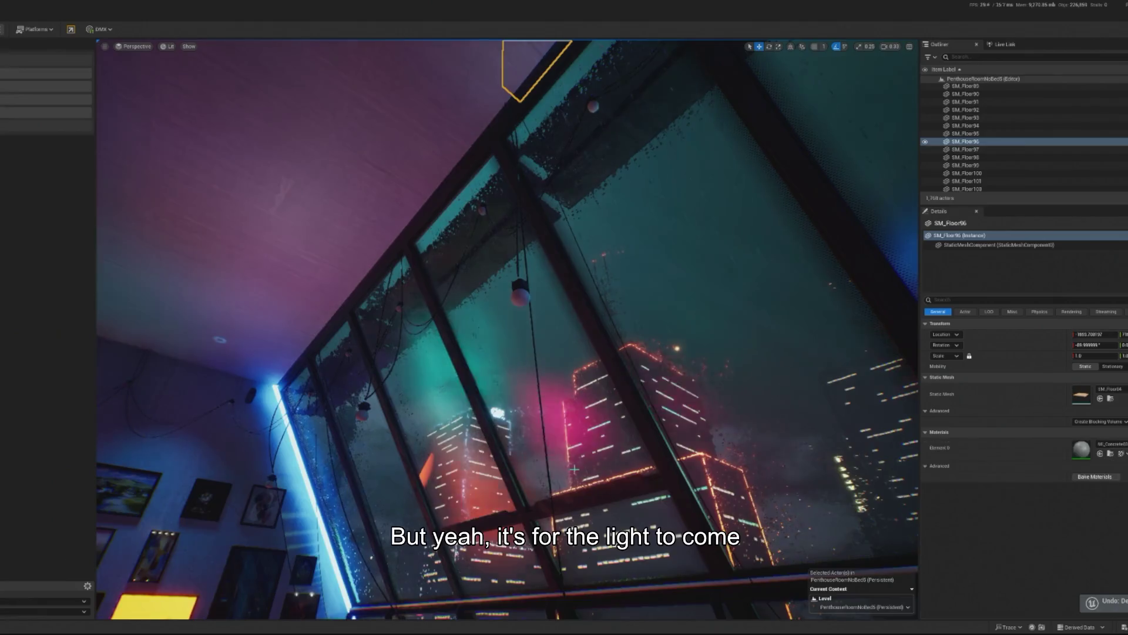
key("f")
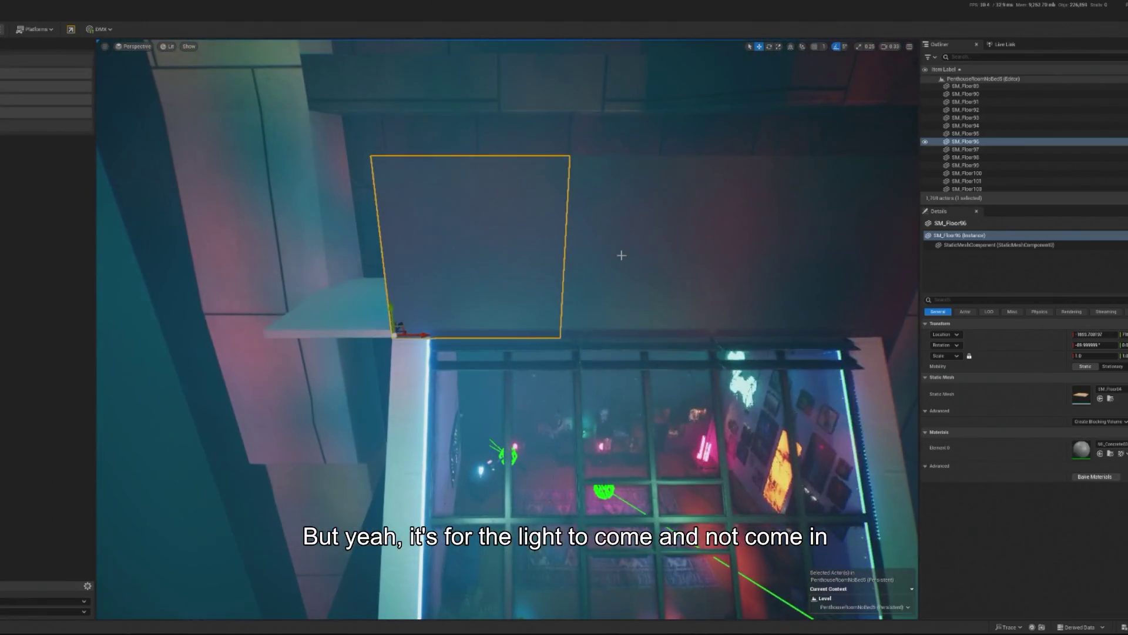
left_click(619, 255, "ctrl")
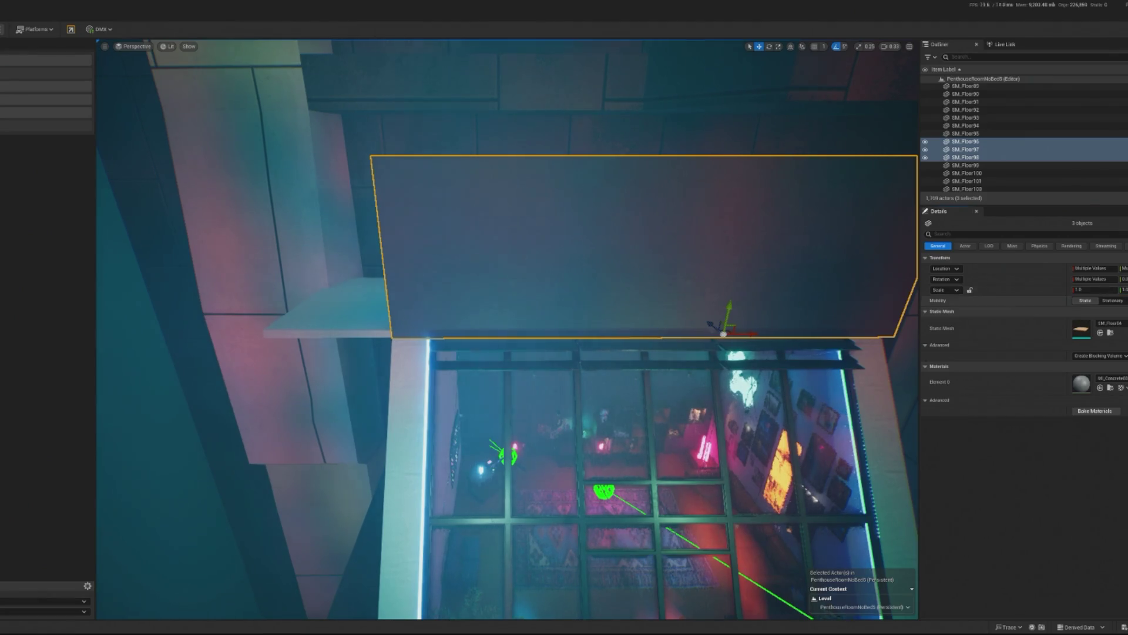
Edit the three panels' Scale fields to flatten them into a thin strip.
key("Tab")
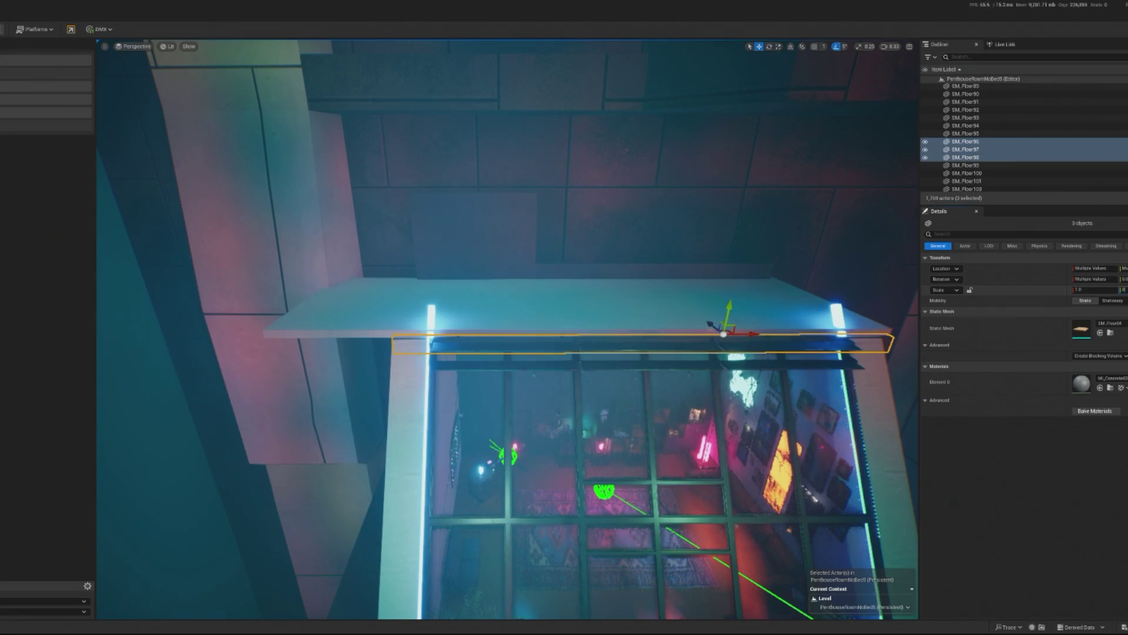
key("Tab")
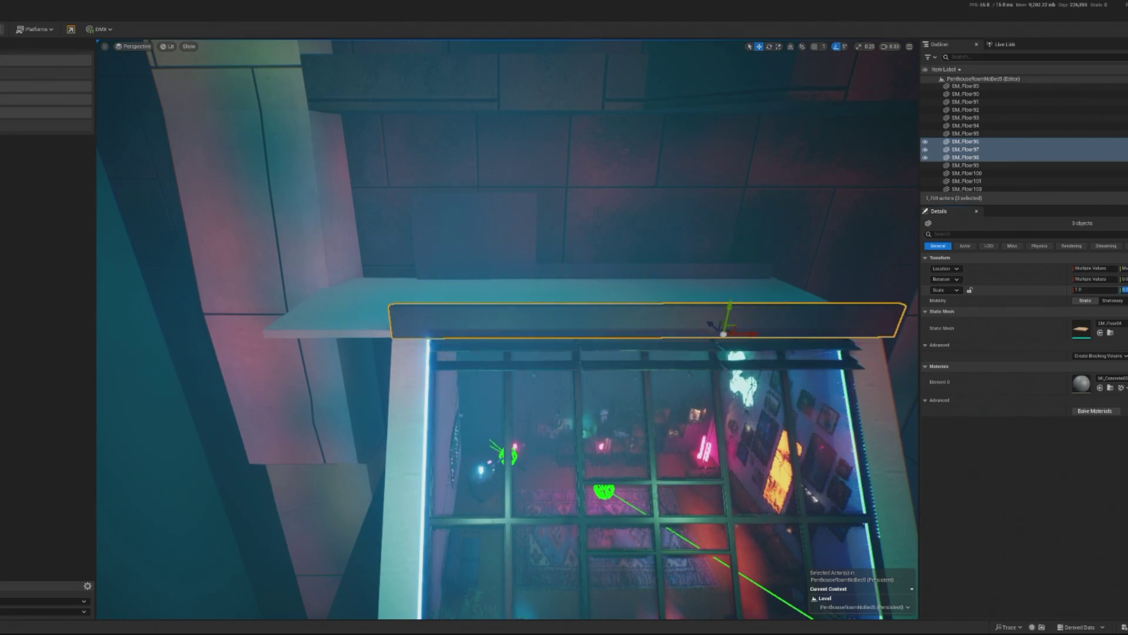
key("Tab")
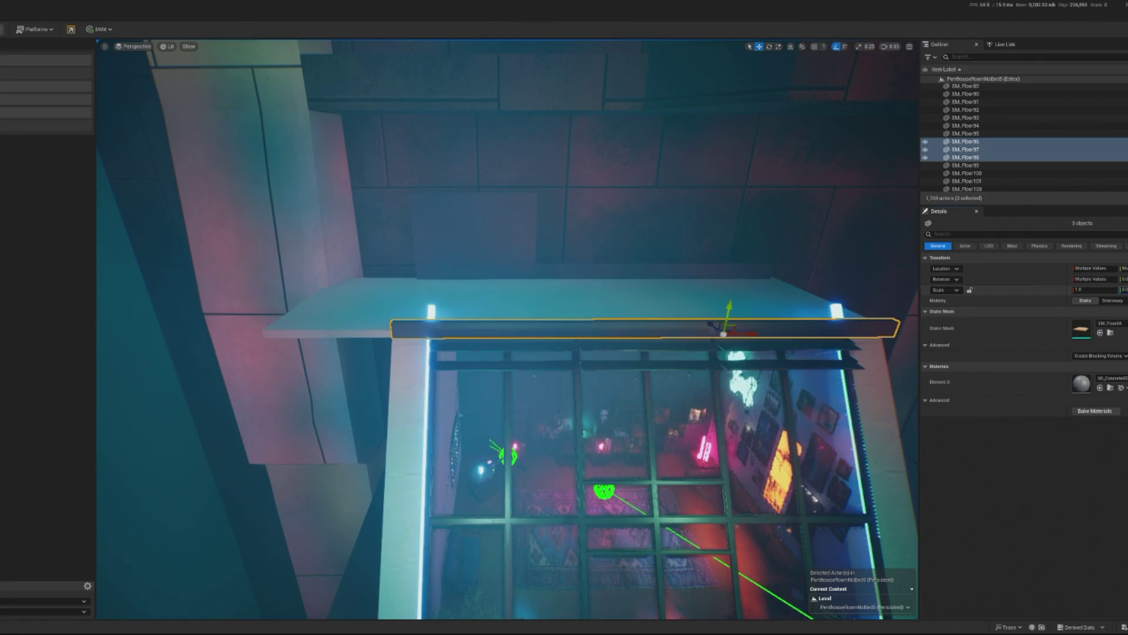
left_click_drag(506, 329, 559, 247)
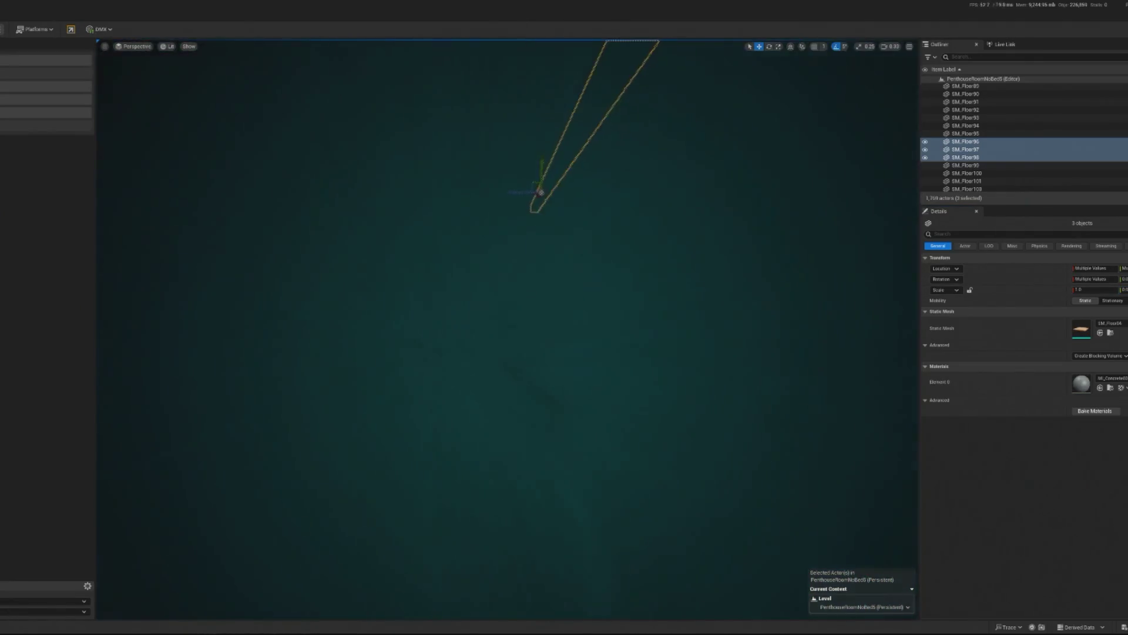
Frame the slanted skylight window SM_Win04 in a level, close view.
left_click(756, 328)
key("f")
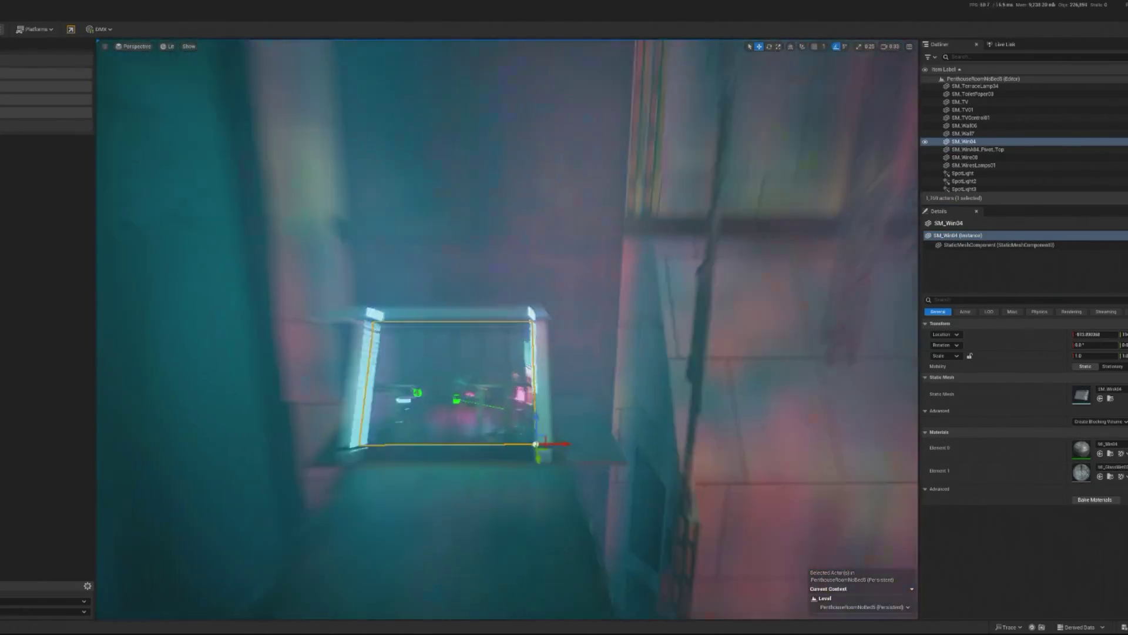
left_click(568, 382)
left_click_drag(392, 352, 392, 265)
Shorten the left Cube2 and right Cube edge strips with the scale gizmo.
left_click(377, 265)
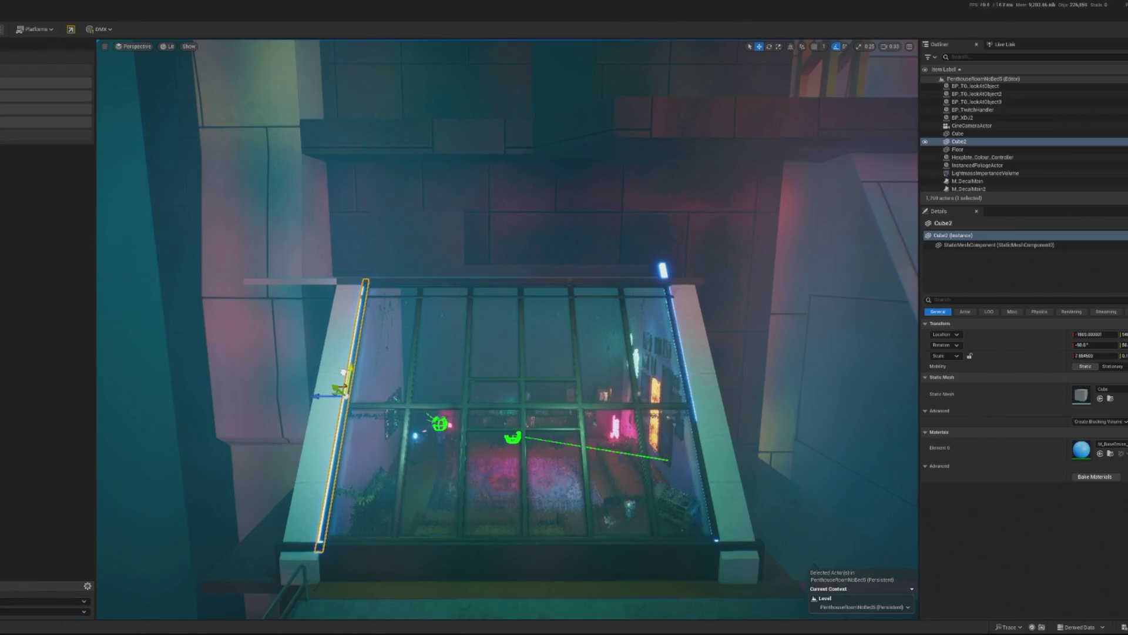
left_click_drag(347, 372, 349, 376)
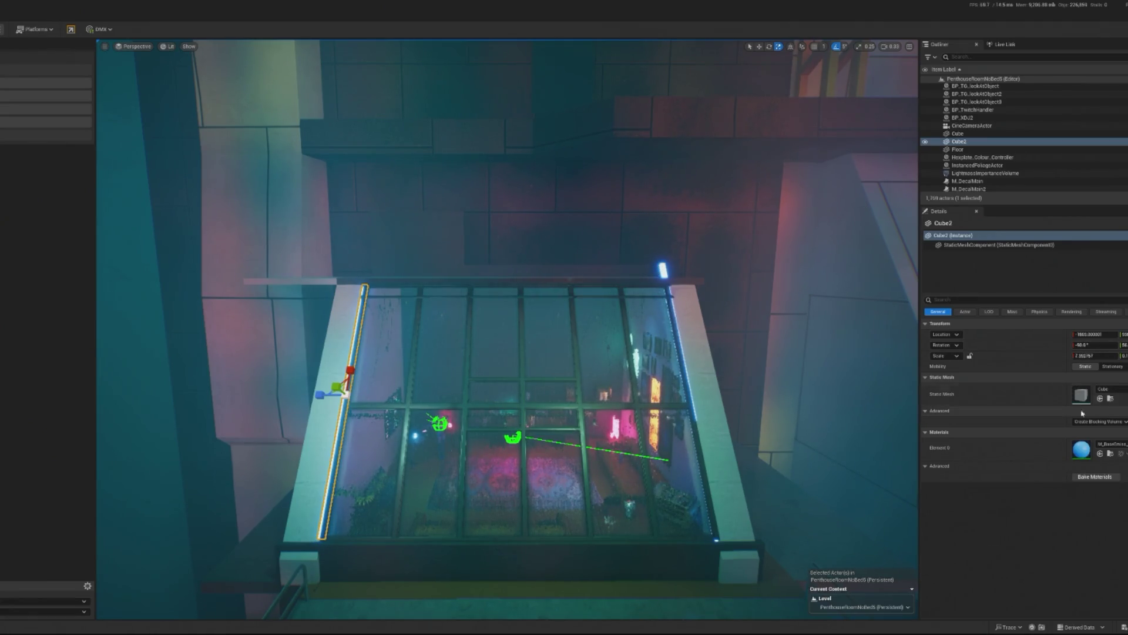
left_click(665, 269)
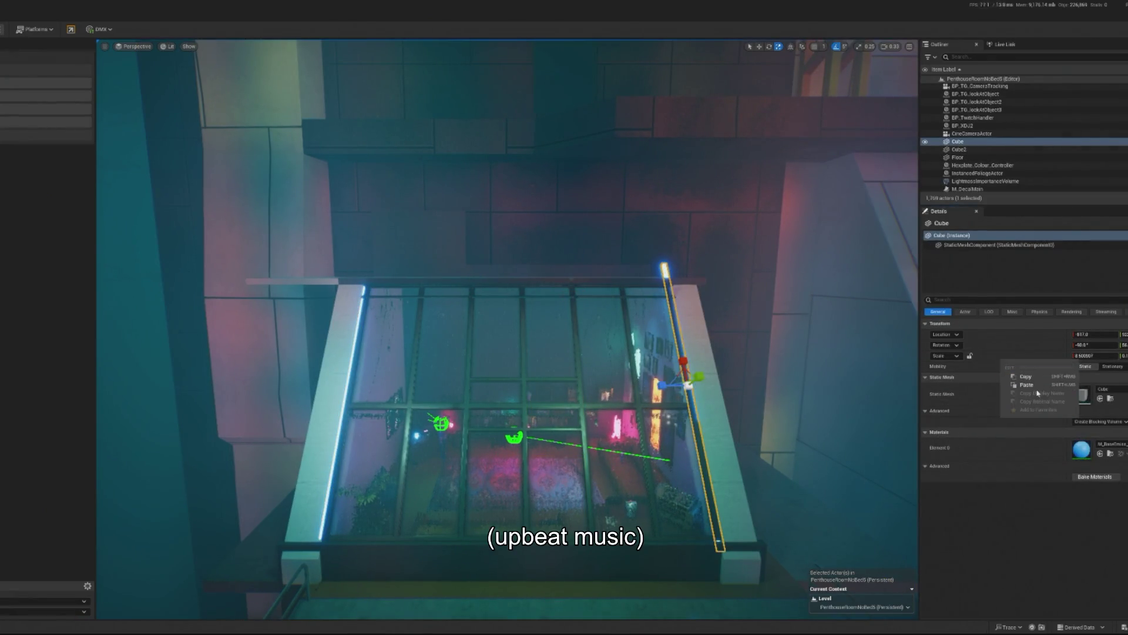
left_click_drag(1092, 355, 1043, 379)
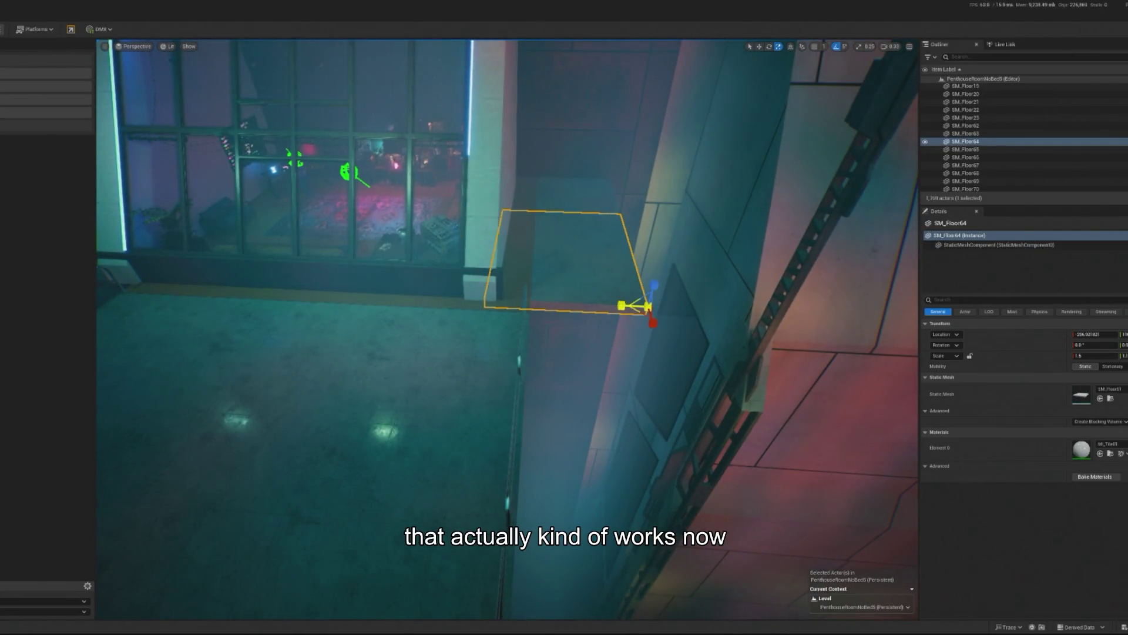
Narrow and delete the SM_Floor64 panel, then inspect floor pieces SM_Floor69, SM_Floor66 and SM_Floor20.
left_click_drag(621, 305, 635, 306)
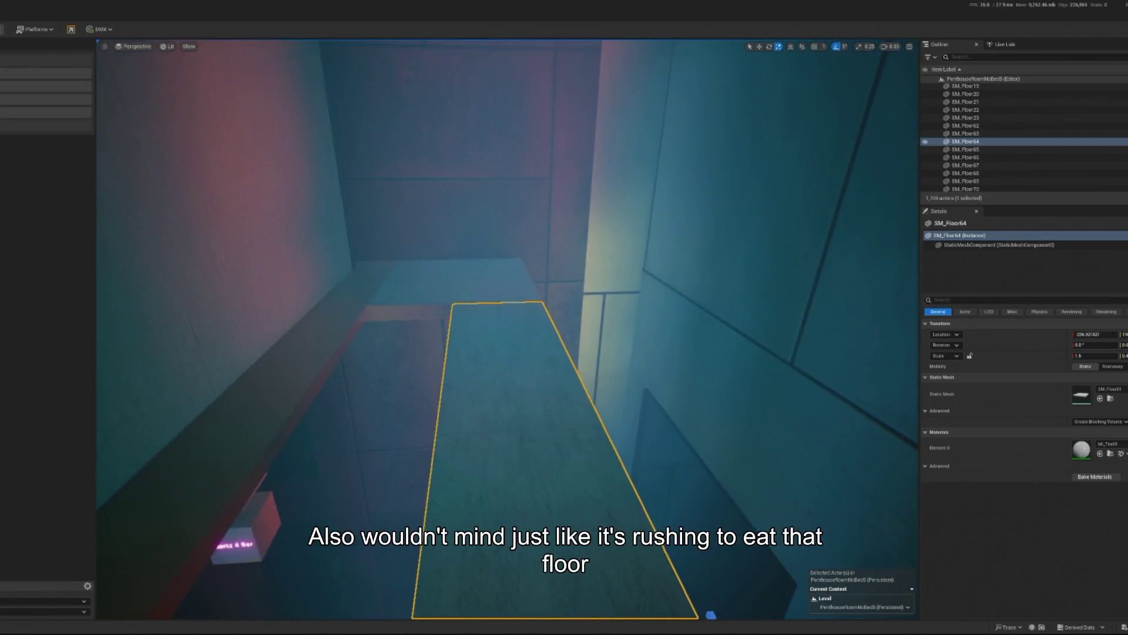
key("Delete")
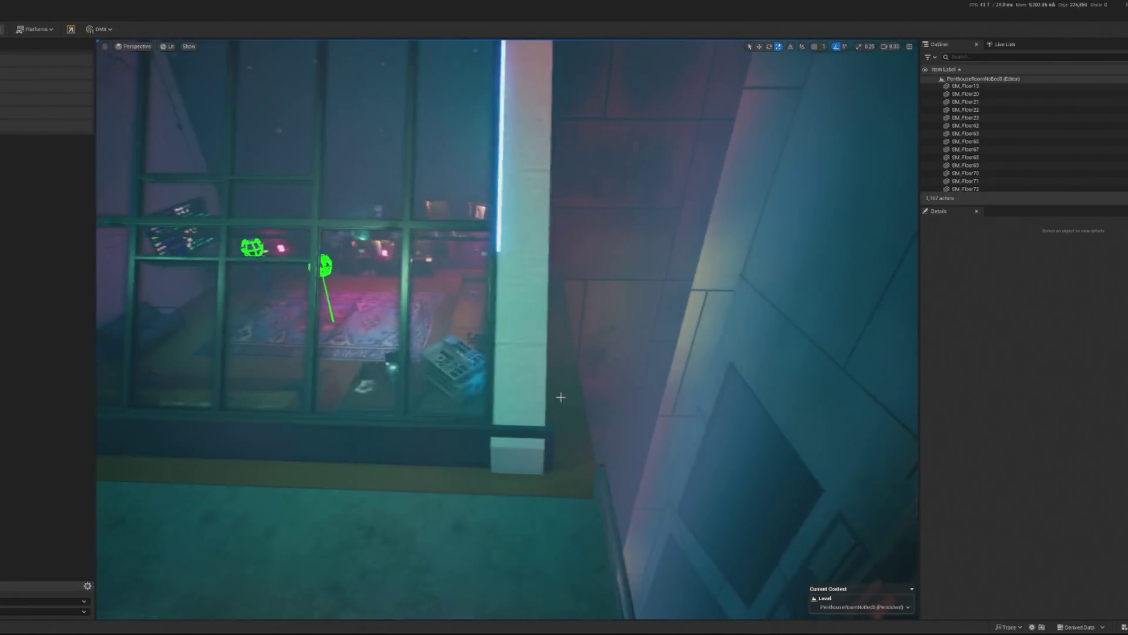
left_click(584, 387)
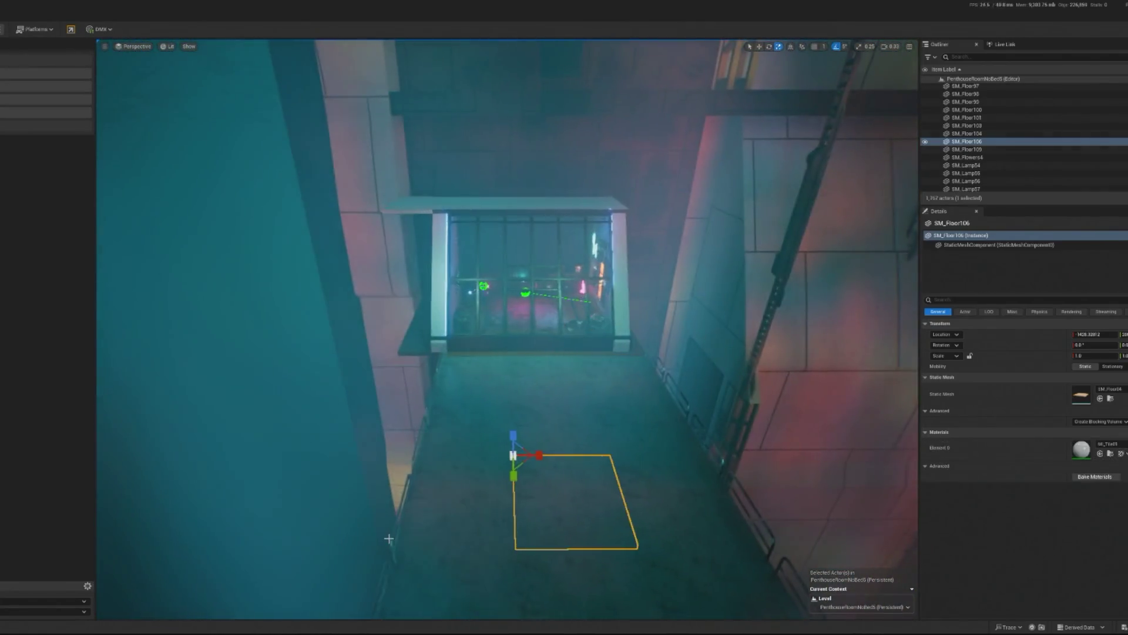
left_click(441, 524)
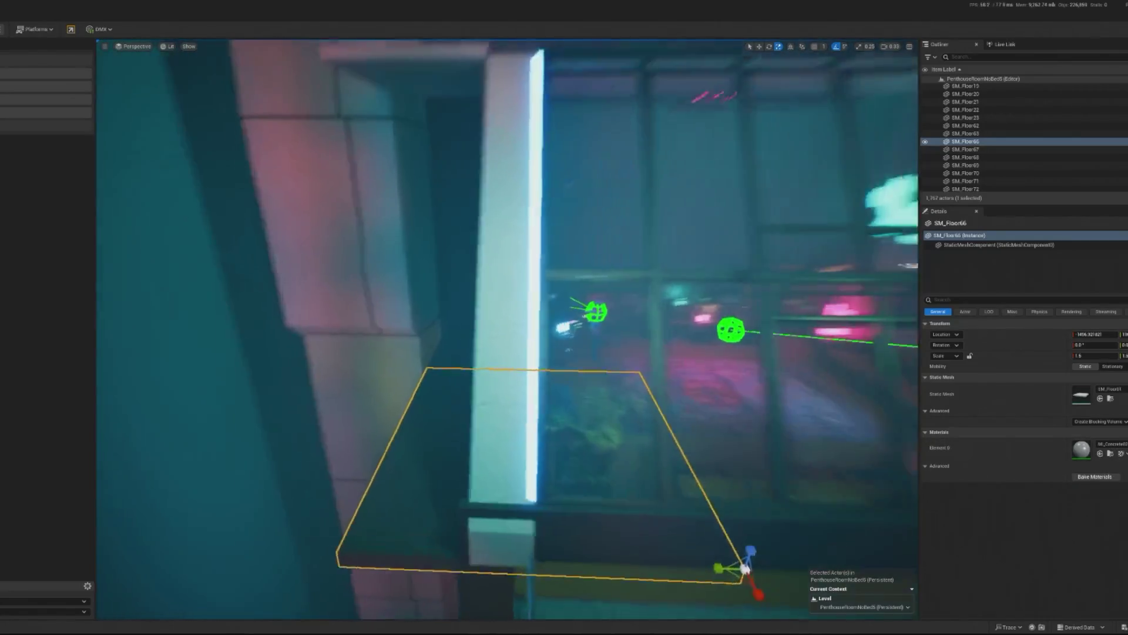
key("Escape")
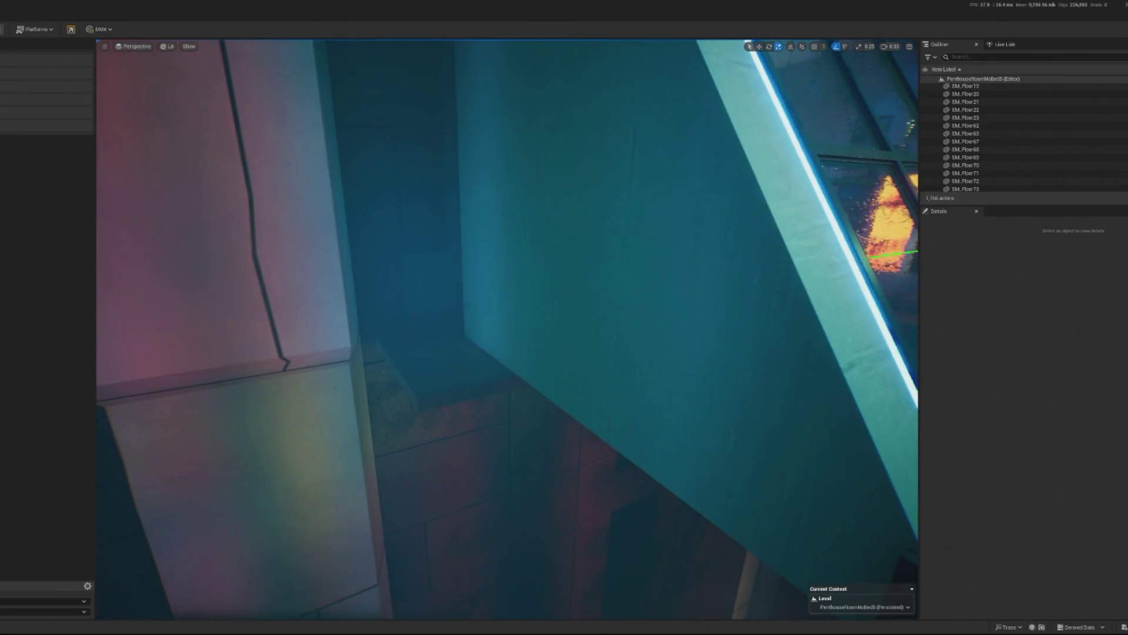
left_click(461, 369)
key("Escape")
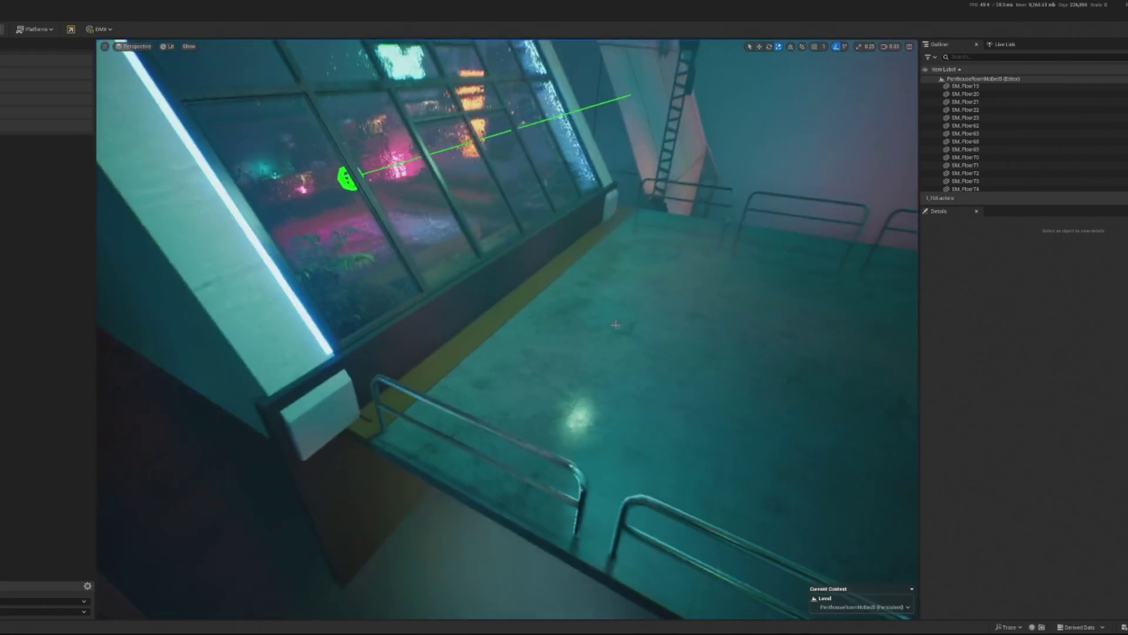
left_click(603, 380)
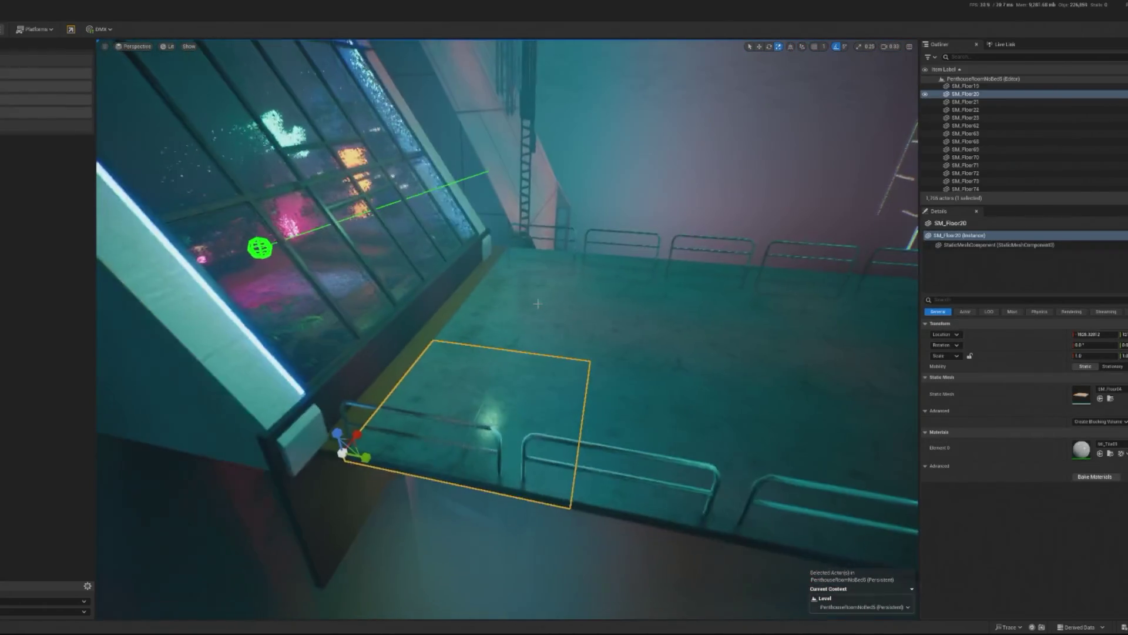
left_click(541, 265, "ctrl")
left_click(637, 280, "ctrl")
left_click(635, 453, "ctrl")
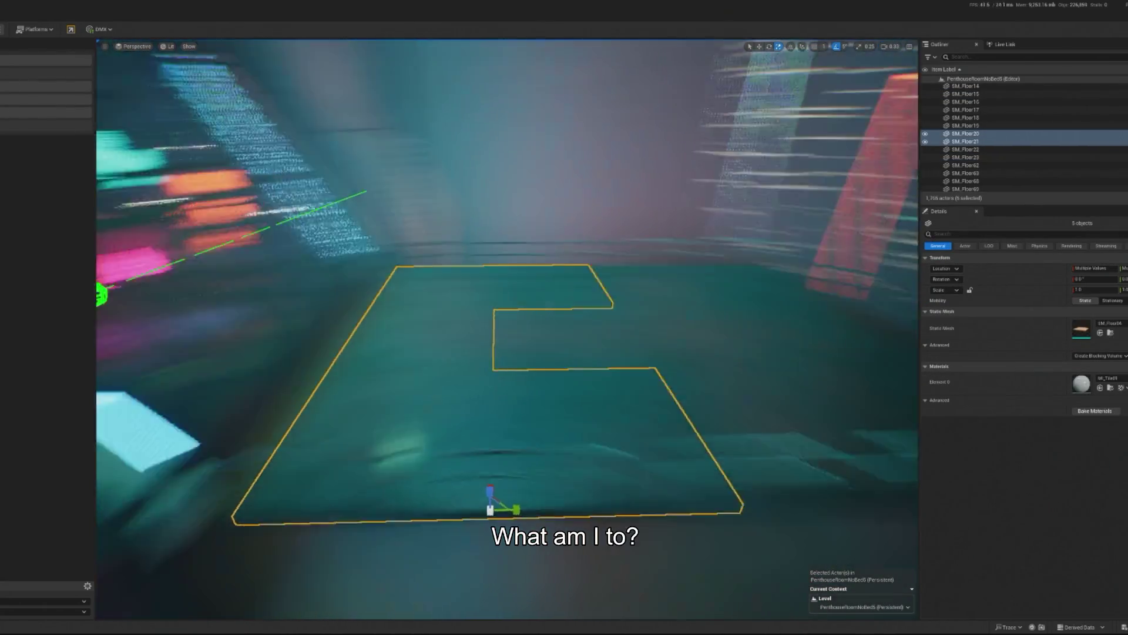
left_click(627, 307, "ctrl")
left_click(670, 282, "ctrl")
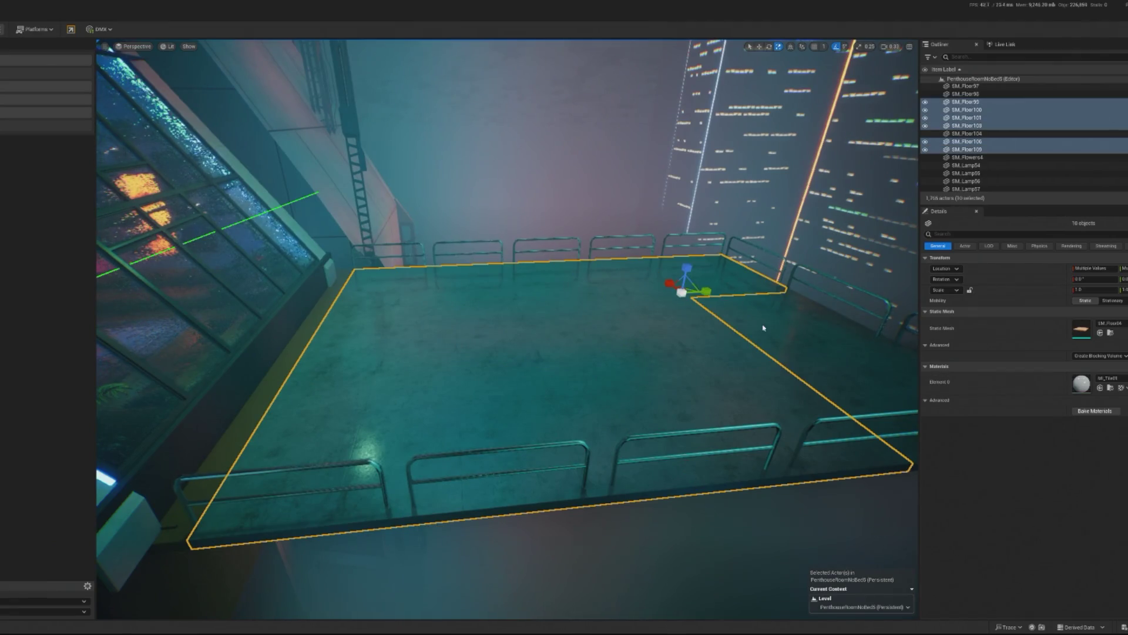
left_click(841, 373, "ctrl")
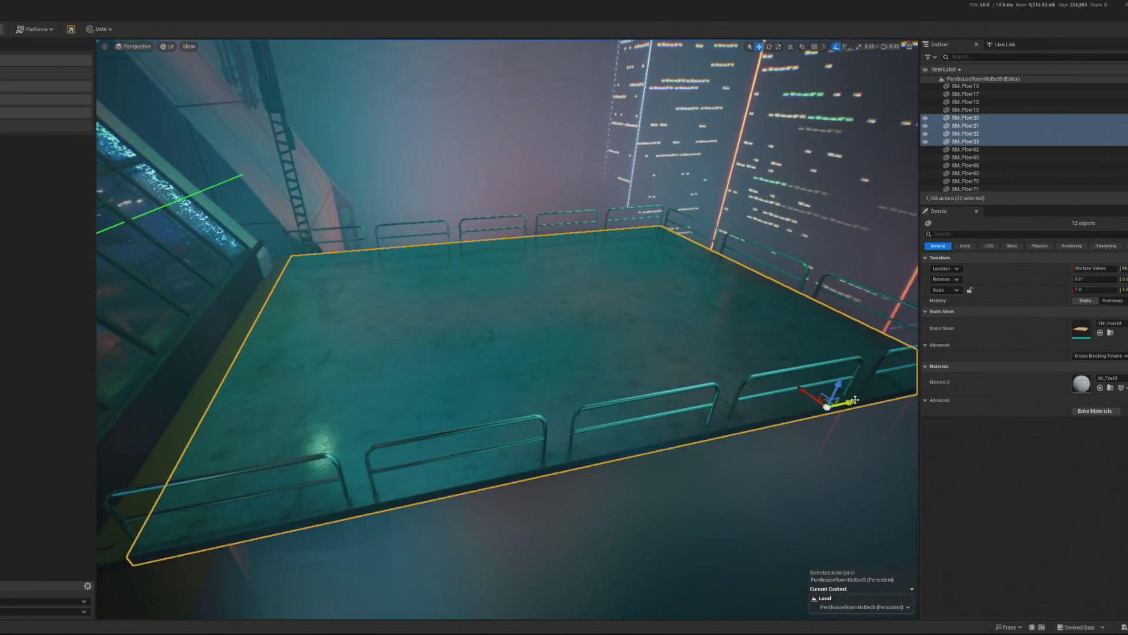
left_click_drag(855, 400, 831, 406)
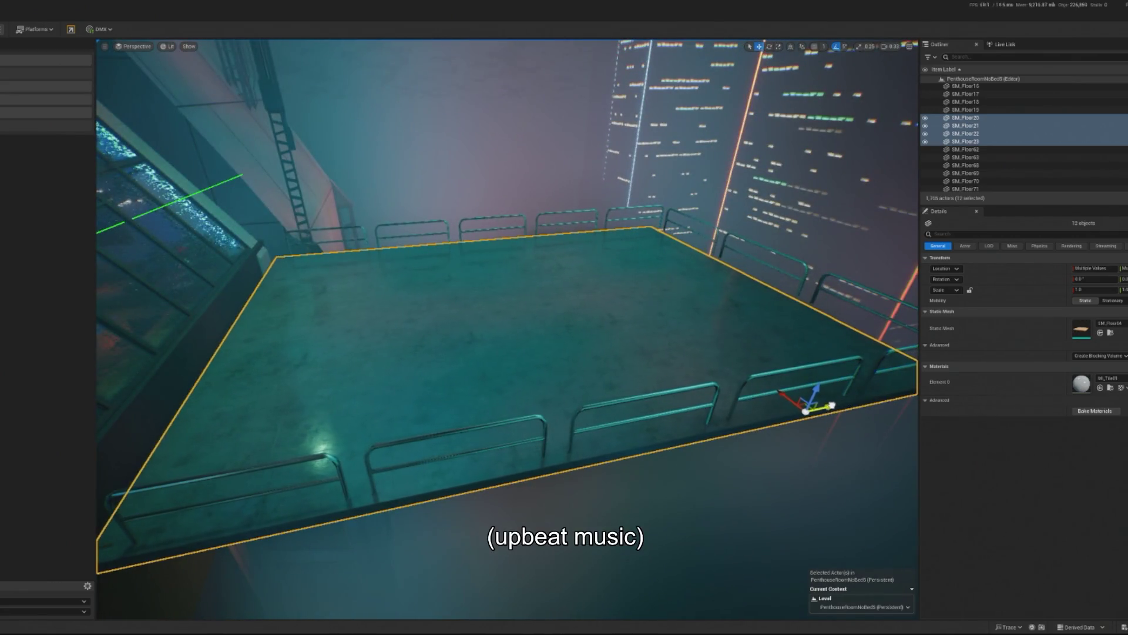
left_click(811, 435)
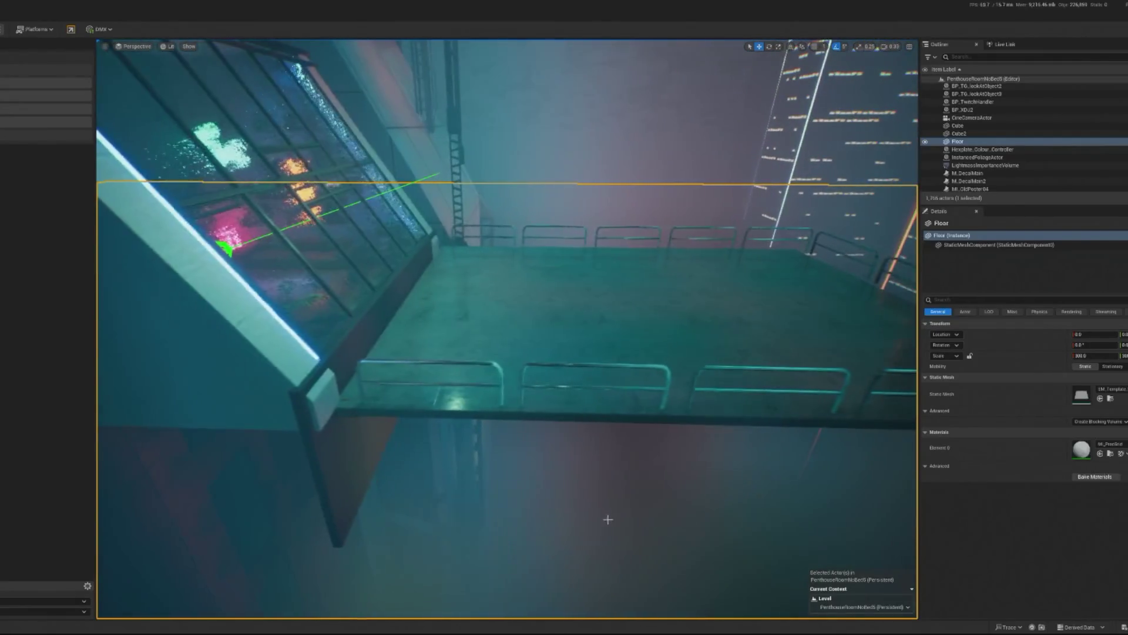
left_click(602, 357)
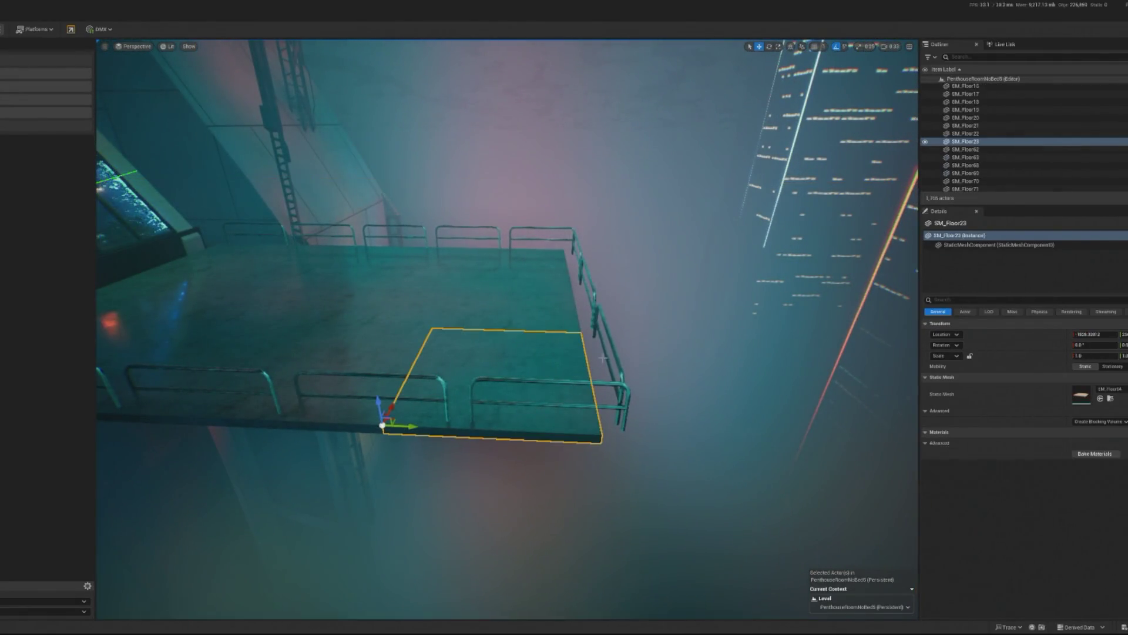
left_click(612, 343)
left_click(640, 352)
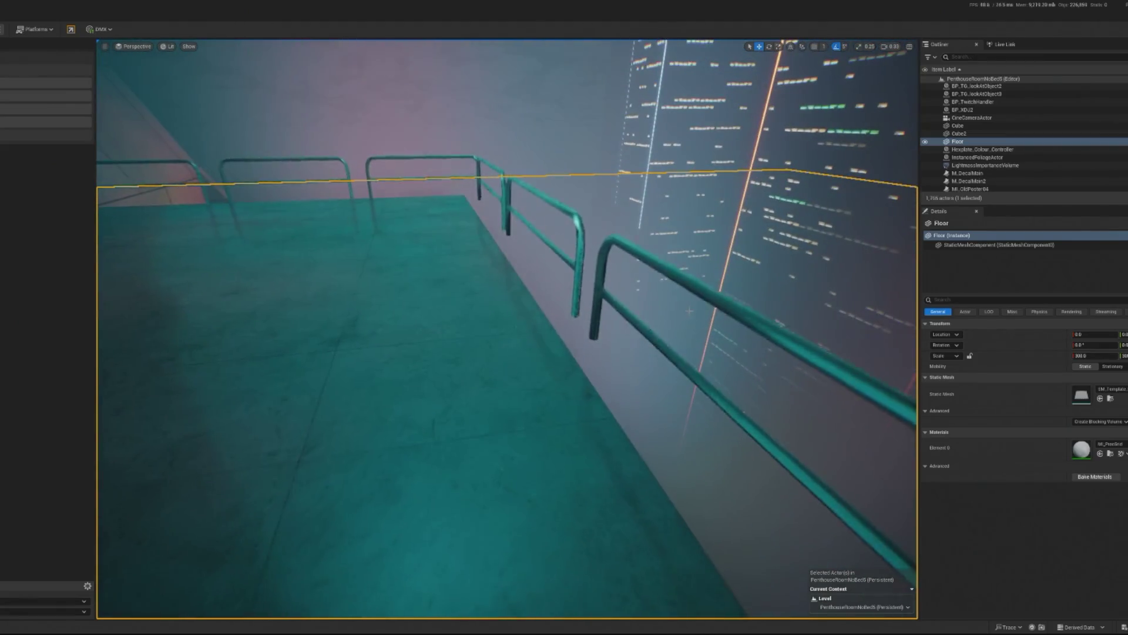
Check the side railings, then shrink the front railing SM_StageRail_V5 to about 0.67 length.
left_click(605, 259)
left_click(577, 218, "ctrl")
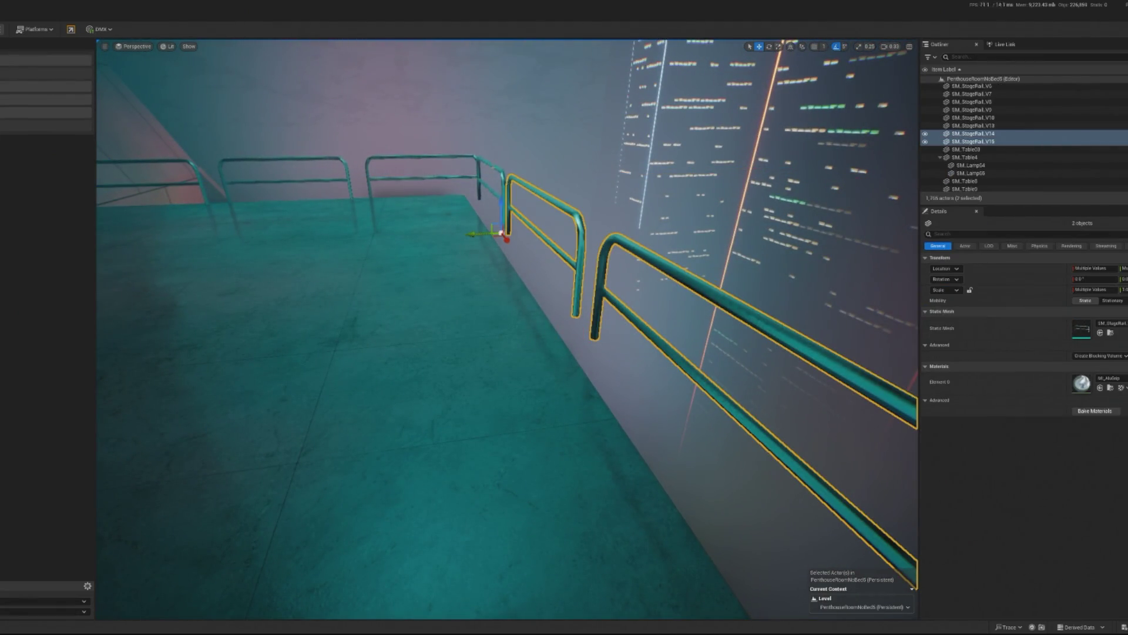
left_click(486, 187, "ctrl")
left_click_drag(486, 186, 465, 231)
left_click(411, 290)
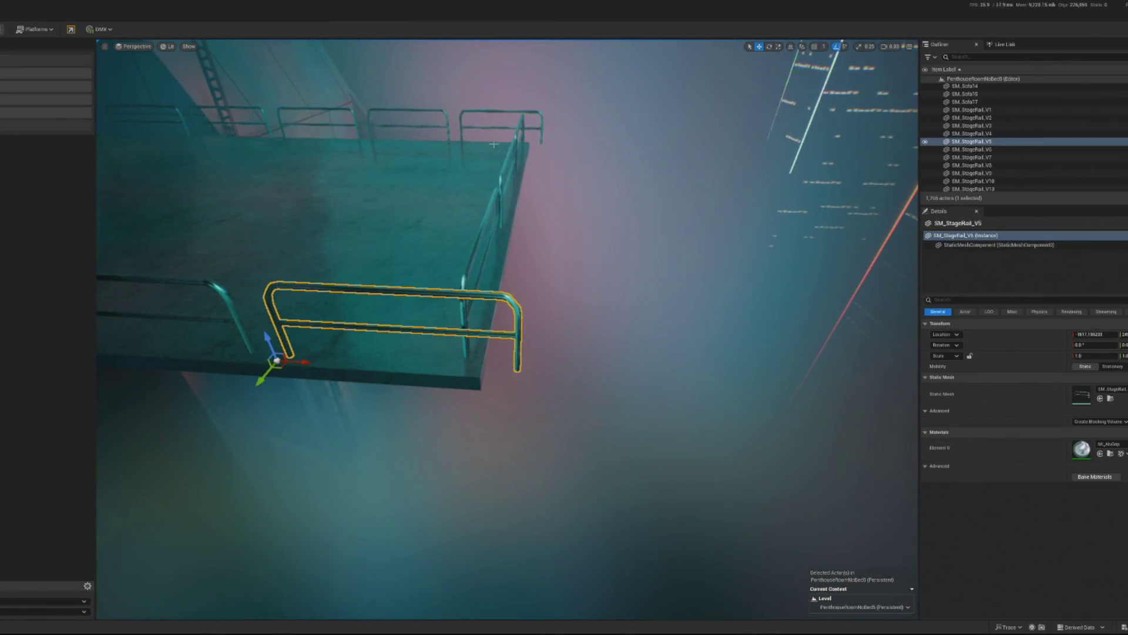
left_click_drag(303, 362, 282, 364)
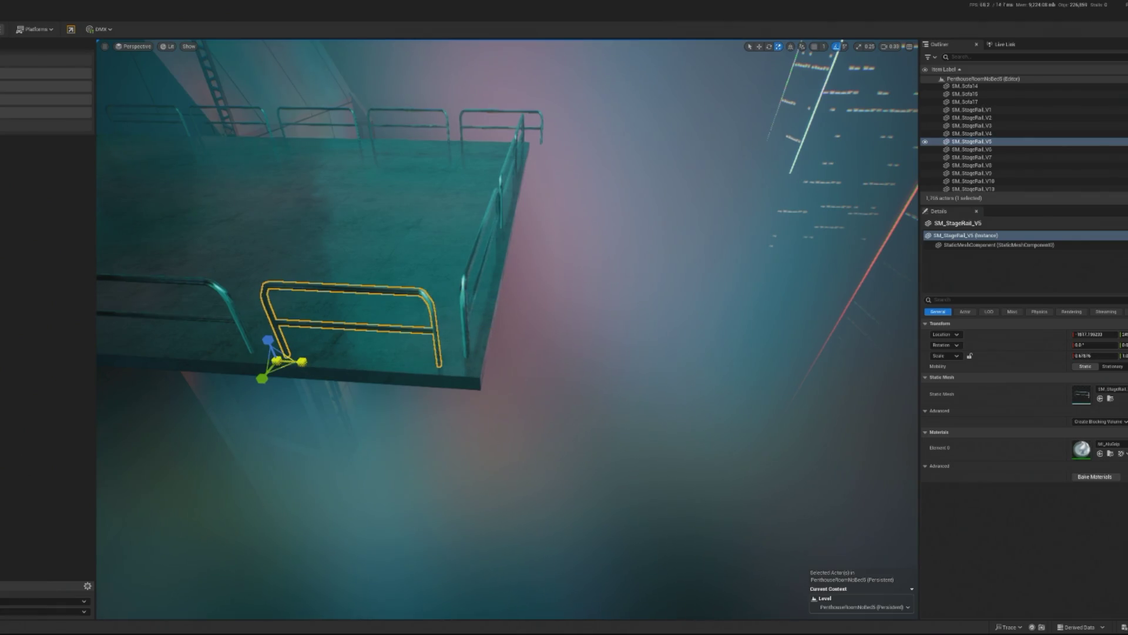
Inspect the Floor actor, railing SM_StageRail_V10 and tile SM_Floor104, then start a play test.
left_click(646, 412)
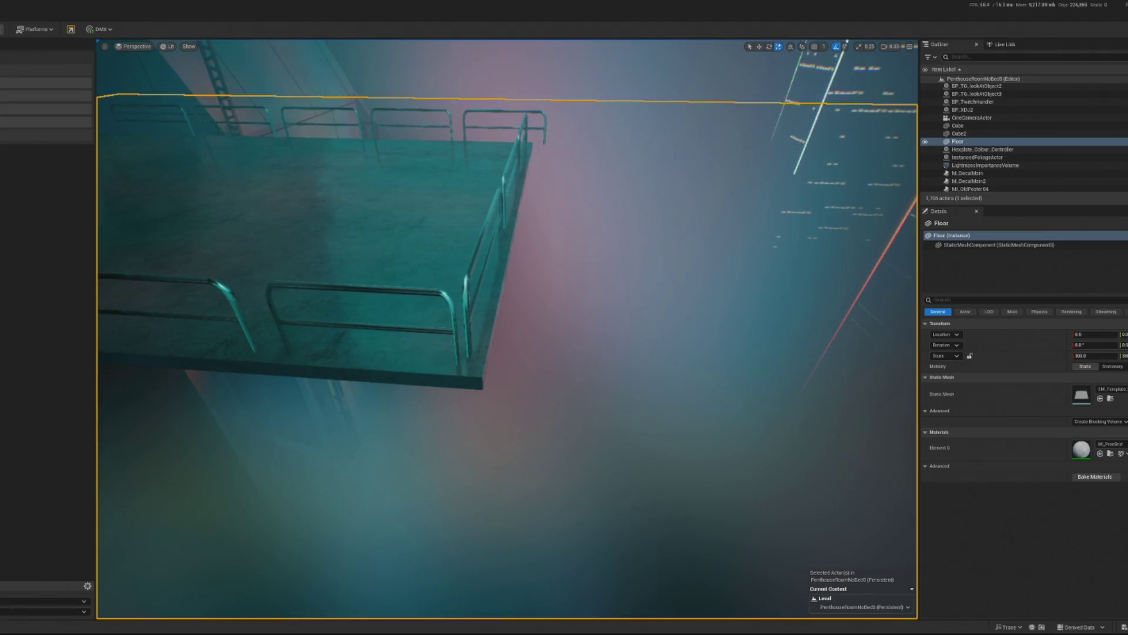
left_click(489, 112)
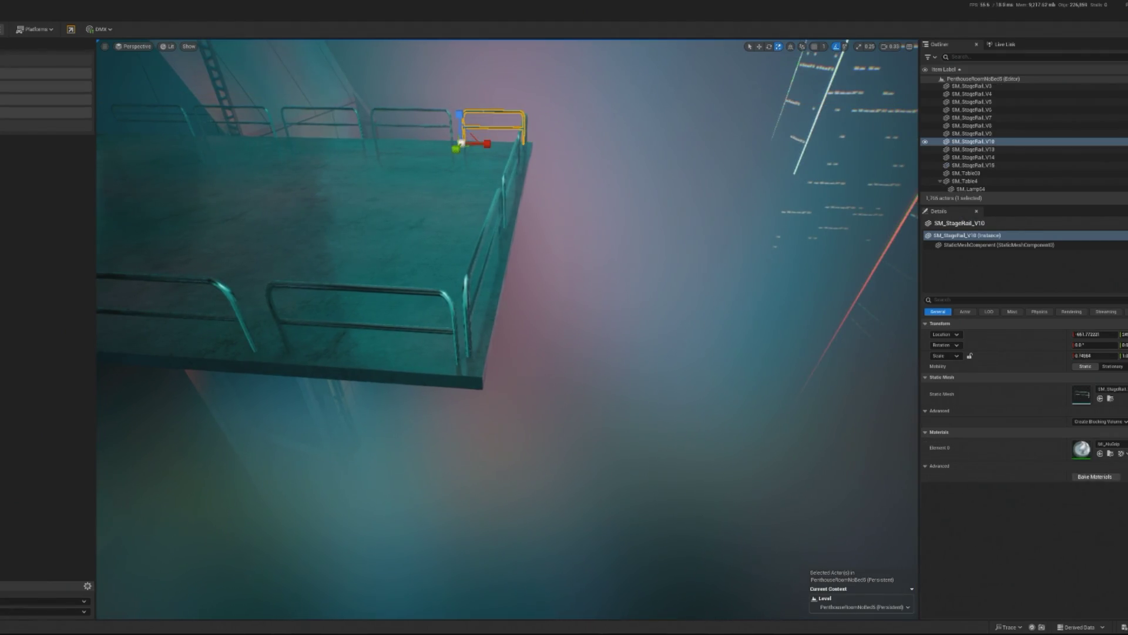
left_click(412, 276)
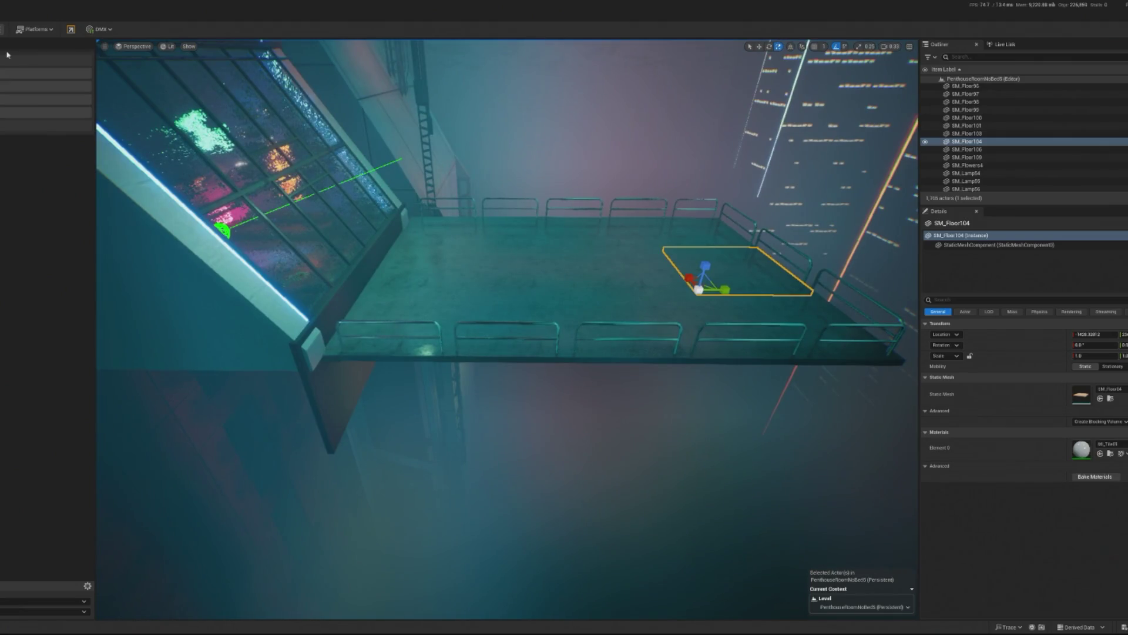
key("alt+p")
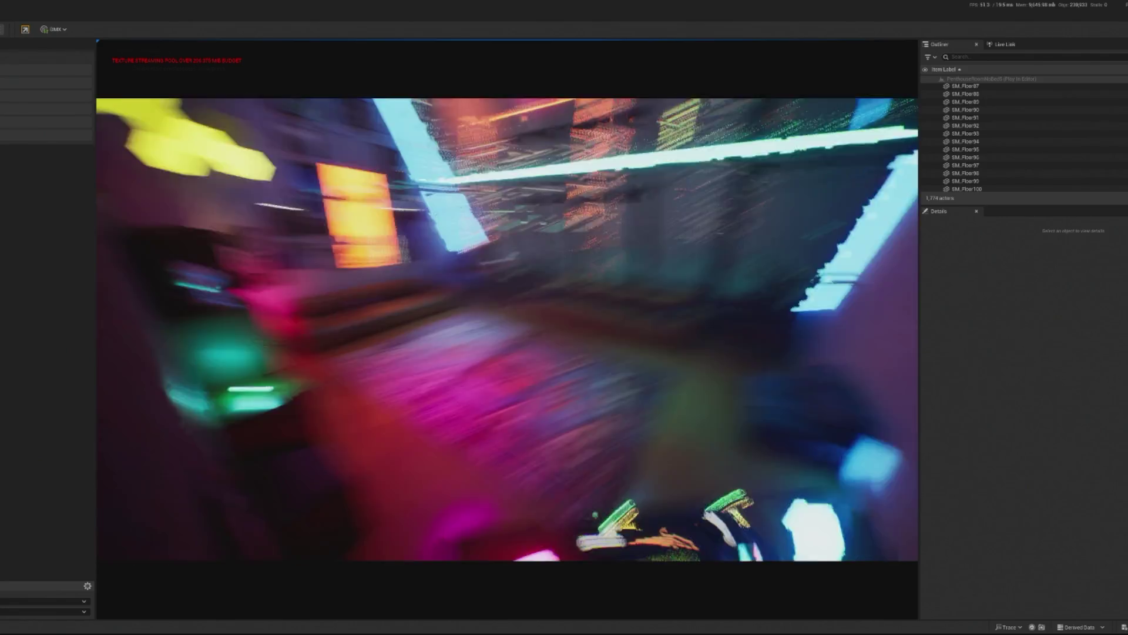
Eject from the player with F8 to inspect the deck in the running game.
key("shift+F1")
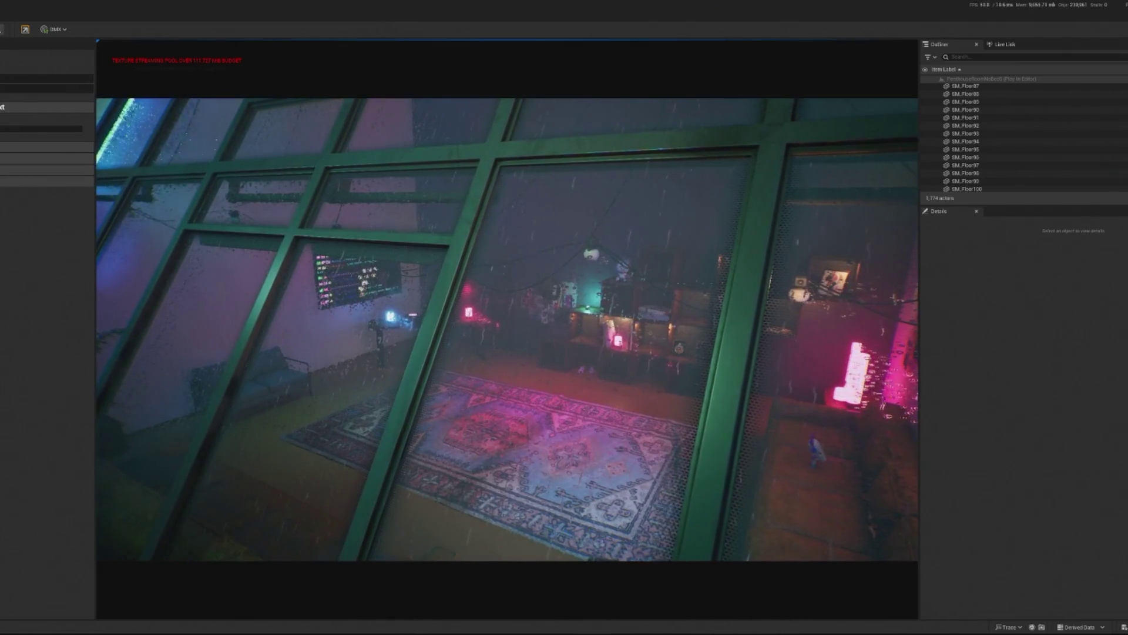
key("F8")
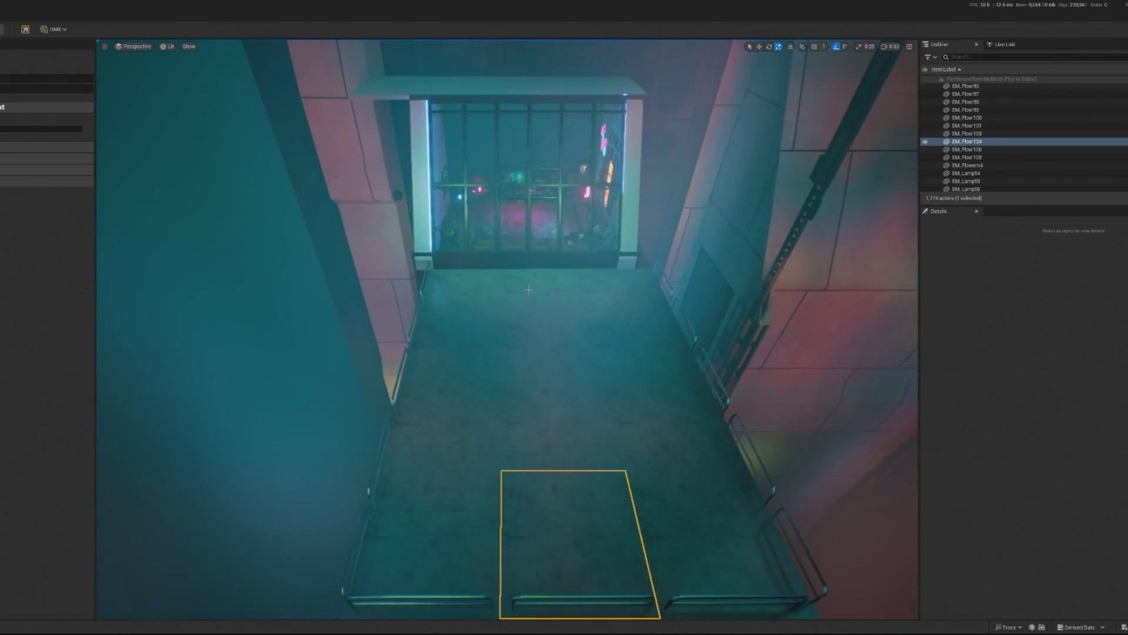
Select all the upper and lower deck floor tiles, ending with SM_Floor103.
left_click(465, 294)
left_click(452, 353, "ctrl")
left_click(553, 293, "ctrl")
left_click(629, 294, "ctrl")
left_click(552, 352, "ctrl")
left_click(646, 353, "ctrl")
left_click(466, 415, "ctrl")
left_click(559, 429, "ctrl")
left_click(581, 541, "ctrl")
left_click(434, 540, "ctrl")
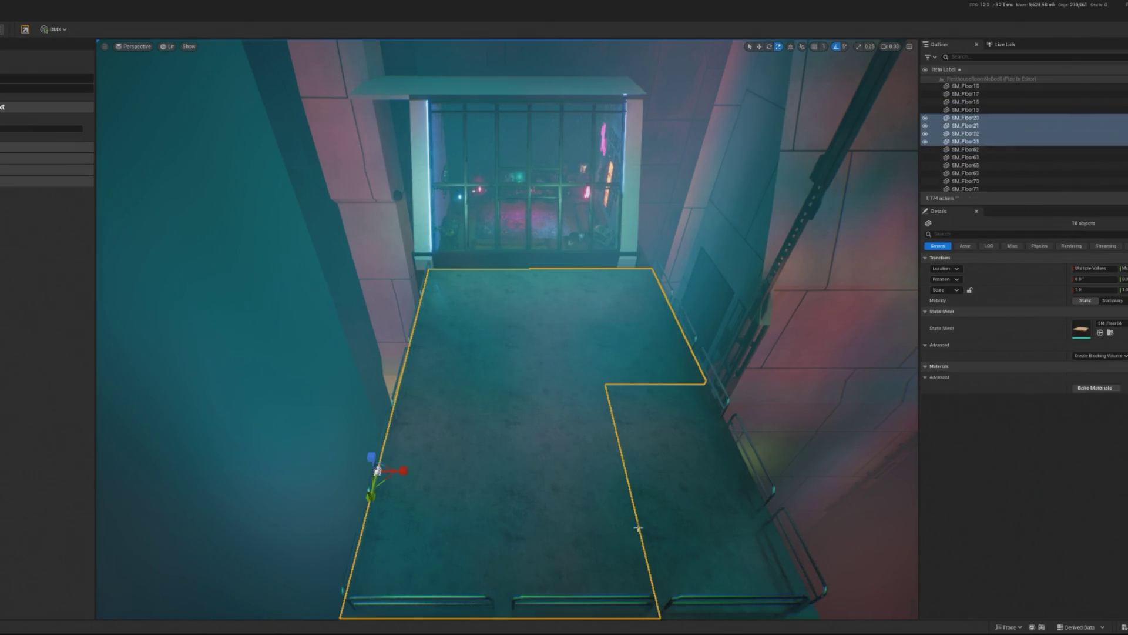
left_click(717, 540, "ctrl")
left_click(657, 379, "ctrl")
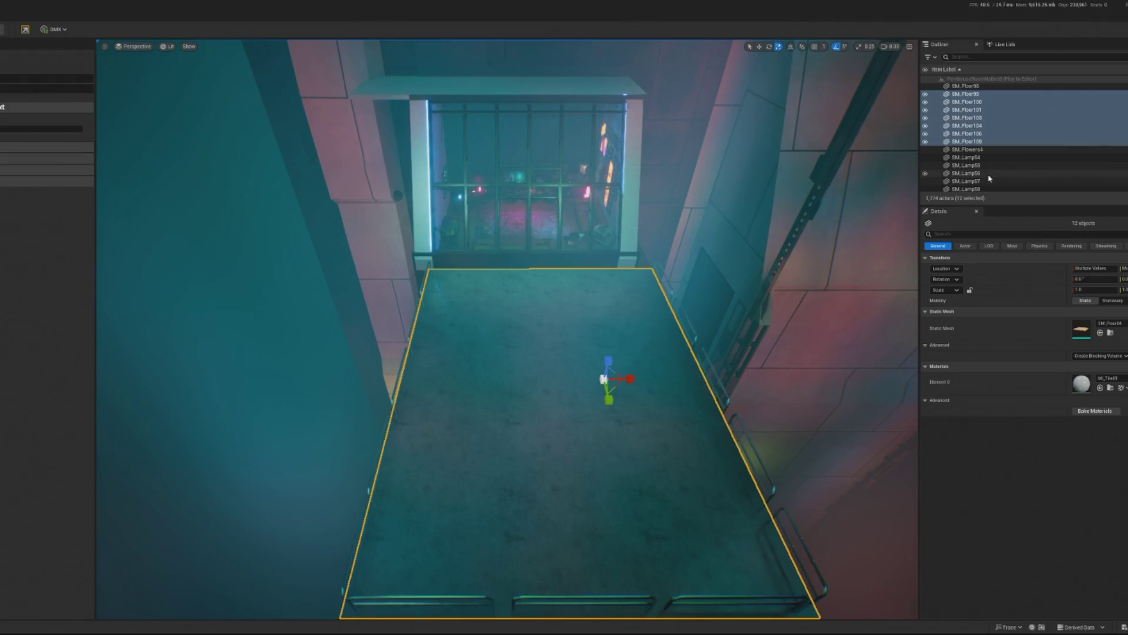
Filter the Outliner by "ra" and select all the listed rail actors.
scroll(989, 178, "up", 2)
left_click(964, 57)
type("rail")
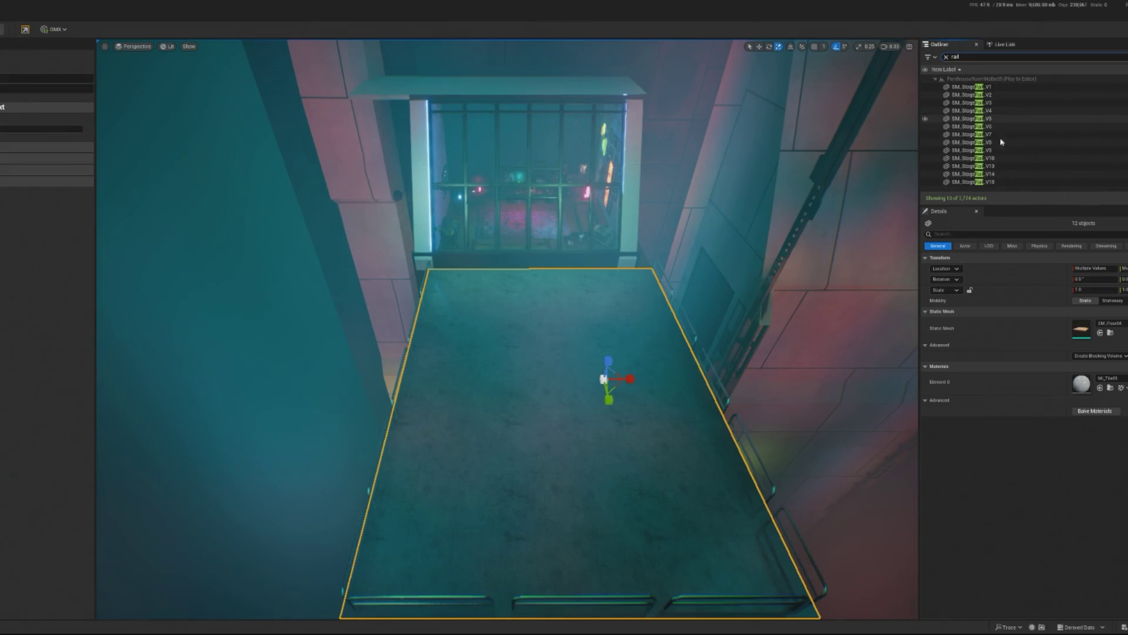
left_click(991, 181)
key("ctrl+a")
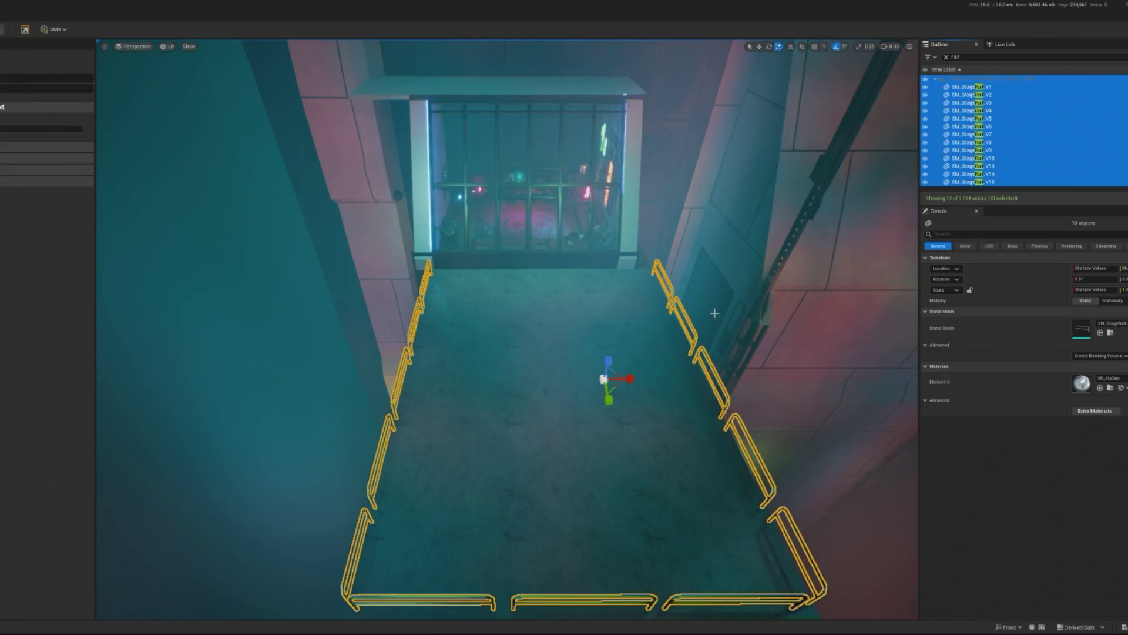
left_click(624, 382)
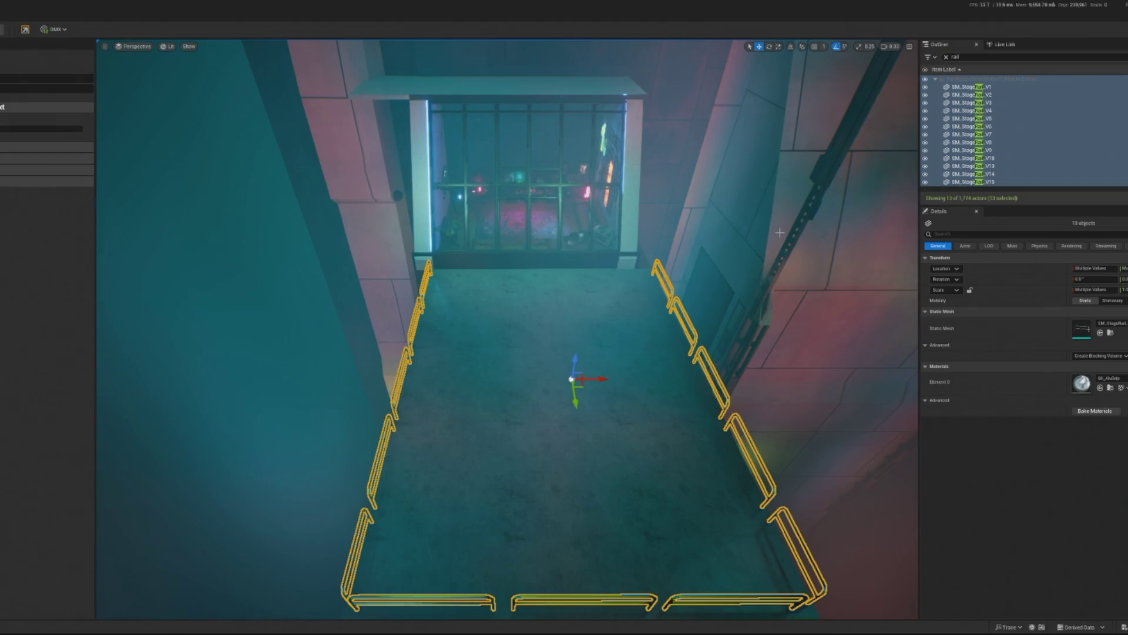
Reselect the deck floor tiles from SM_Floor101, then select all 13 stage rails V1 through V15.
left_click(733, 275)
left_click(700, 317)
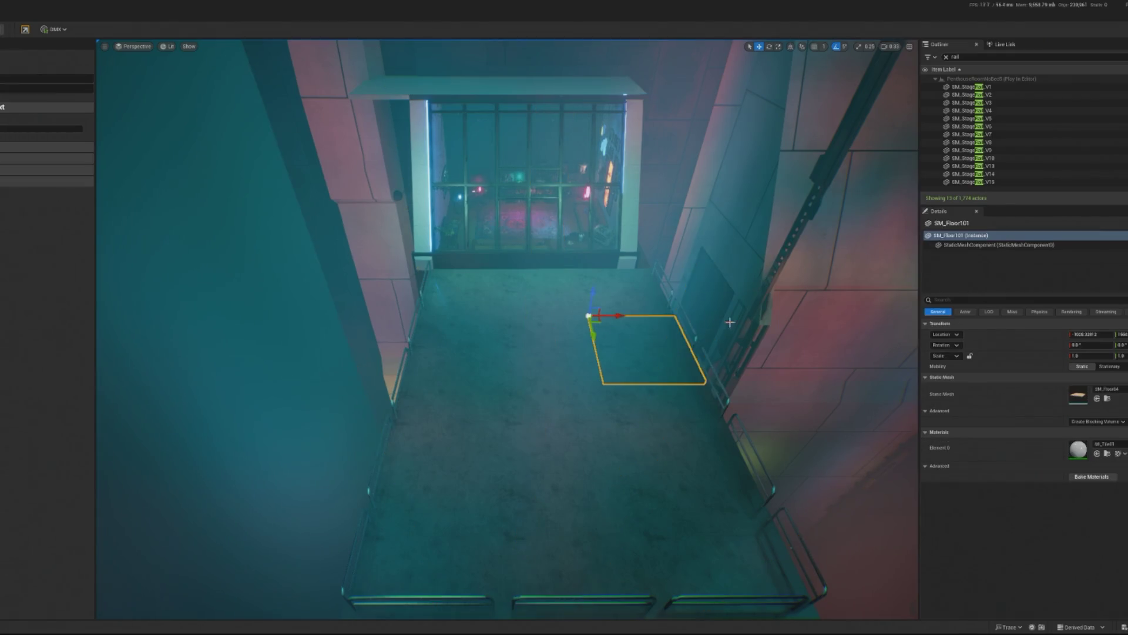
left_click(626, 294, "ctrl")
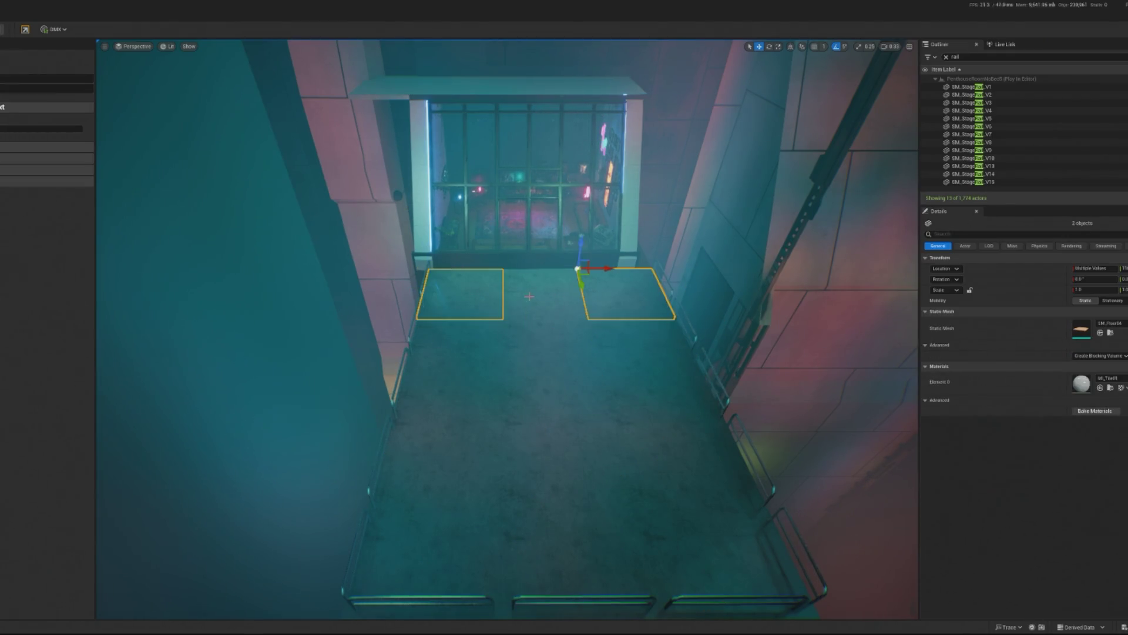
left_click(459, 352, "ctrl")
left_click(553, 353, "ctrl")
left_click(652, 353, "ctrl")
left_click(565, 429, "ctrl")
left_click(463, 528, "ctrl")
left_click(588, 523, "ctrl")
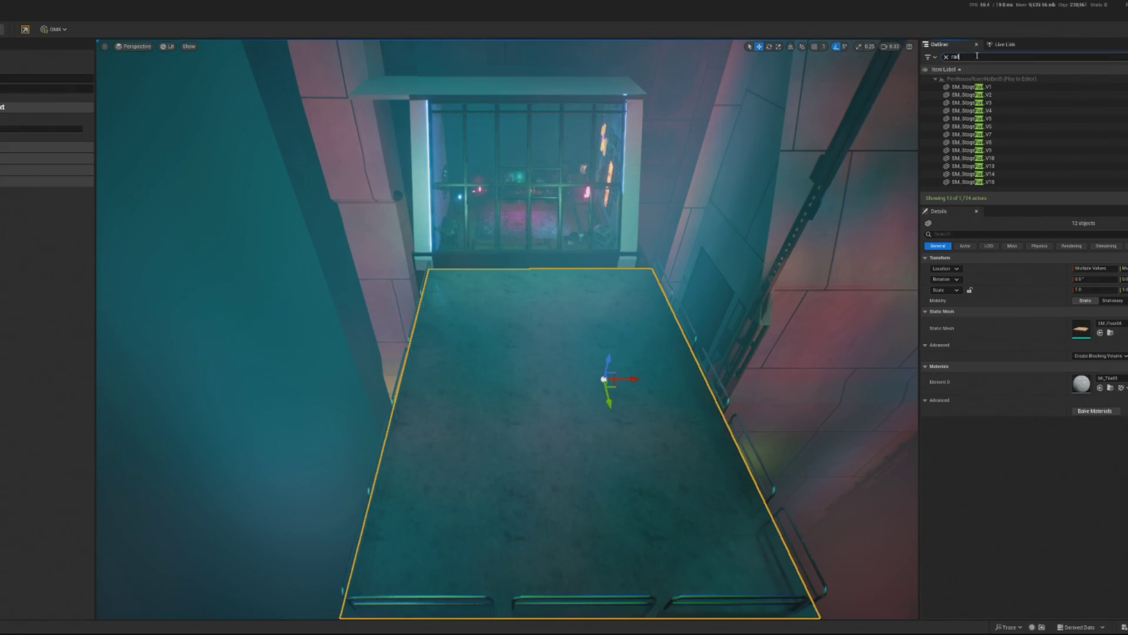
left_click(978, 87)
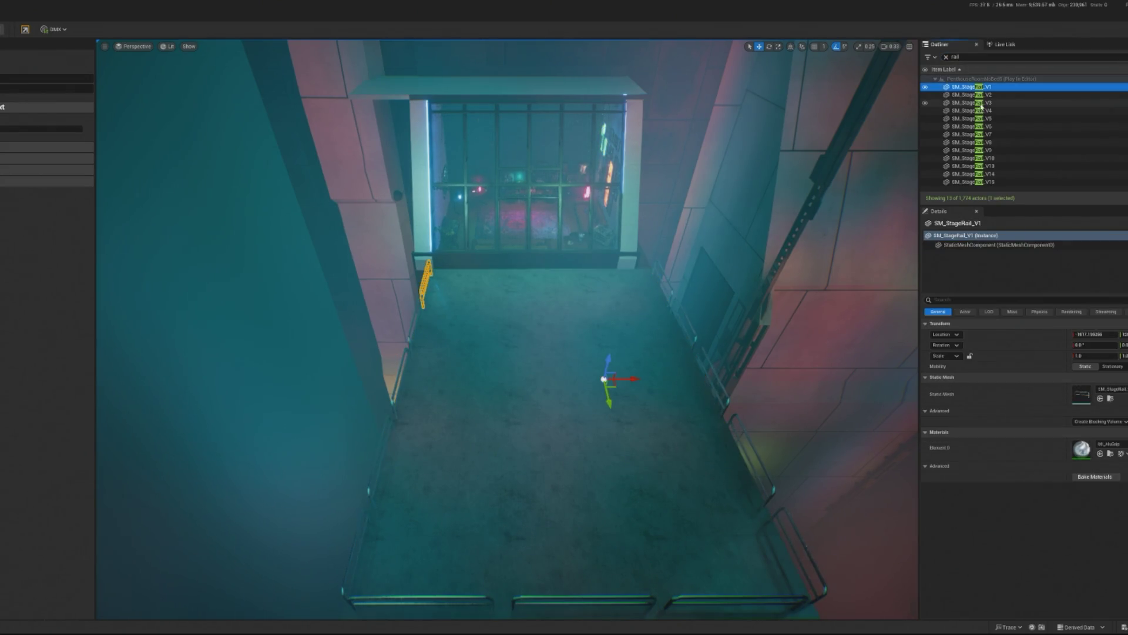
left_click(967, 182, "shift")
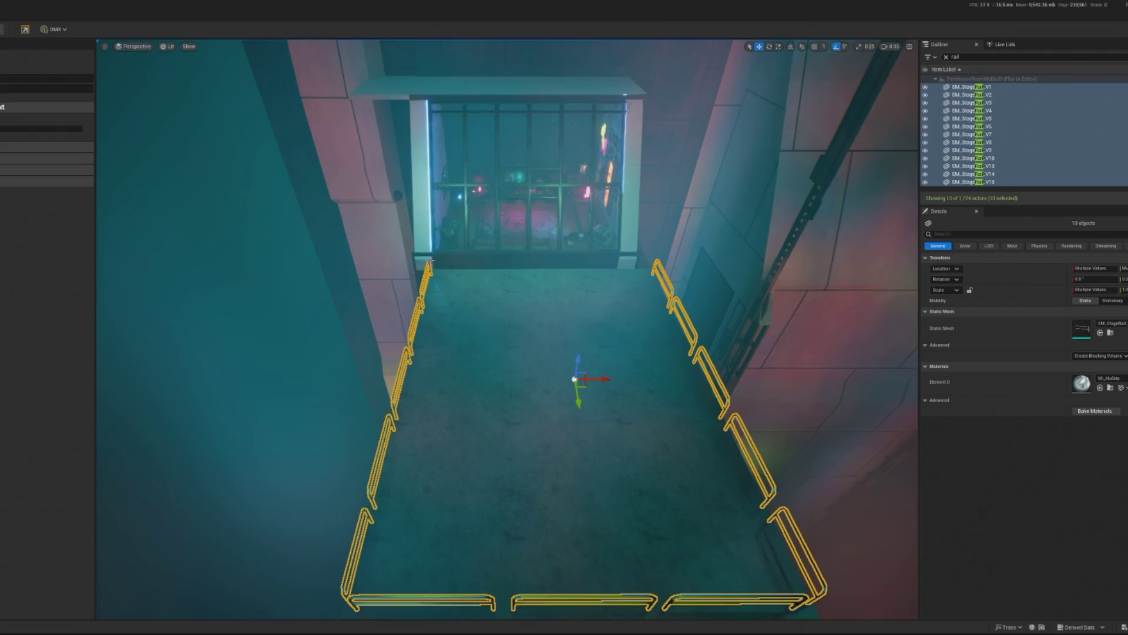
Stop the play test, undo the stray rail move, and slide rails and floor tiles left together.
key("Escape")
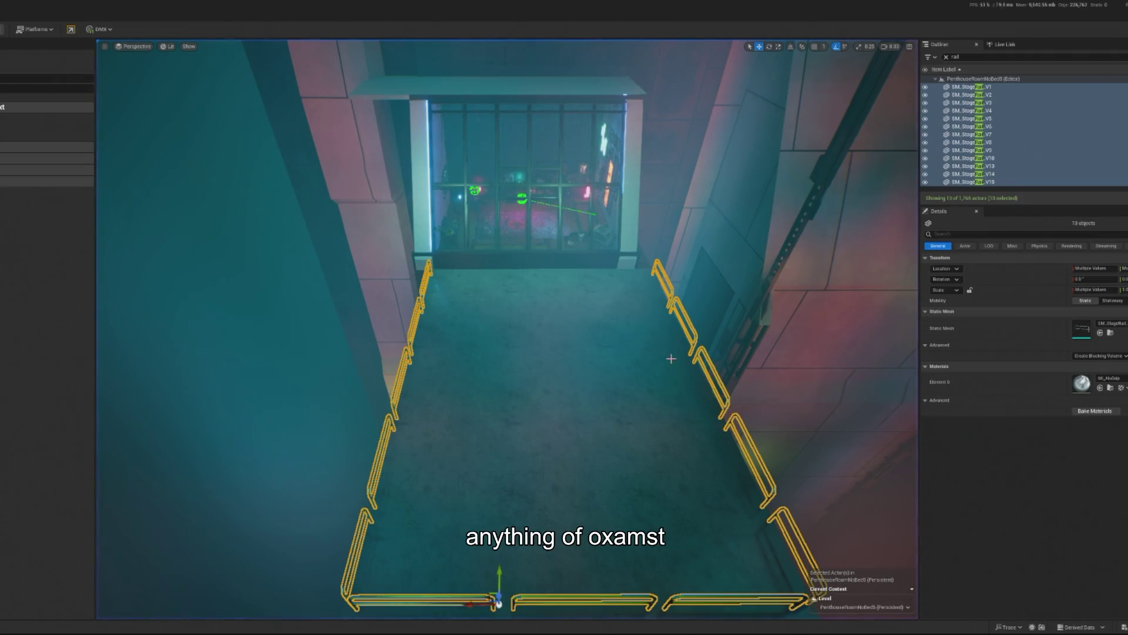
scroll(668, 375, "down", 3)
left_click_drag(475, 561, 440, 555)
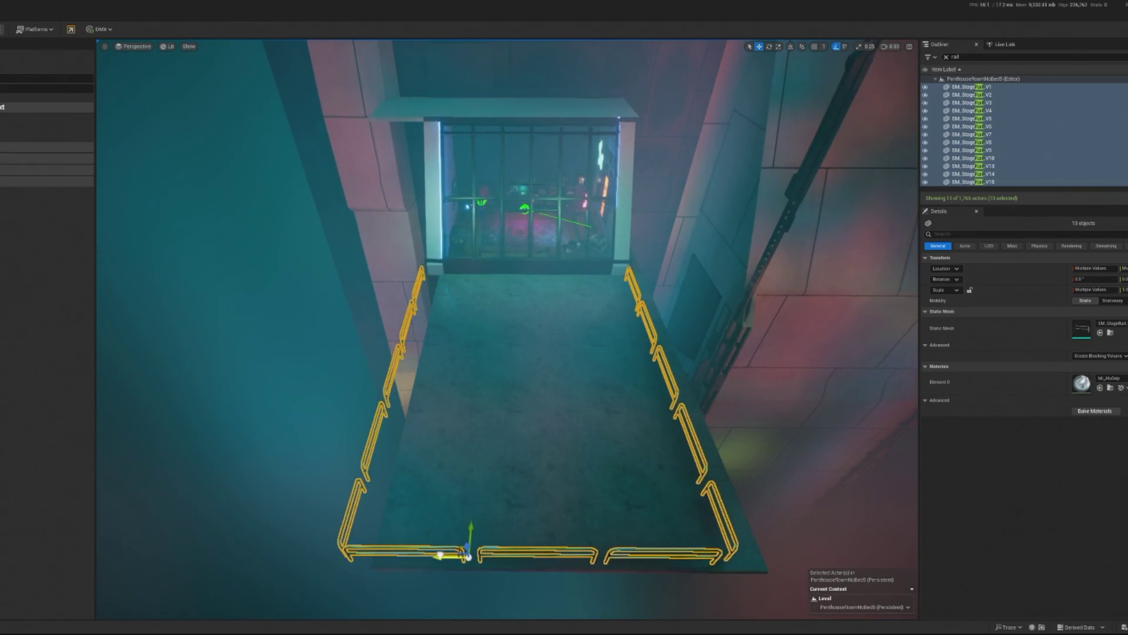
key("ctrl+z")
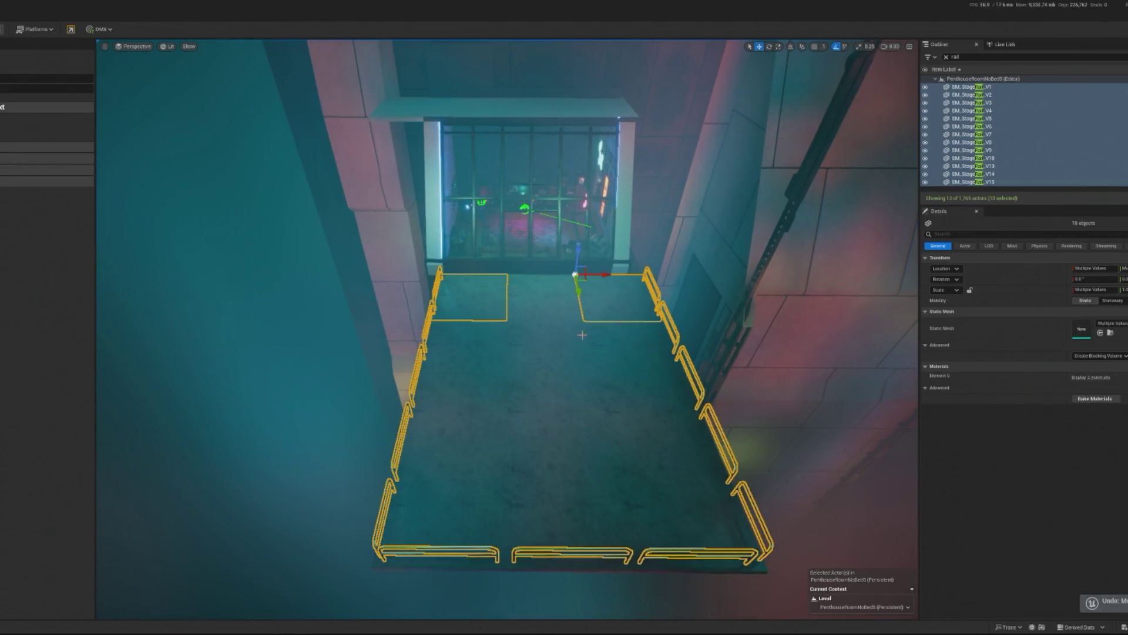
left_click(542, 305, "ctrl")
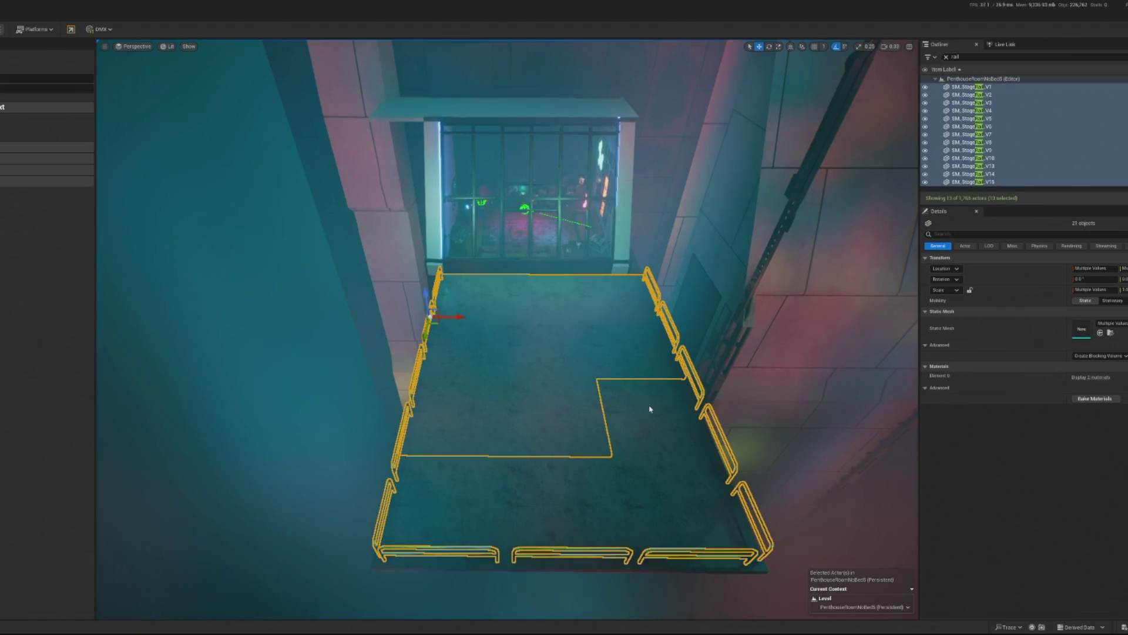
left_click(491, 444, "ctrl")
left_click_drag(429, 452, 404, 450)
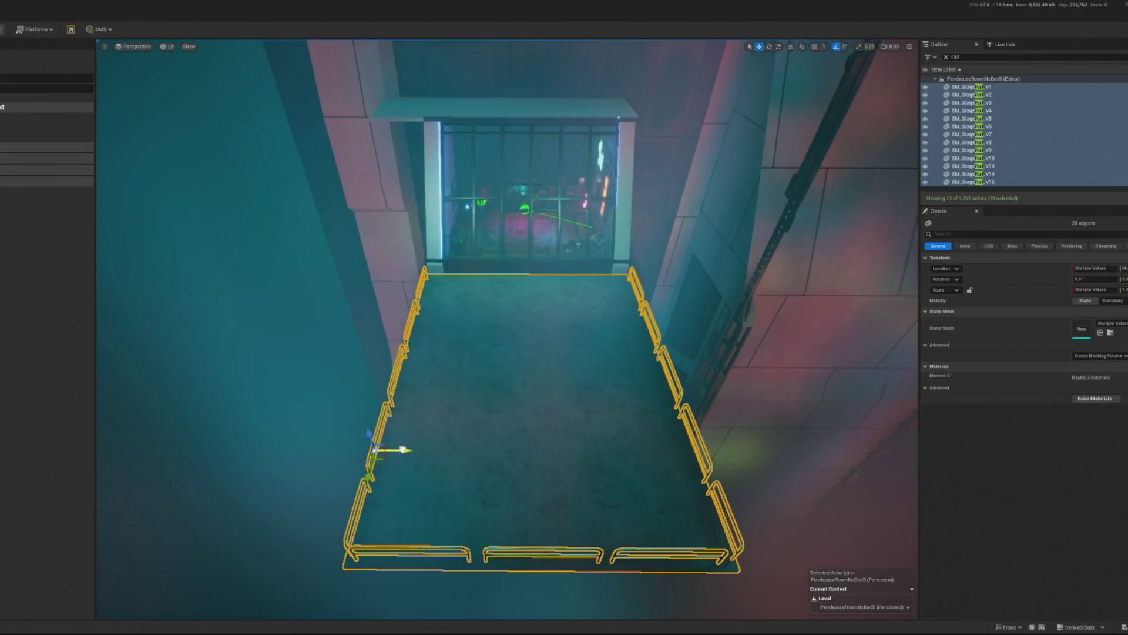
left_click(562, 451)
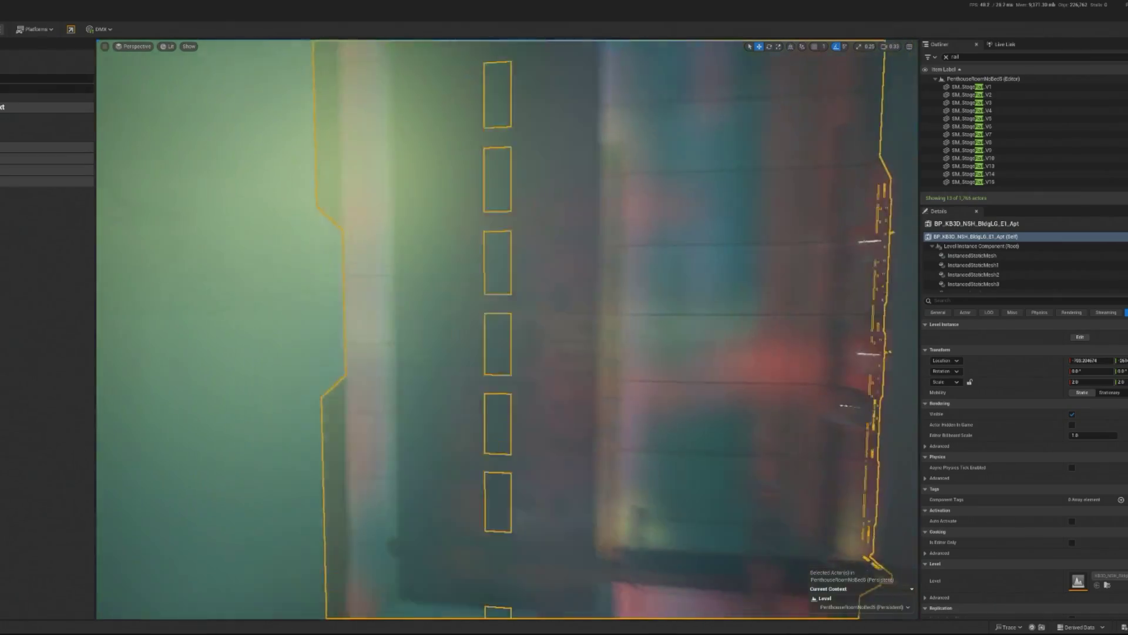
Inspect BP_KB3D_NSH_BldgLG_E1_Apt's InstancedStaticMesh components in Details, then browse to its asset with Ctrl+B.
left_click(1007, 262)
left_click(998, 237)
left_click(975, 245)
left_click(972, 255)
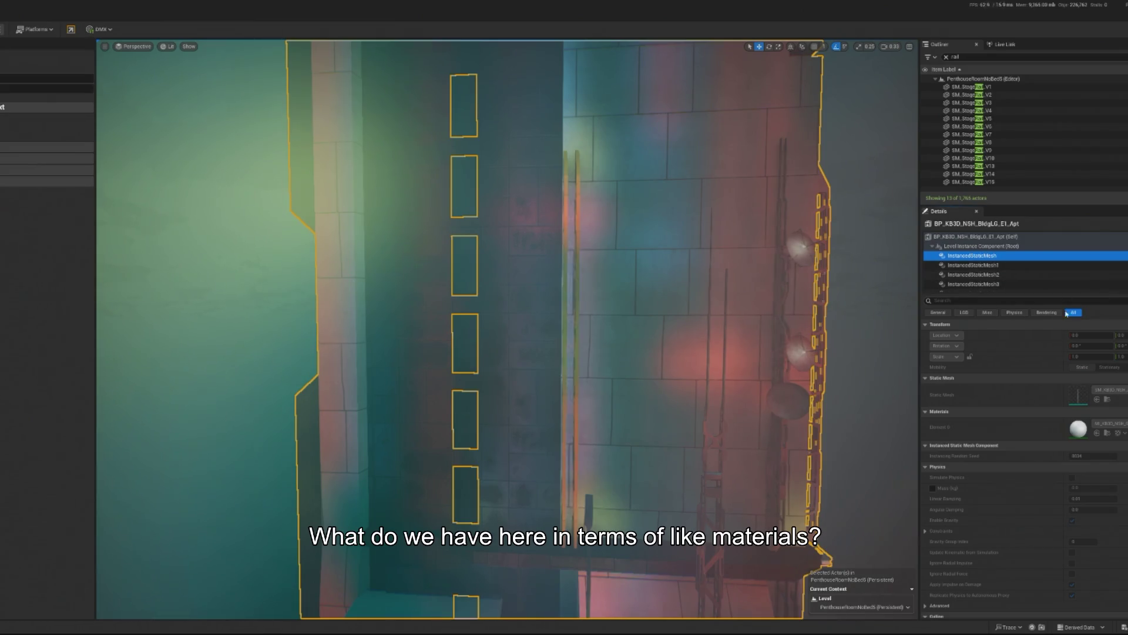
left_click(1019, 265)
scroll(1018, 271, "down", 1)
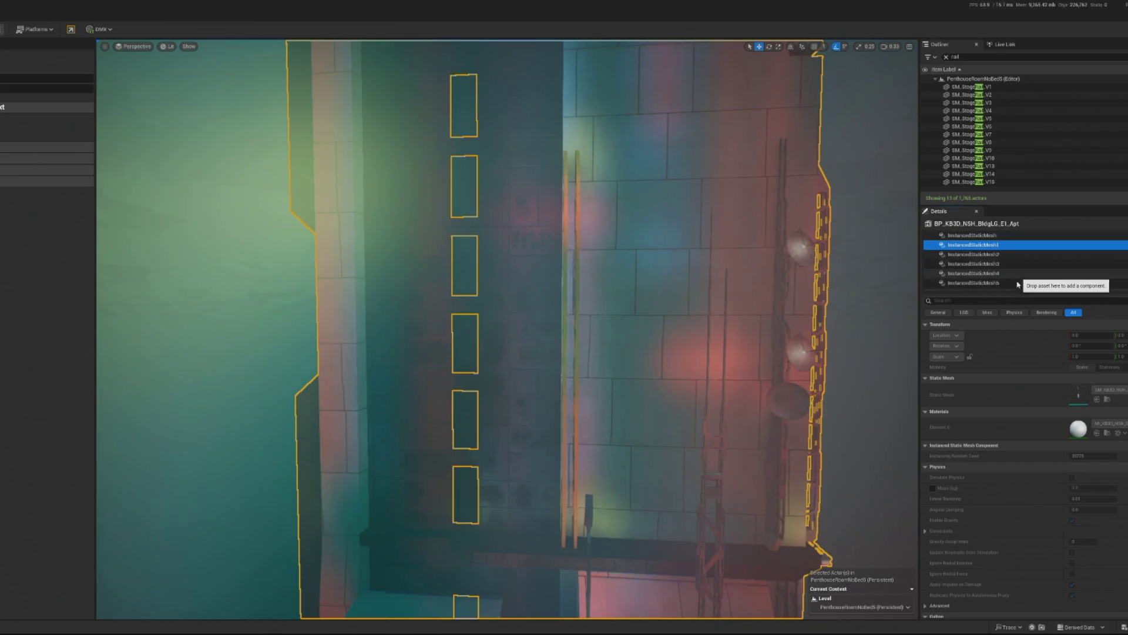
left_click(1007, 274)
scroll(496, 315, "up", 5)
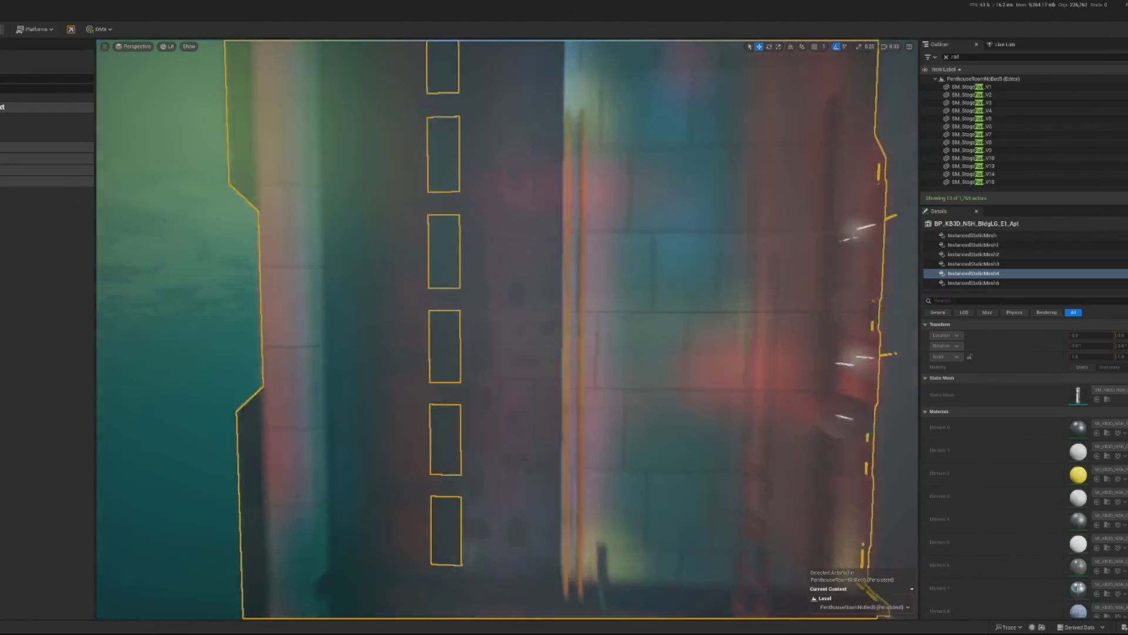
left_click(497, 314)
scroll(497, 314, "down", 10)
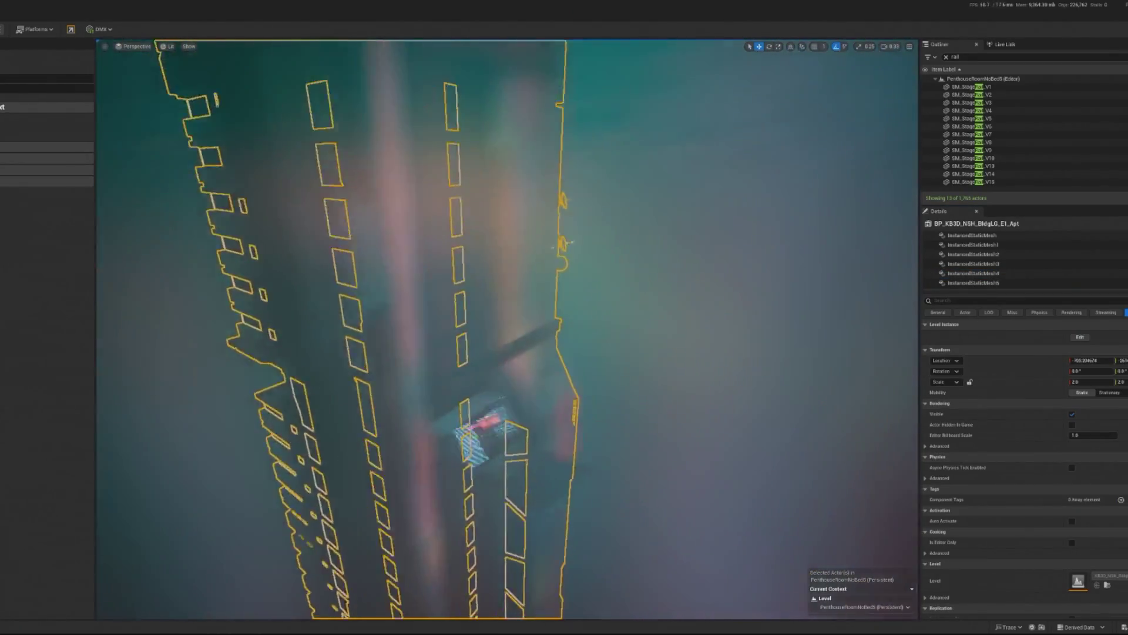
key("ctrl+b")
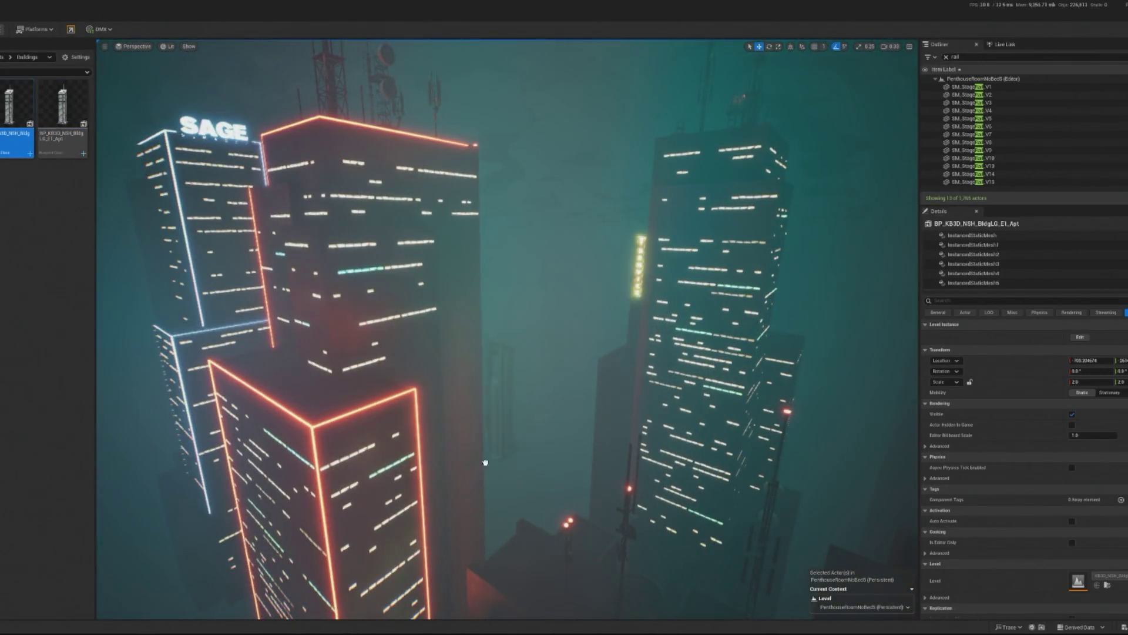
Drag a new BldgLG_E tower into the city and rotate it 180° about its vertical axis.
left_click_drag(486, 462, 473, 472)
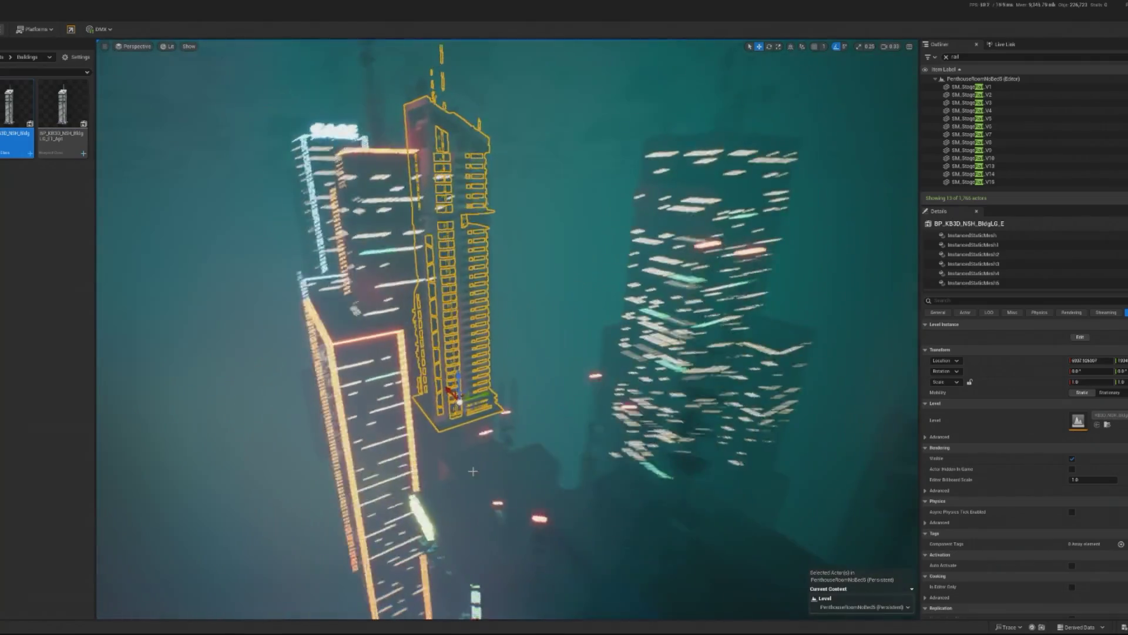
key("e")
left_click_drag(527, 397, 563, 406)
Set the tower's scale to 3, then reduce it to 2.
left_click(1090, 382)
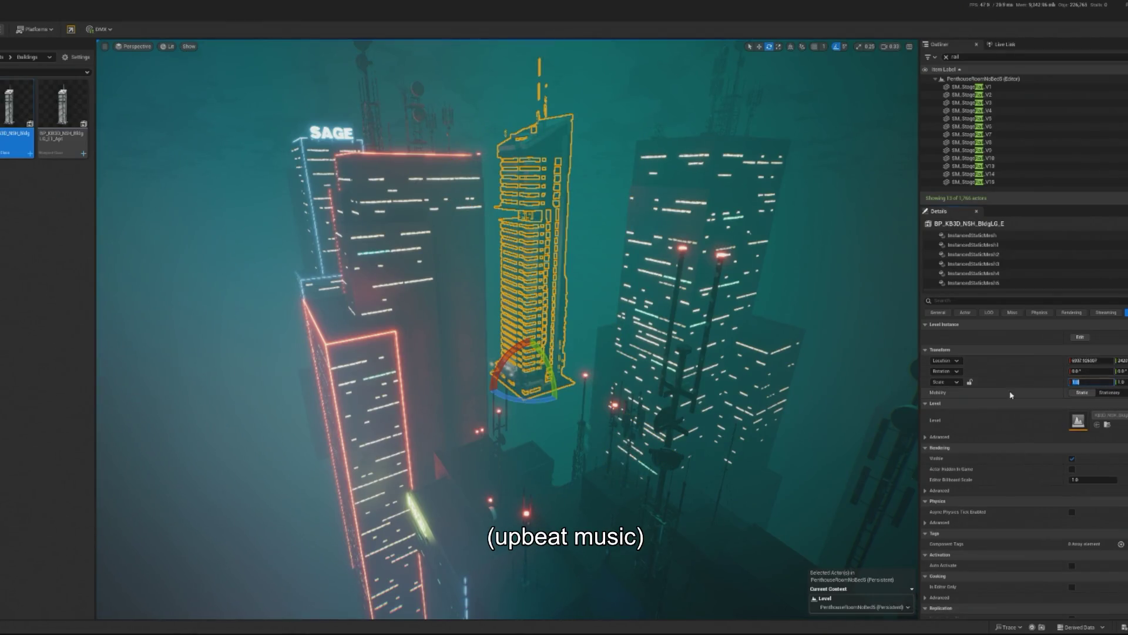
type("3")
key("Return")
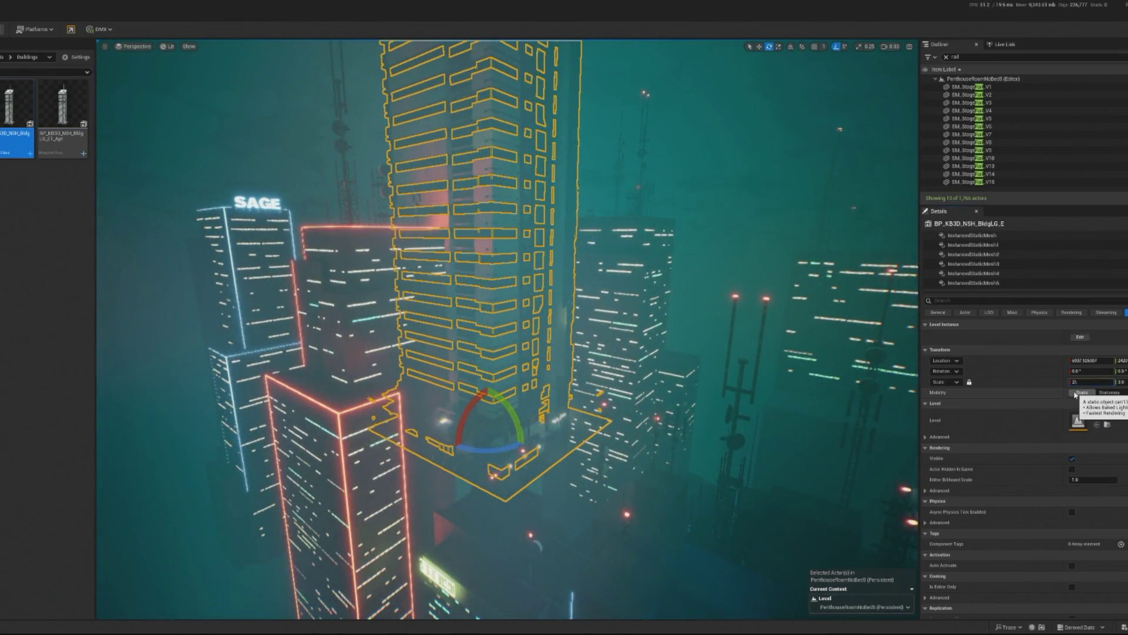
key("Return")
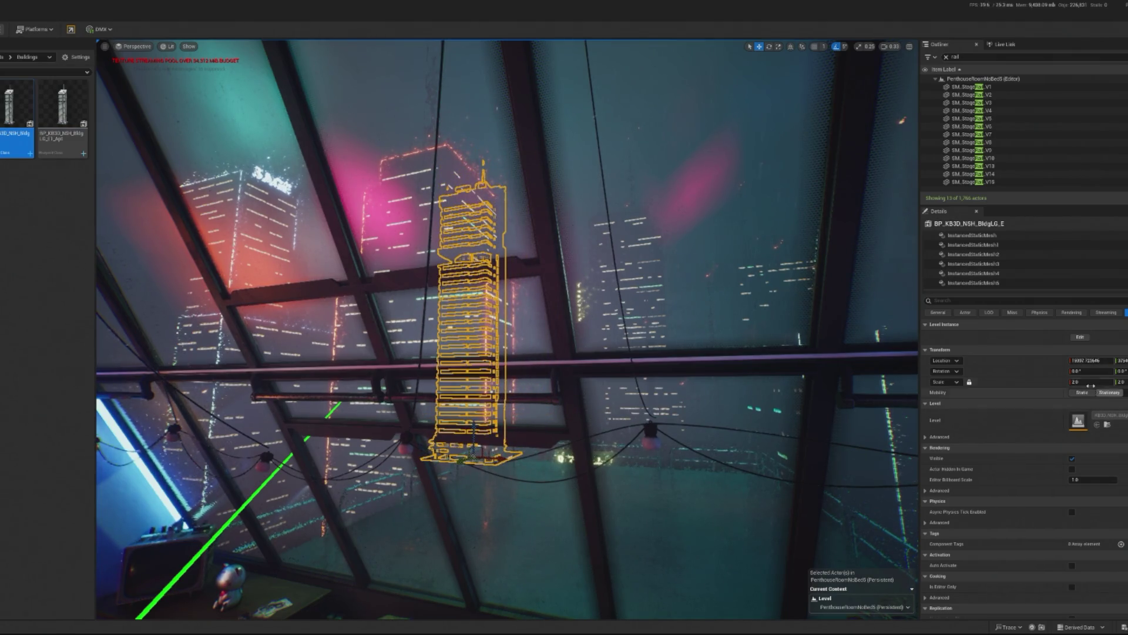
type("4")
Scale the BldgLG_E tower to 4 and move it right behind the front buildings.
key("Return")
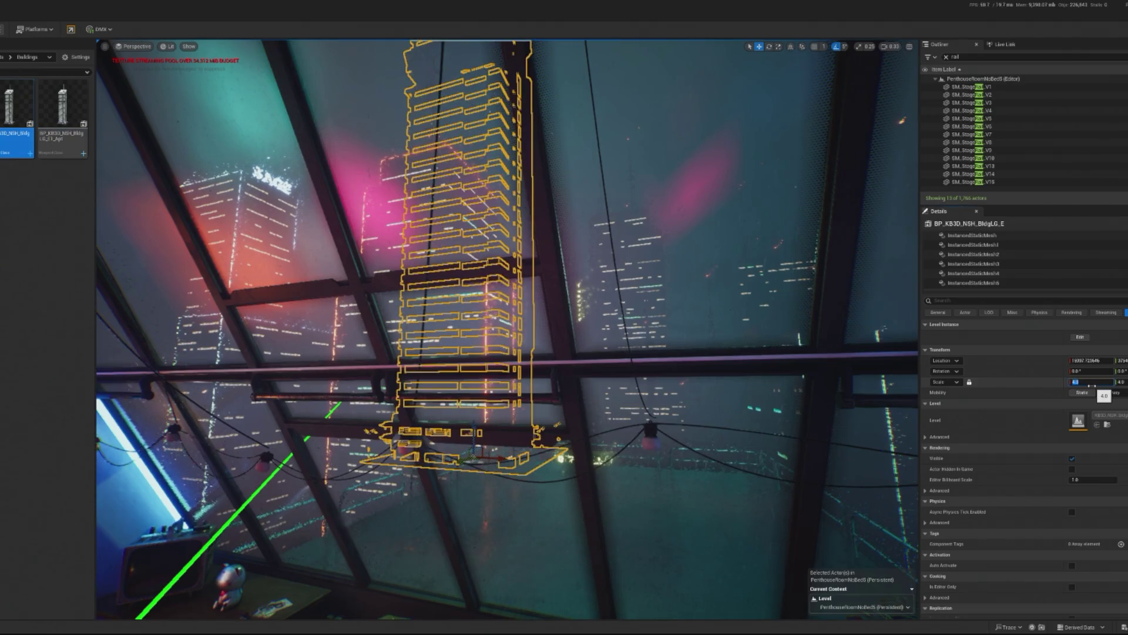
mouse_move(462, 464)
left_mouse_down()
mouse_move(581, 431)
mouse_move(496, 442)
left_mouse_up()
left_click(490, 538)
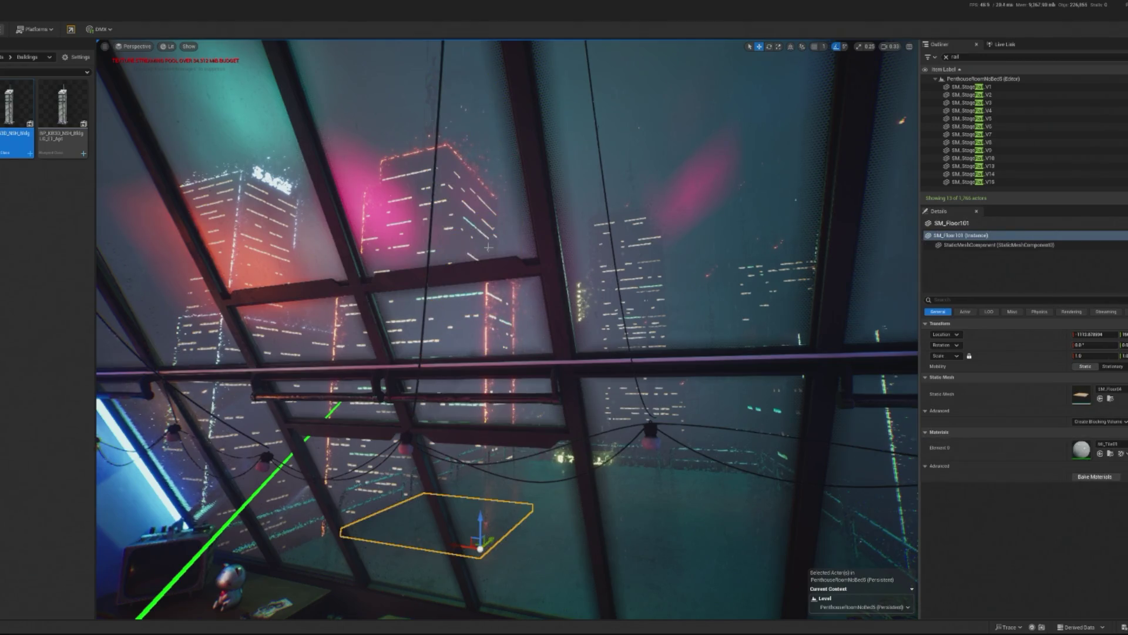
left_click_drag(489, 247, 488, 353)
left_click(499, 294)
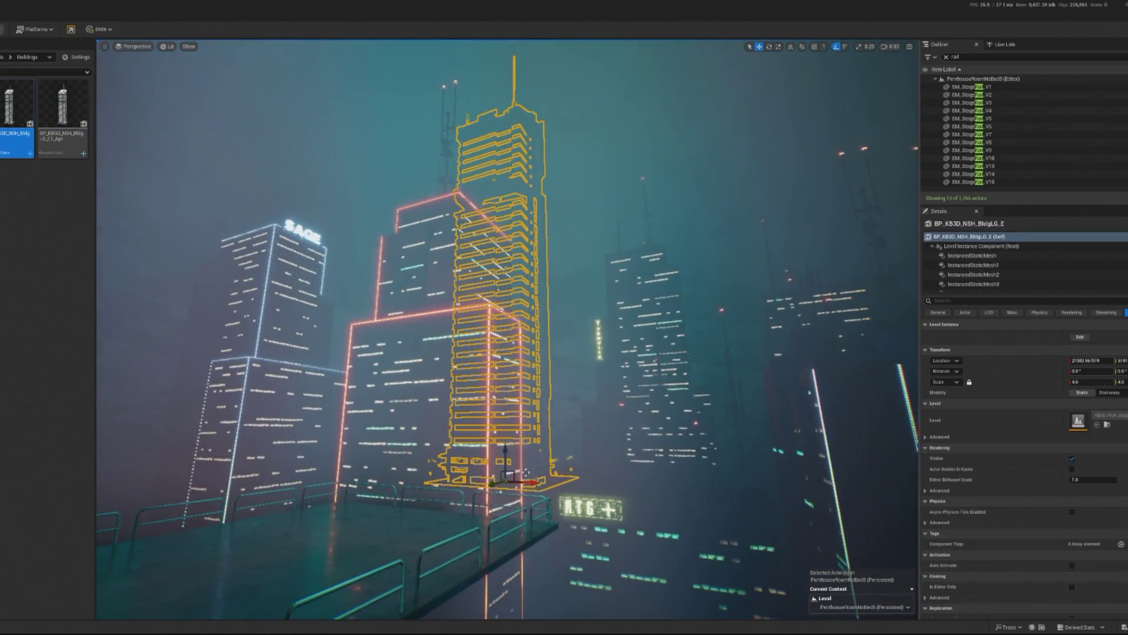
mouse_move(505, 479)
left_mouse_down()
mouse_move(517, 473)
mouse_move(517, 487)
mouse_move(517, 376)
left_mouse_up()
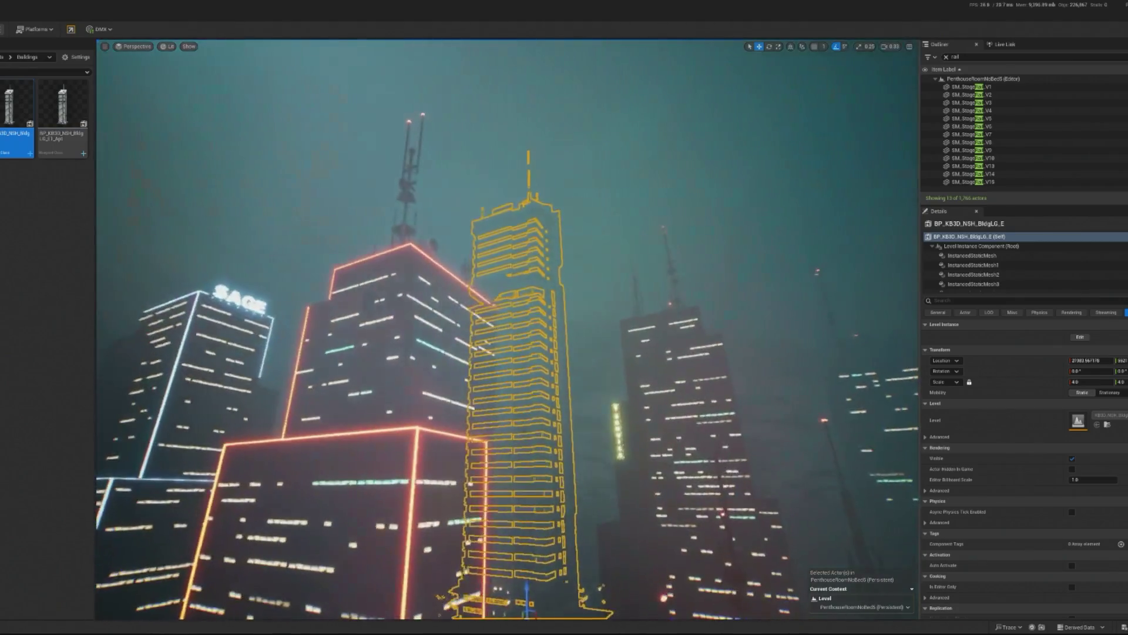
Fly the view closer to the tower and neighbouring SM_BGBuilding04, then select the tall BldgLG_C tower.
left_click(382, 411)
left_click_drag(382, 411, 382, 282)
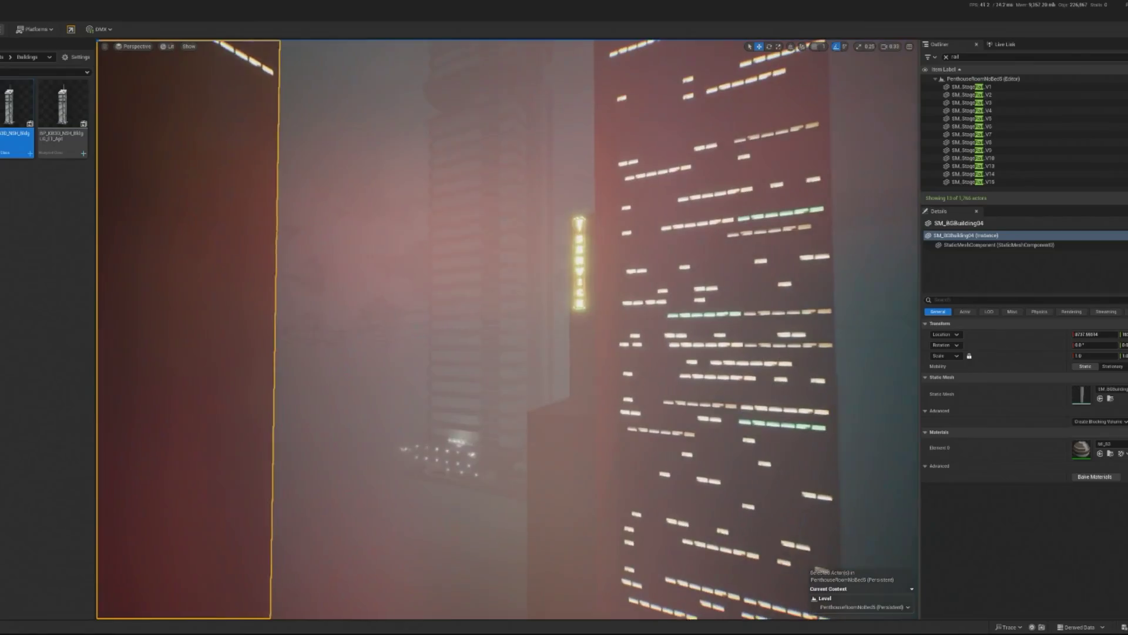
left_click(441, 446)
mouse_move(440, 447)
left_mouse_down()
mouse_move(441, 377)
mouse_move(440, 411)
left_mouse_up()
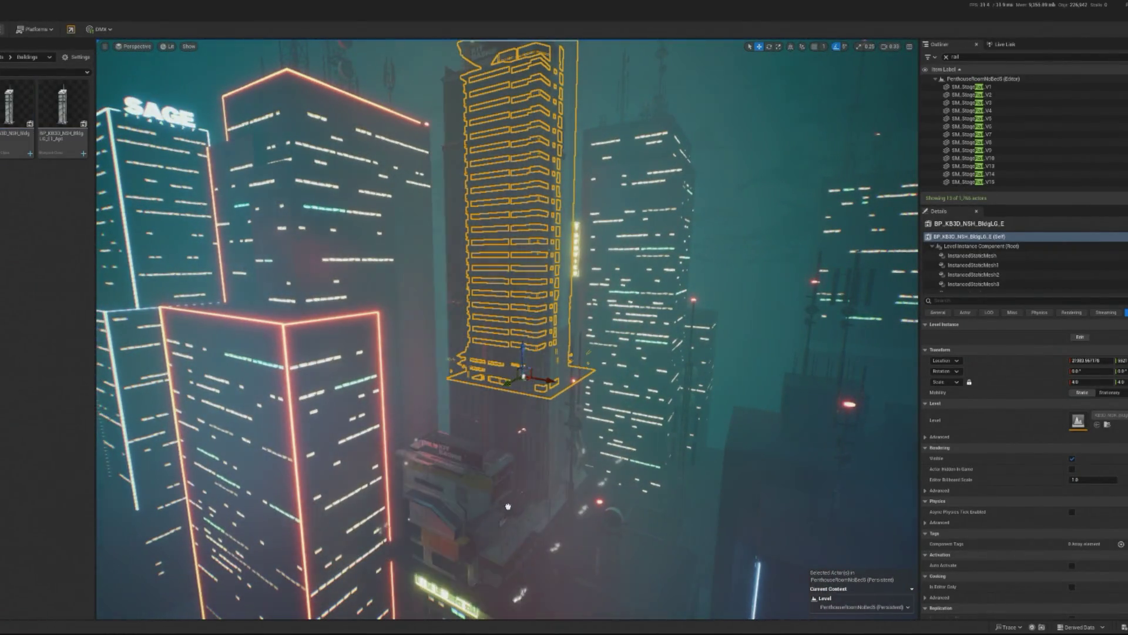
left_click(485, 501)
Frame the BldgLG_C tower, rotate it 90° about its vertical axis and set its scale to 3.
key("f")
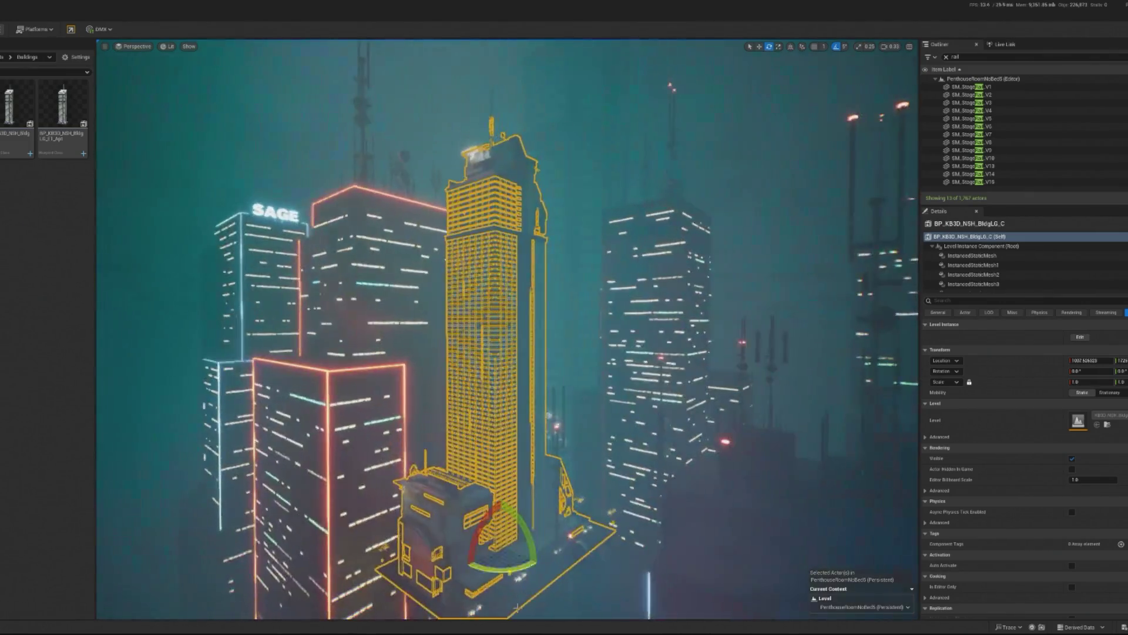
mouse_move(515, 569)
left_mouse_down()
mouse_move(526, 529)
mouse_move(487, 566)
mouse_move(591, 467)
mouse_move(532, 453)
left_mouse_up()
key("w")
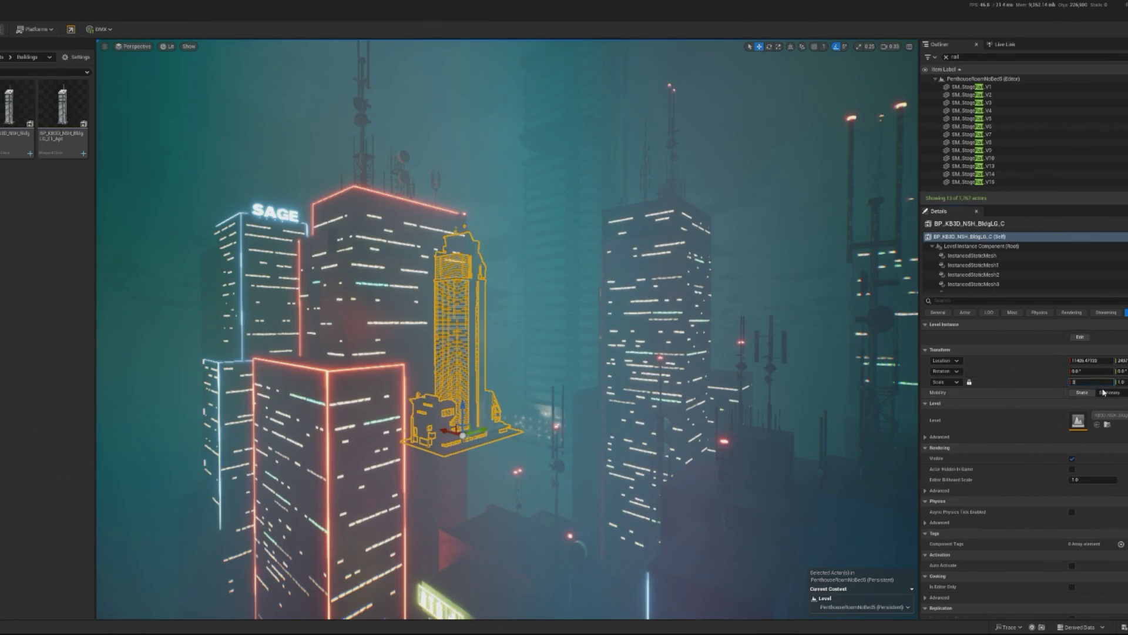
key("Return")
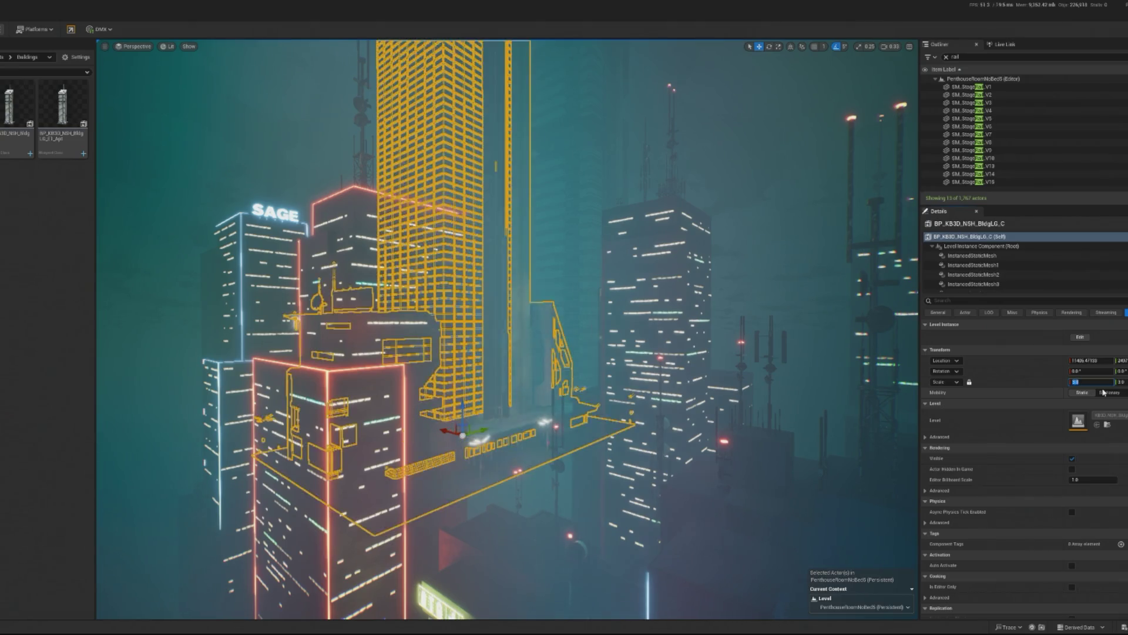
Push BldgLG_C back behind the foreground towers, then frame the lower SM_BGBuilding04 building.
mouse_move(523, 390)
left_mouse_down()
mouse_move(561, 338)
mouse_move(552, 346)
left_mouse_up()
key("s")
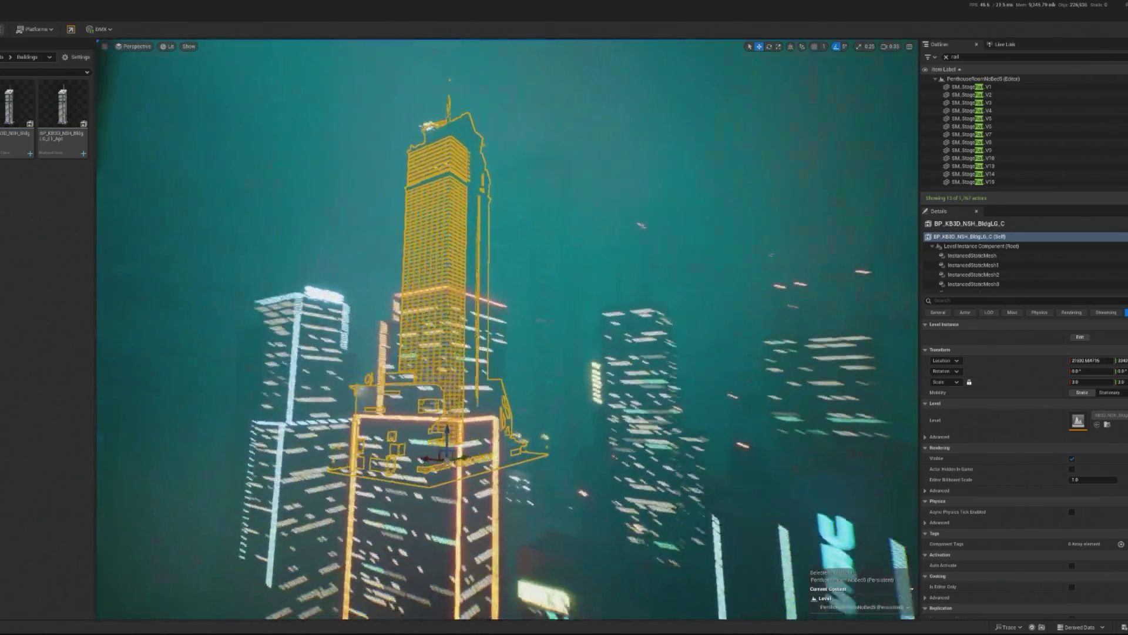
mouse_move(435, 453)
left_mouse_down()
mouse_move(356, 439)
mouse_move(447, 438)
mouse_move(425, 438)
left_mouse_up()
left_click(418, 527)
key("f")
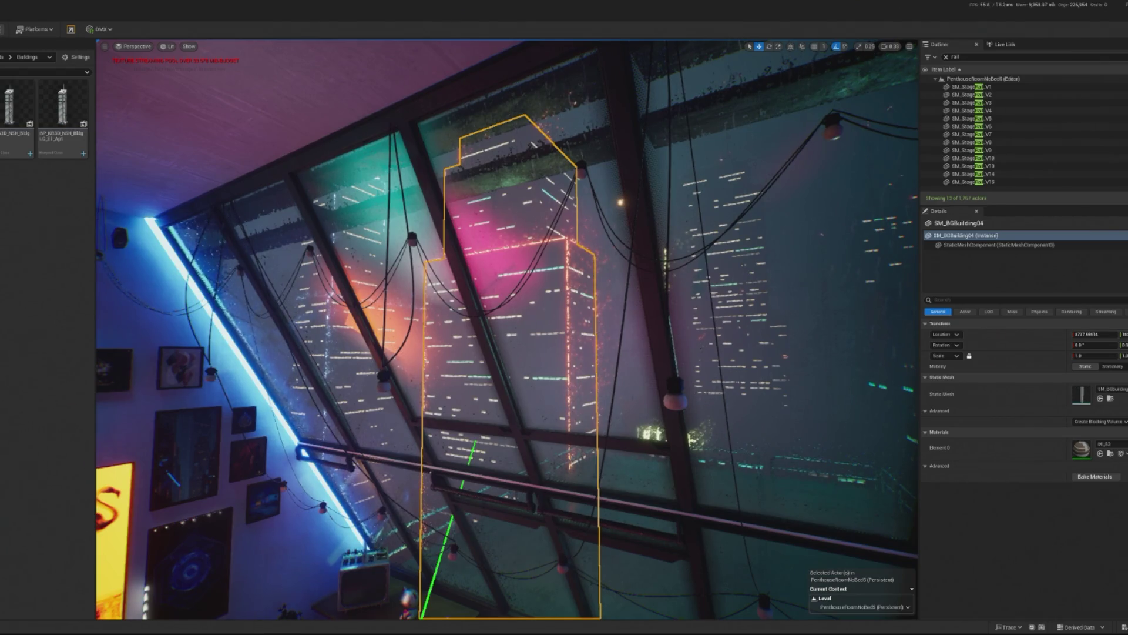
key("ctrl+s")
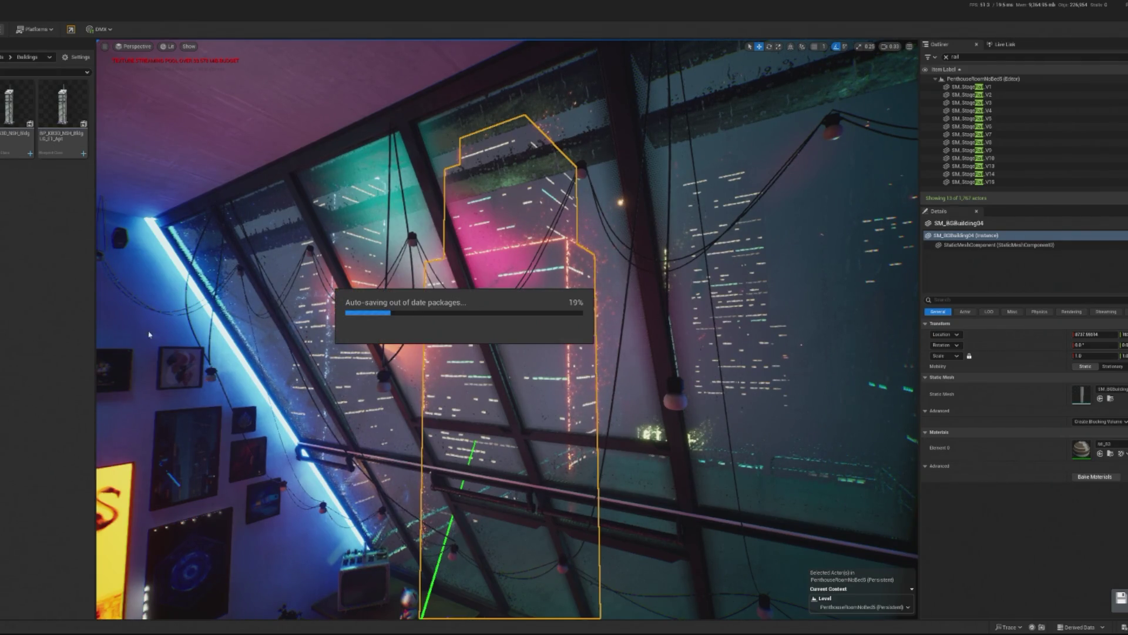
key("f")
scroll(507, 329, "down", 10)
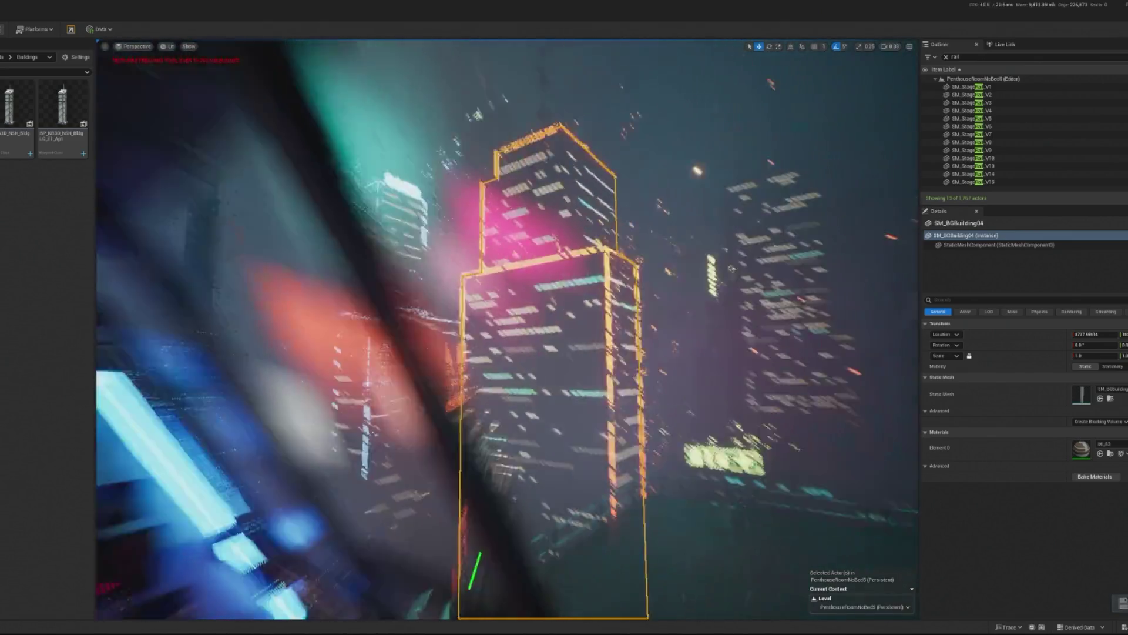
scroll(508, 329, "up", 10)
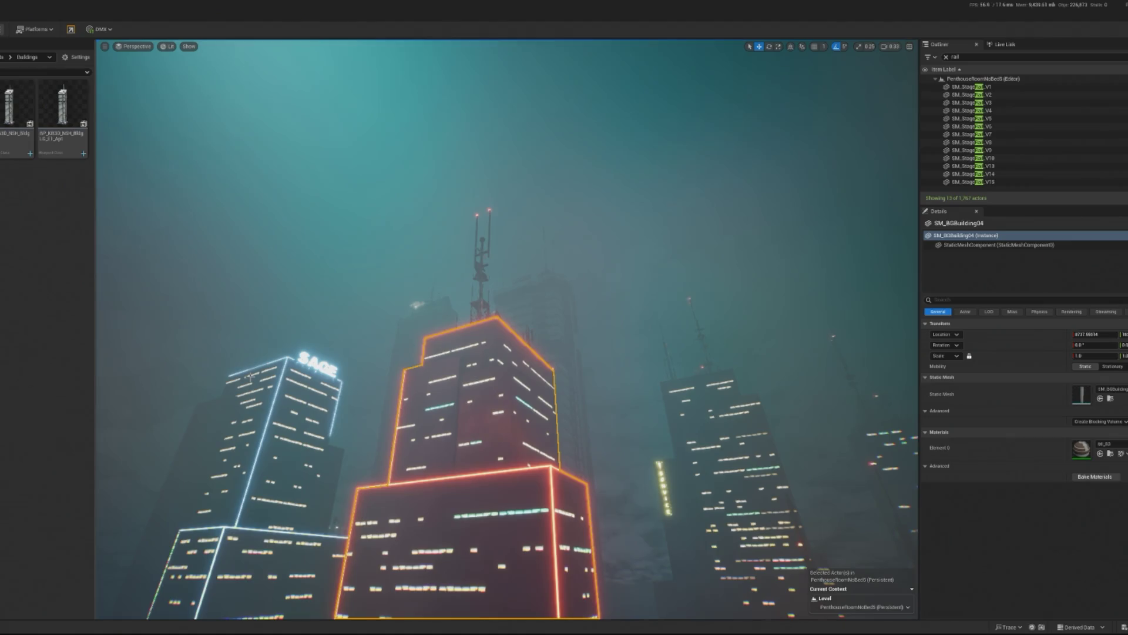
scroll(508, 329, "up", 5)
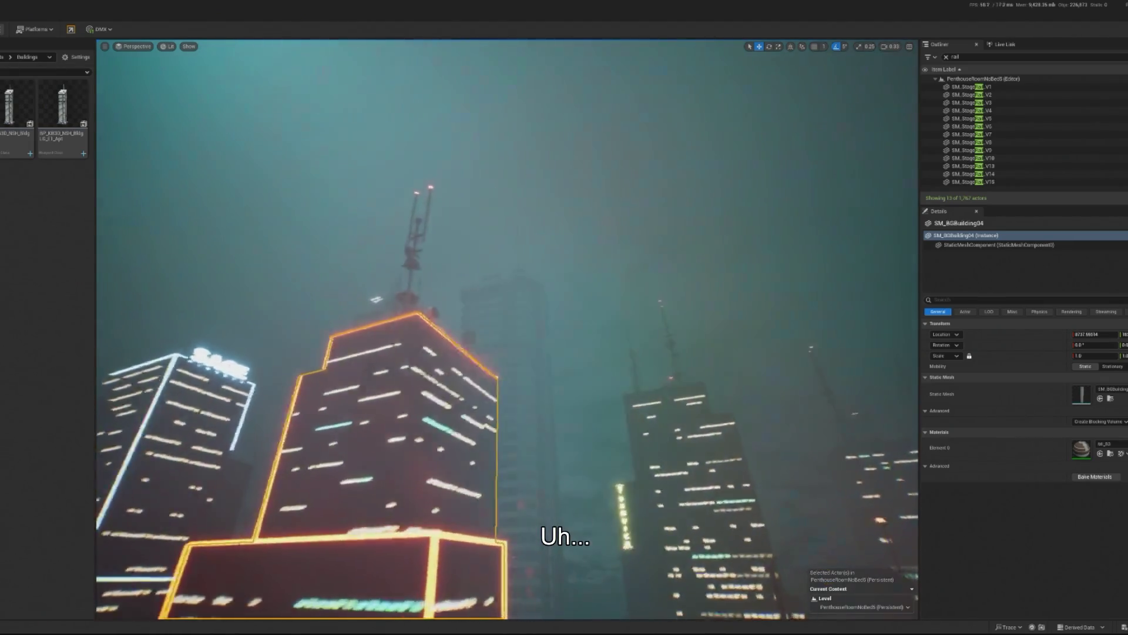
scroll(508, 329, "up", 8)
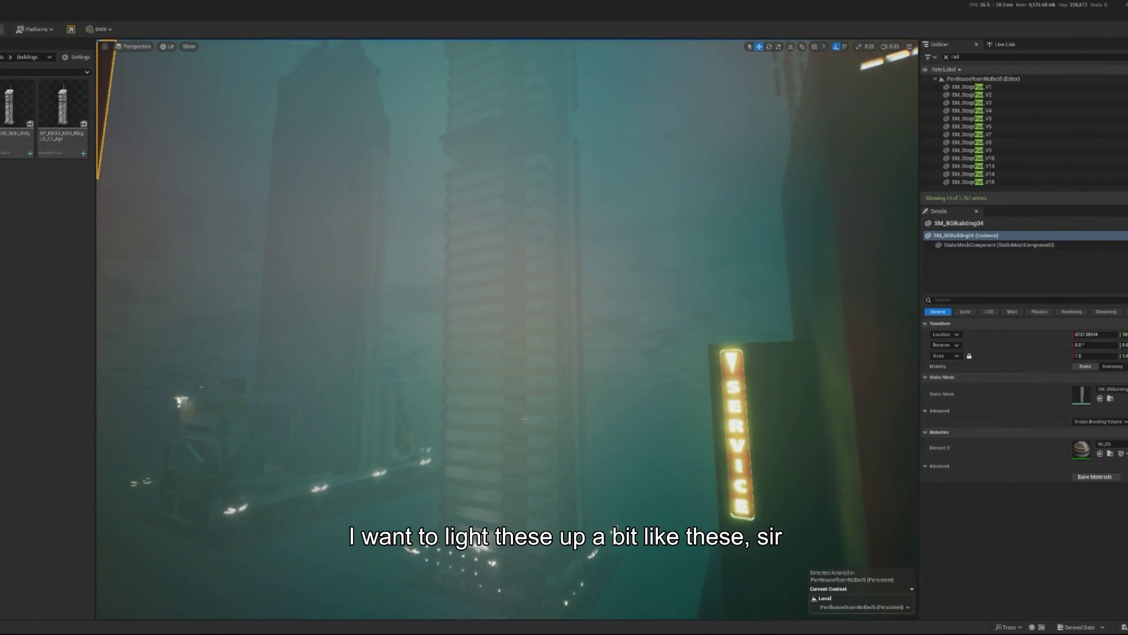
left_click(518, 294)
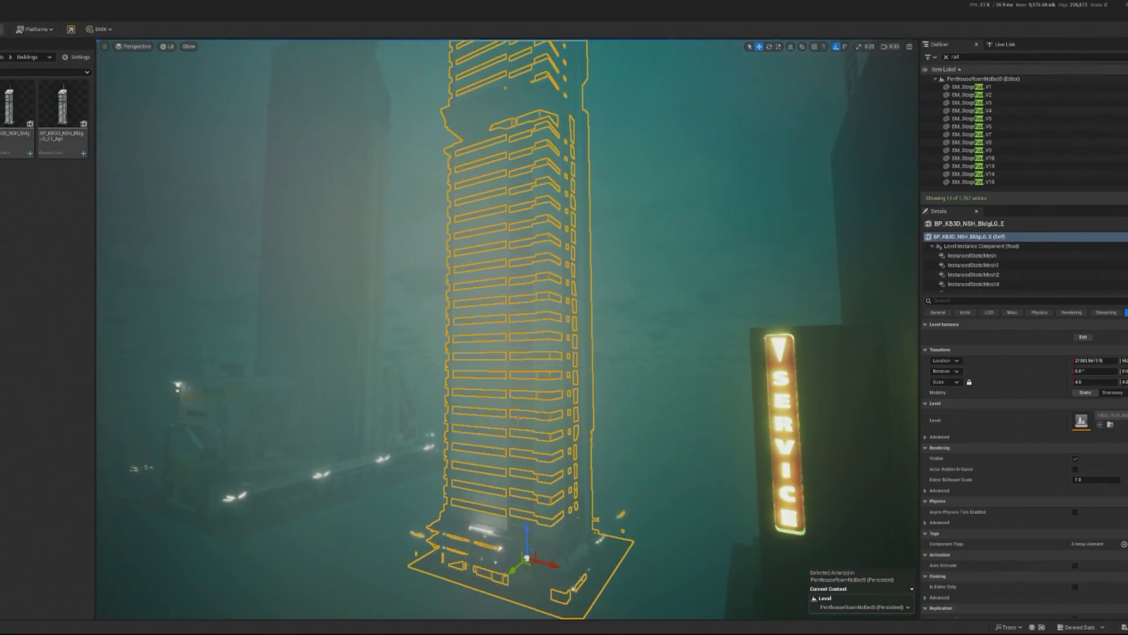
left_click(1008, 265)
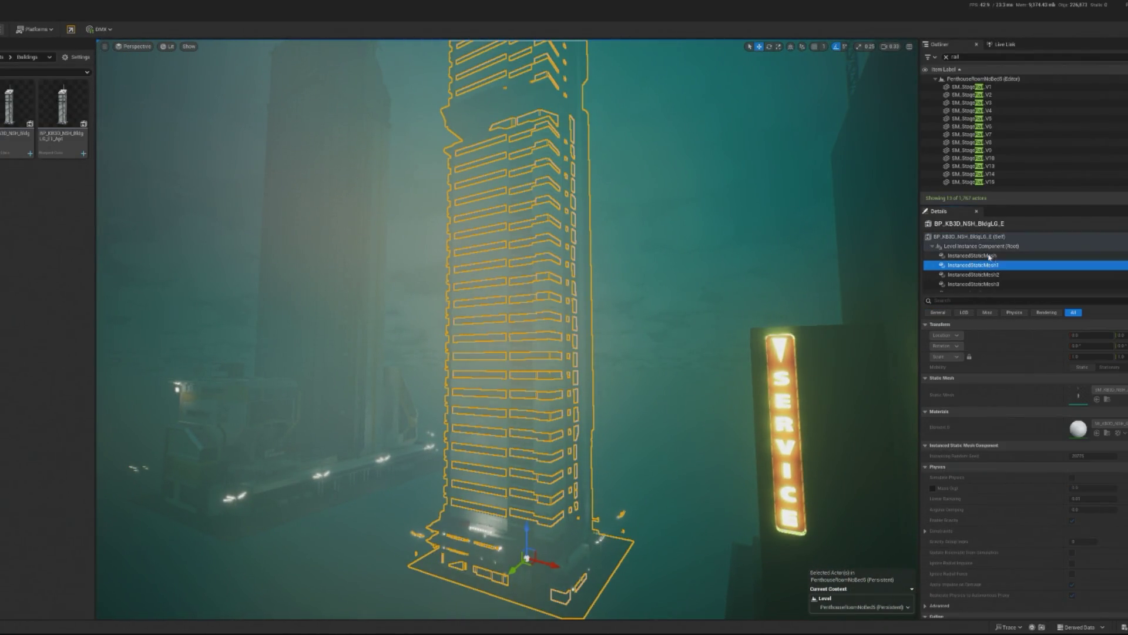
key("Up")
key("Up")
key("Up")
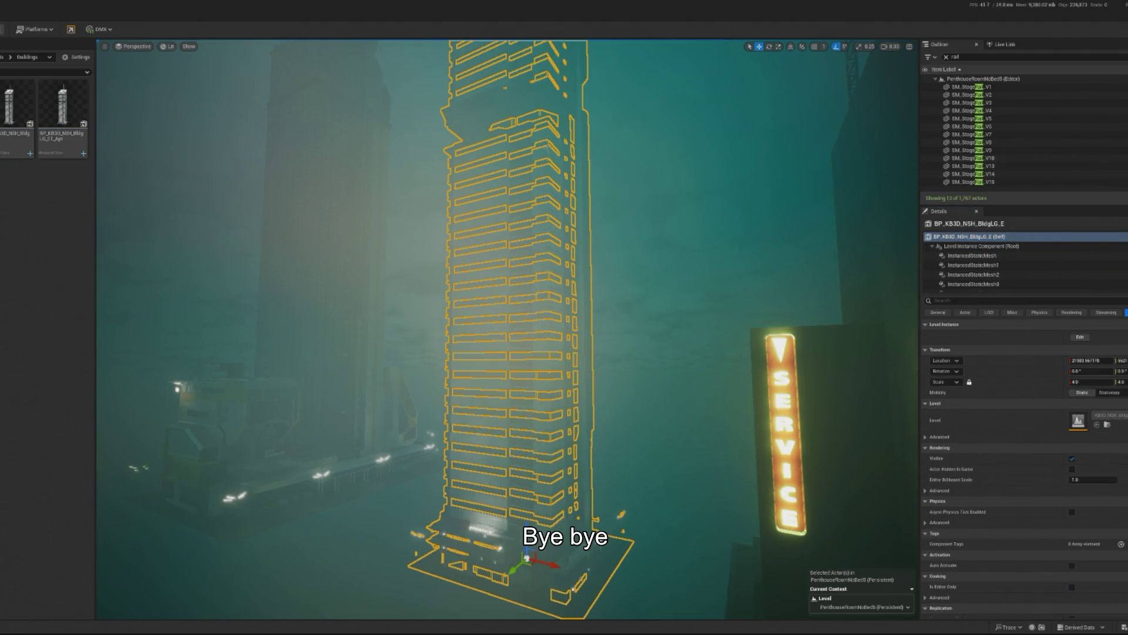
key("Delete")
left_click(947, 58)
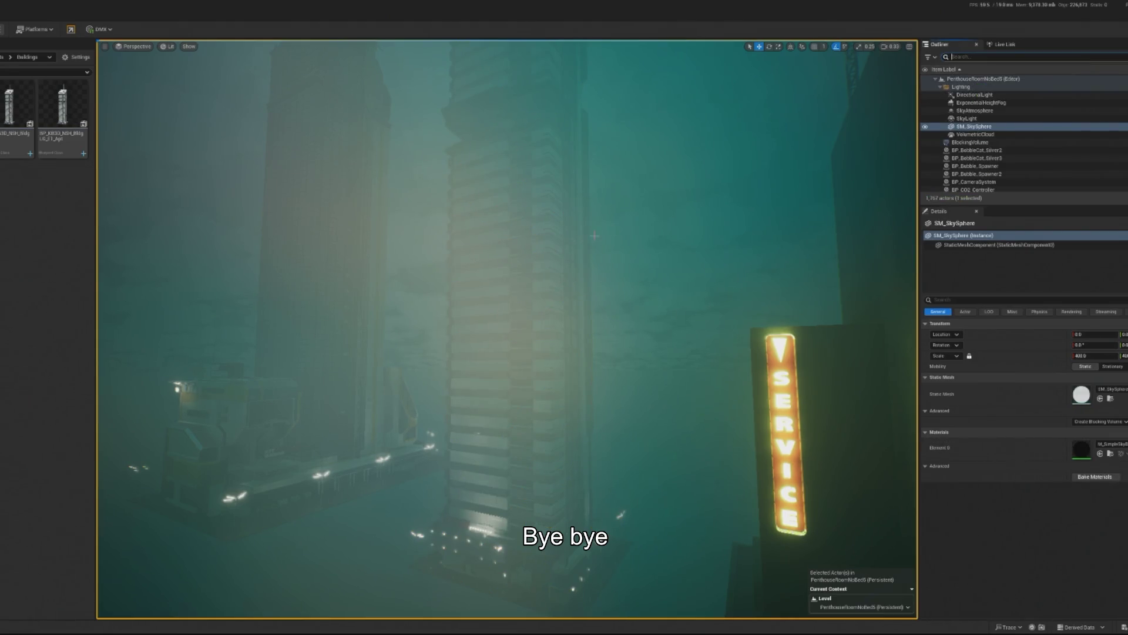
key("ctrl+z")
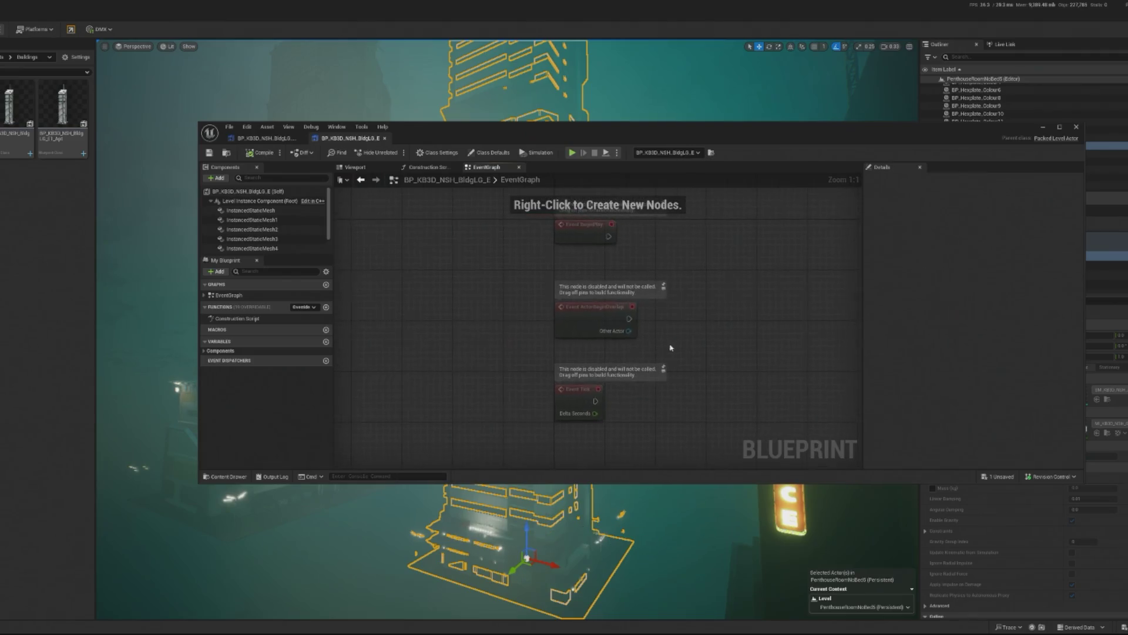
left_click(292, 229)
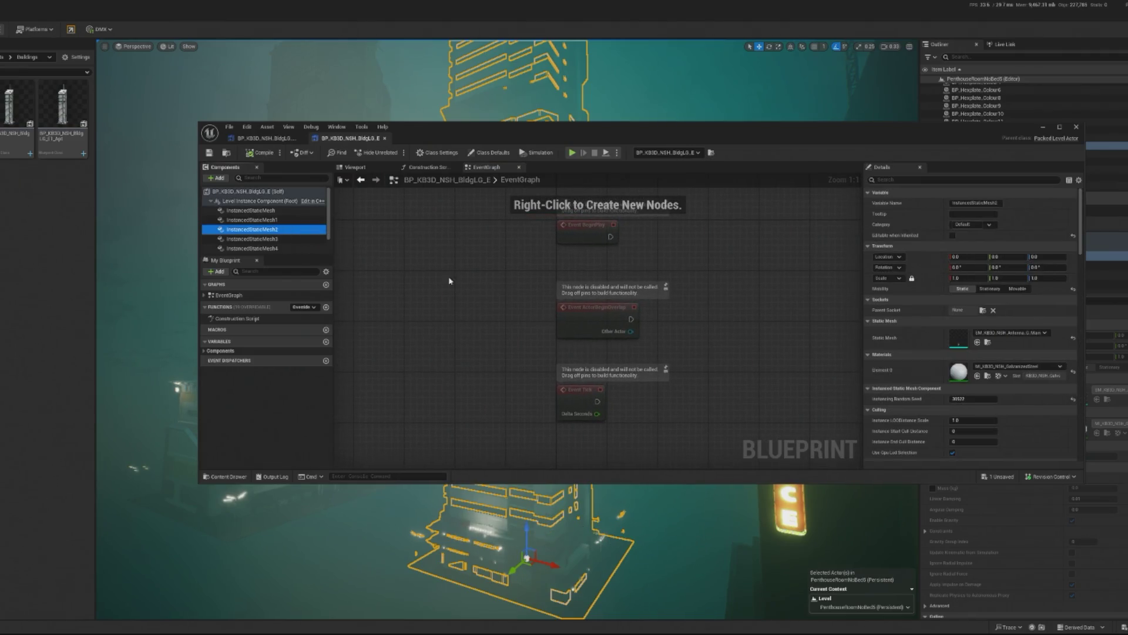
Find InstancedStaticMesh4's Element 7 slot in the tower Blueprint and assign orange MI_BaseEmissive04 from the Content Browser.
left_click(264, 248)
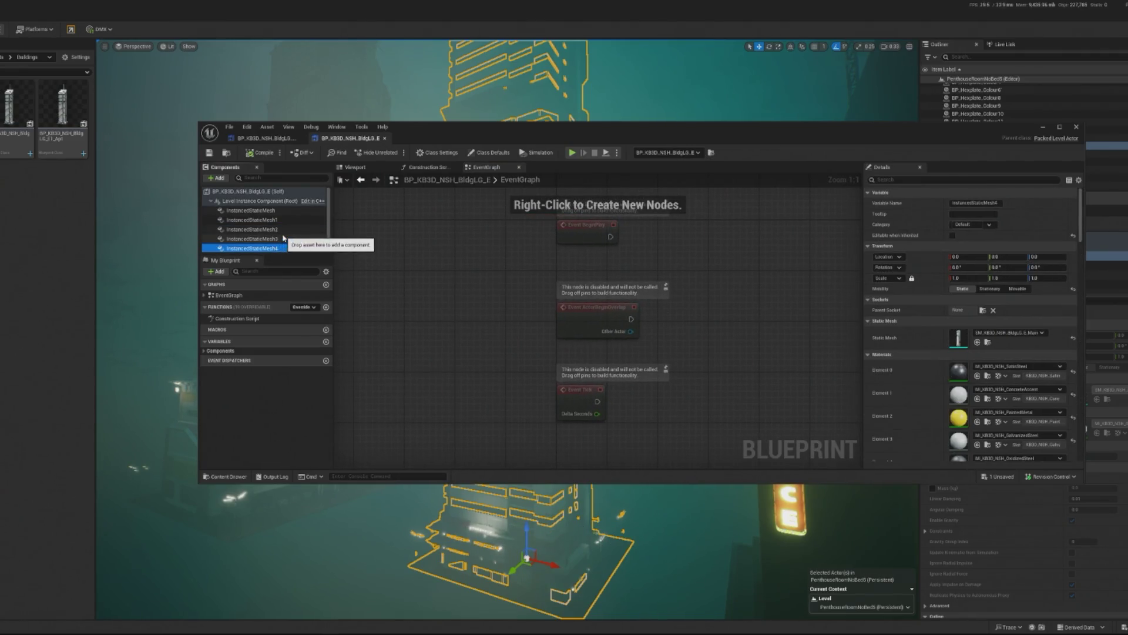
scroll(707, 249, "down", 6)
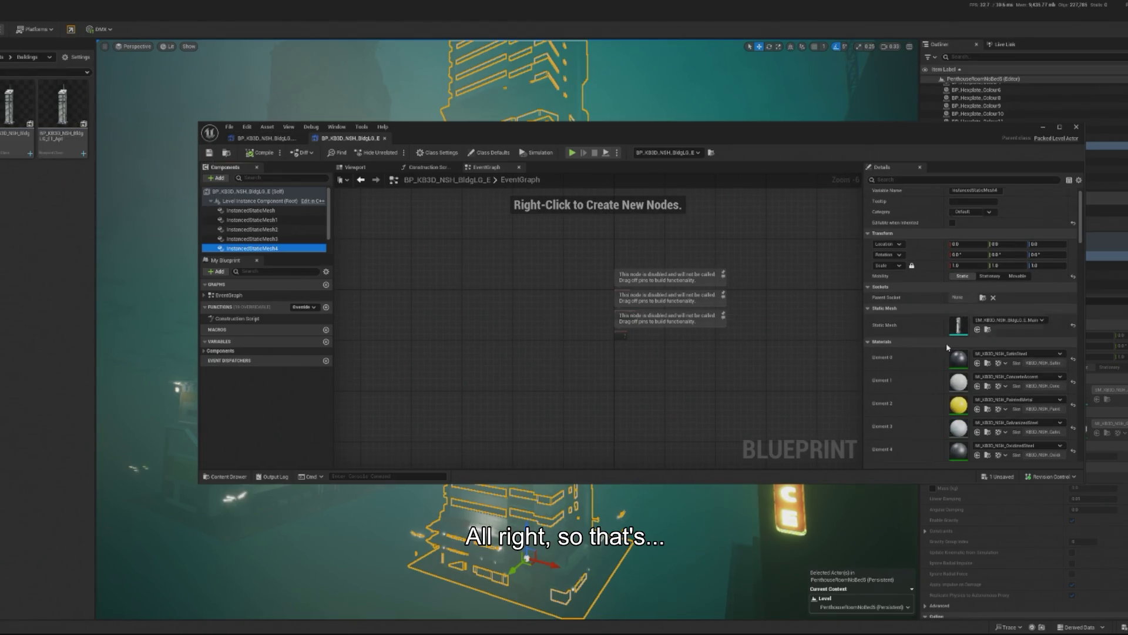
scroll(947, 347, "down", 1)
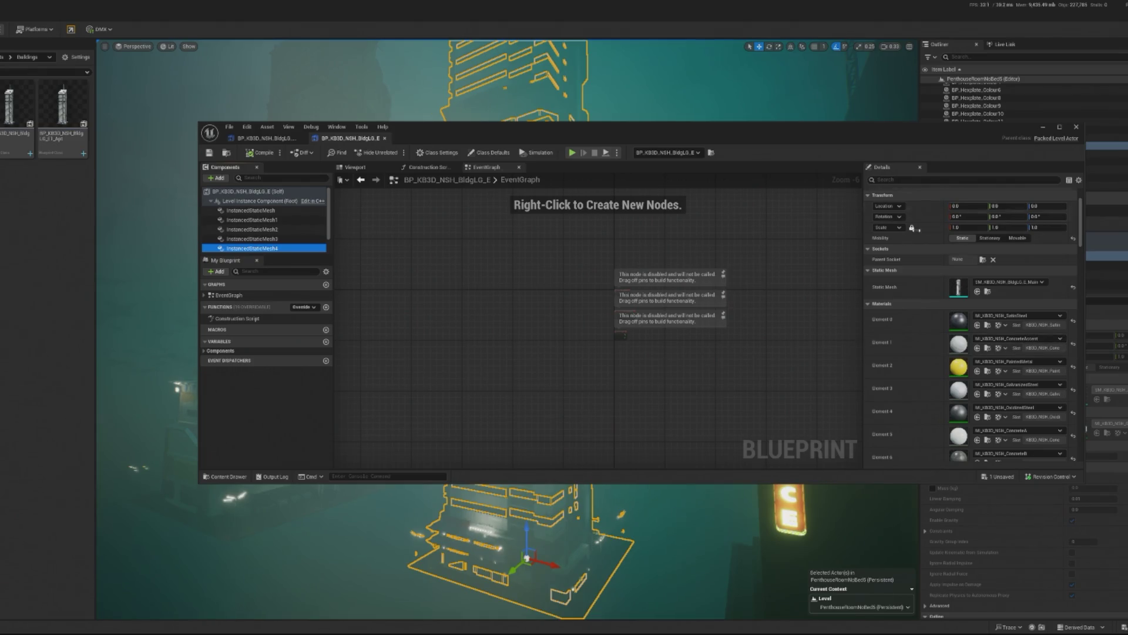
scroll(1052, 379, "down", 2)
scroll(1052, 376, "down", 1)
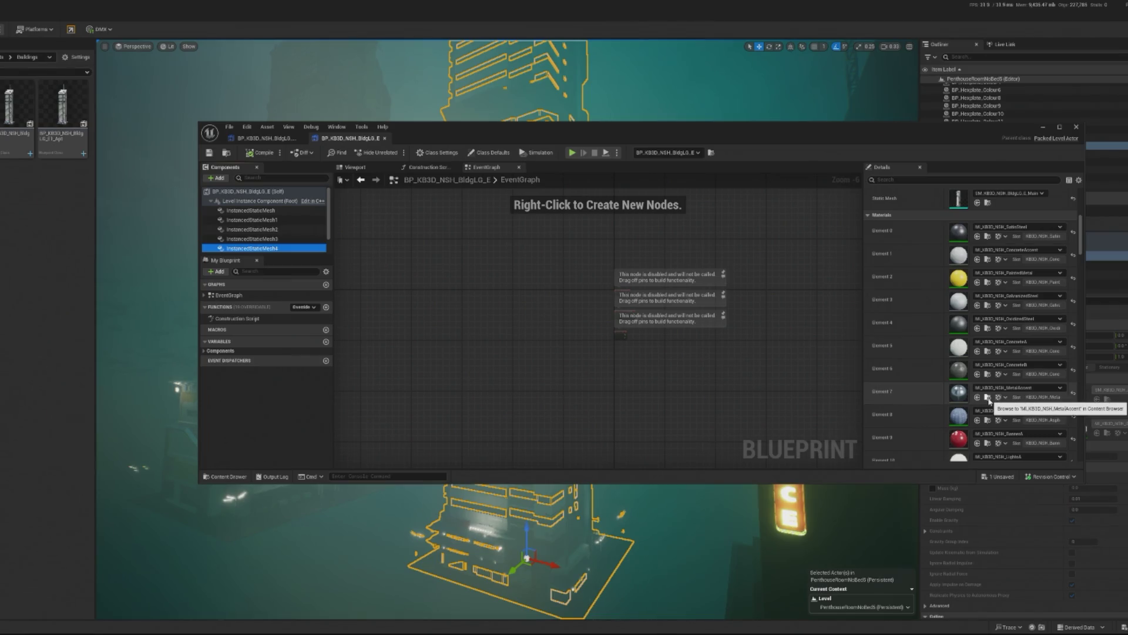
left_click(991, 402)
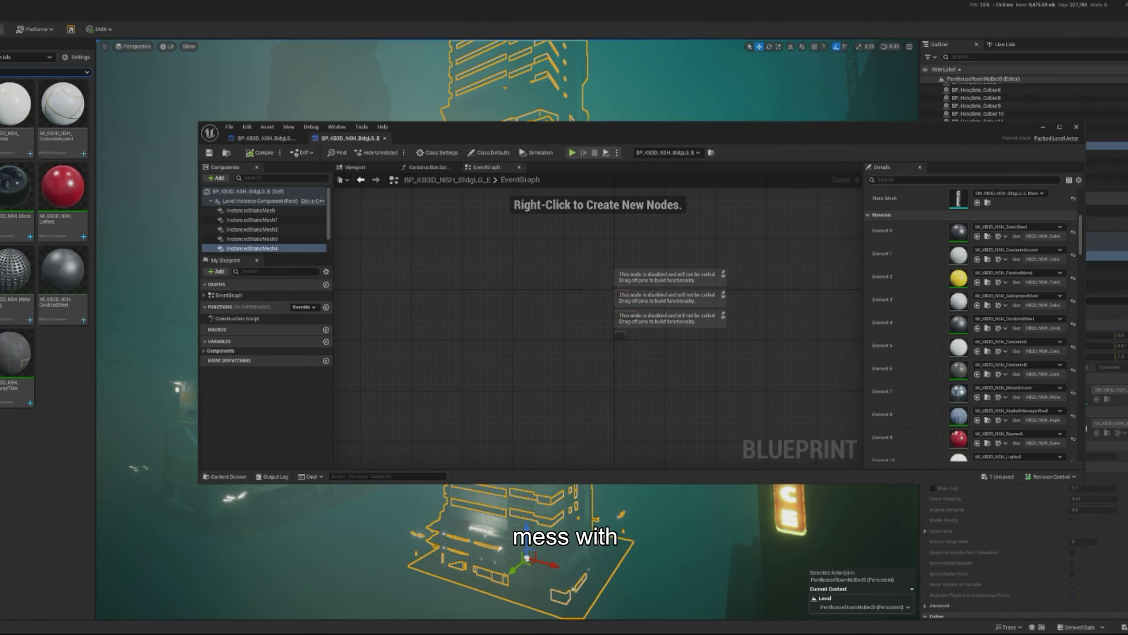
left_click_drag(126, 97, 125, 97)
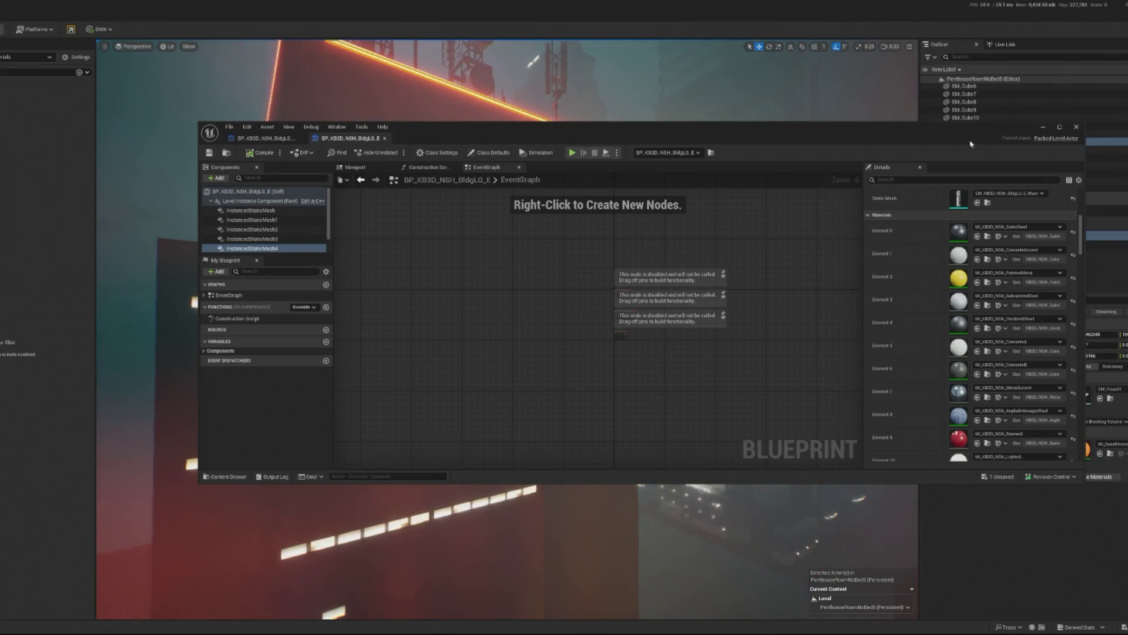
left_click(390, 61)
left_click_drag(705, 126, 523, 122)
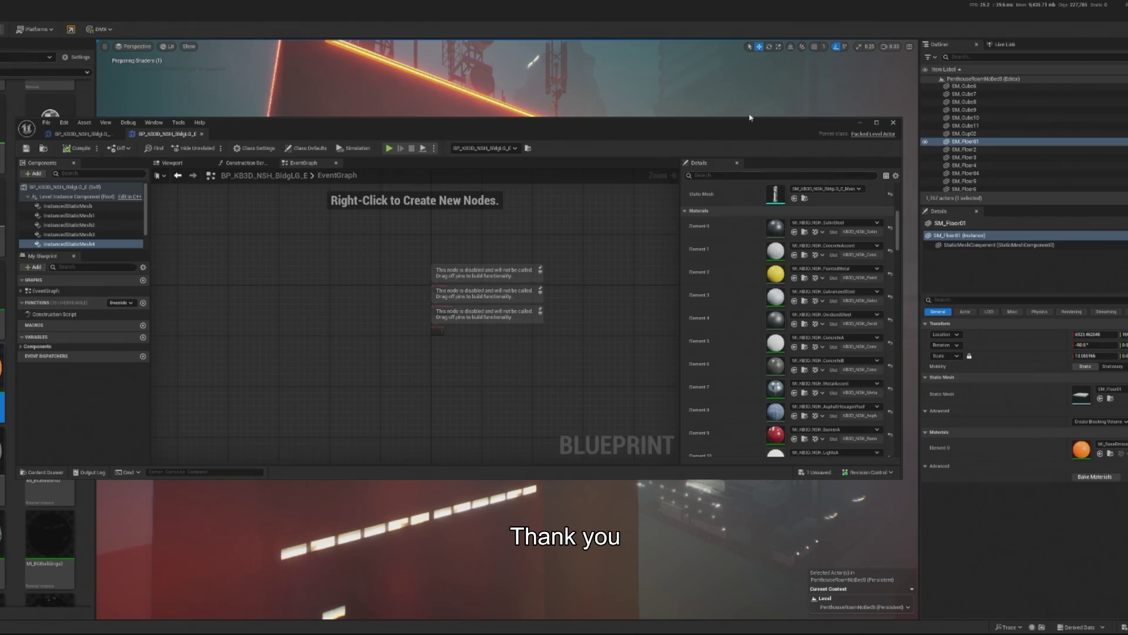
left_click_drag(901, 170, 693, 122)
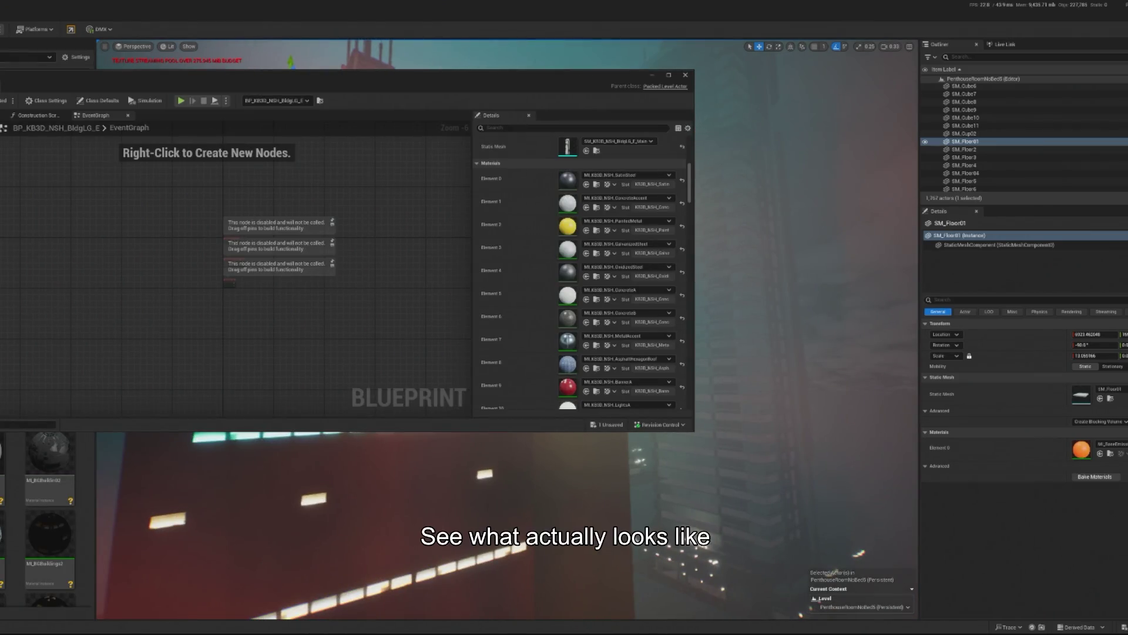
left_click(586, 346)
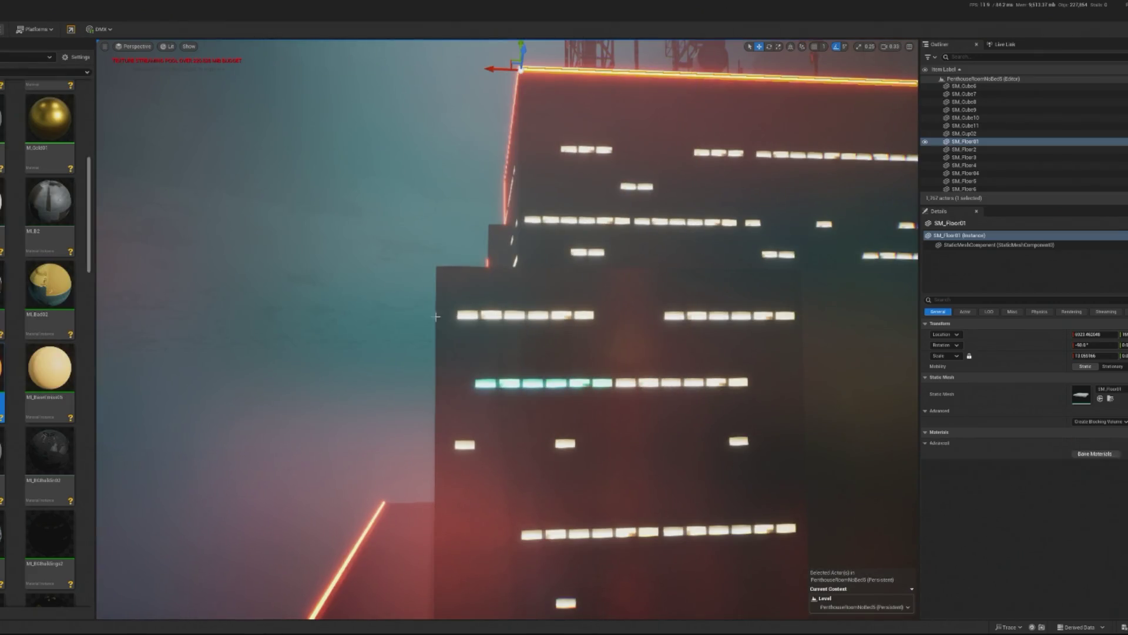
Dismiss SM_BGBuilding04's context menu and select the BP_KB3D_NSH_BldgLG_C tower in the foggy cluster.
right_click(481, 336)
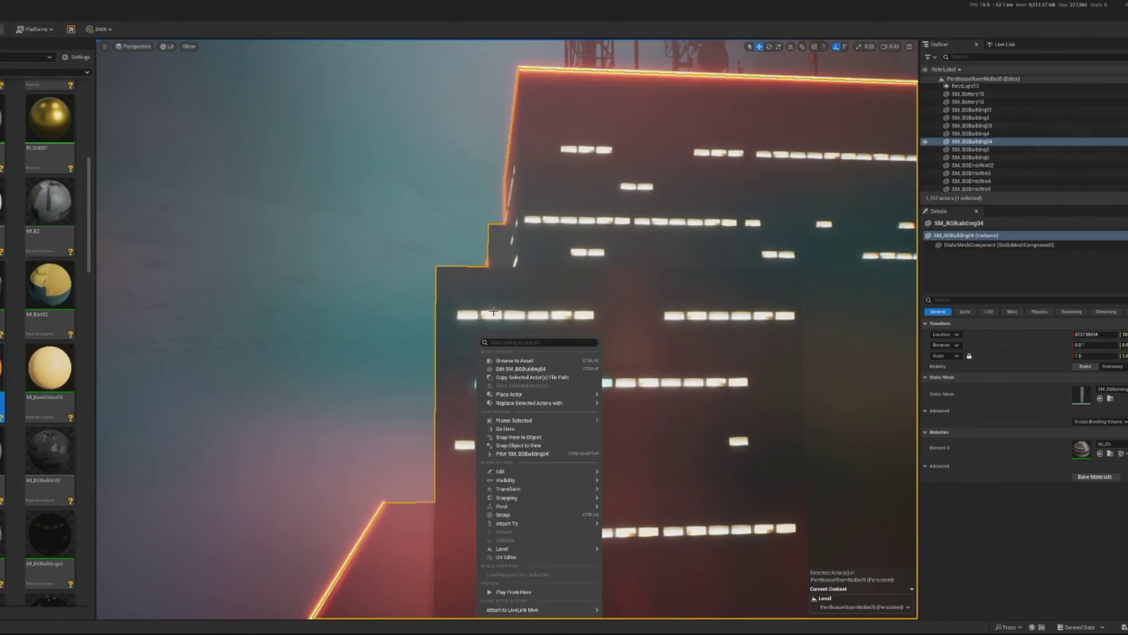
key("Escape")
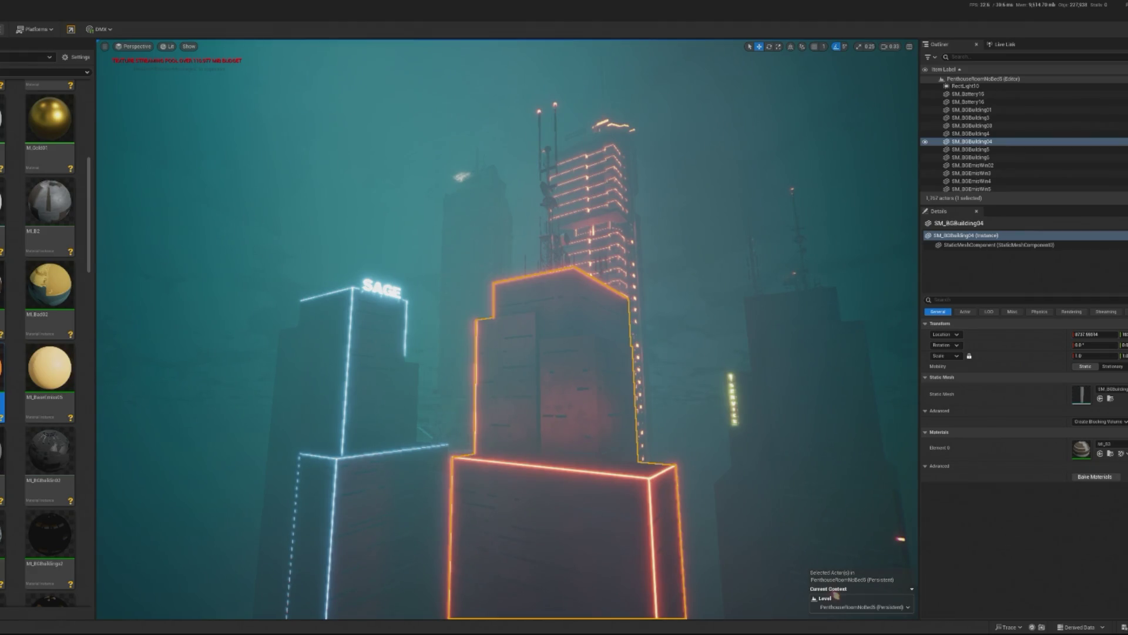
left_click(470, 293)
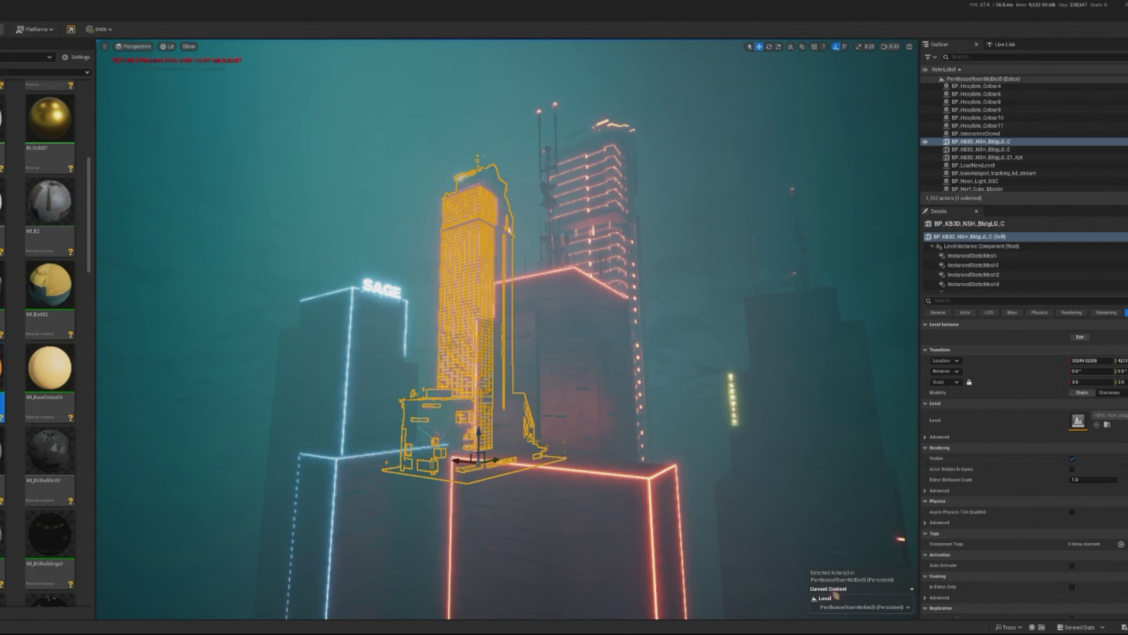
Undo the last five material changes with Ctrl+Z.
left_click(383, 441)
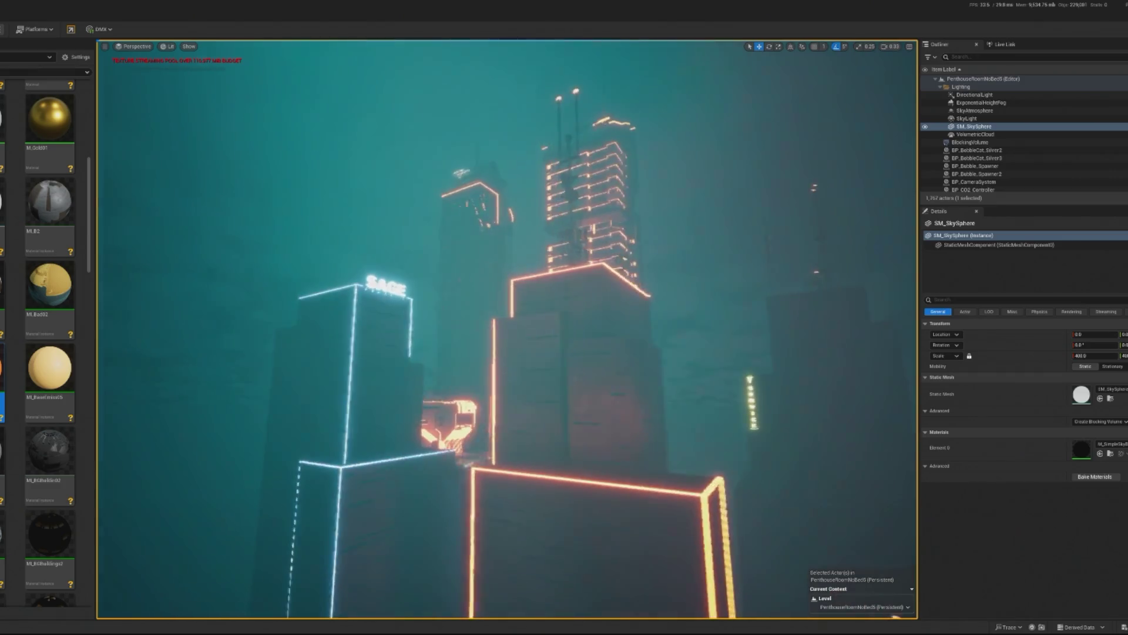
key("ctrl+z")
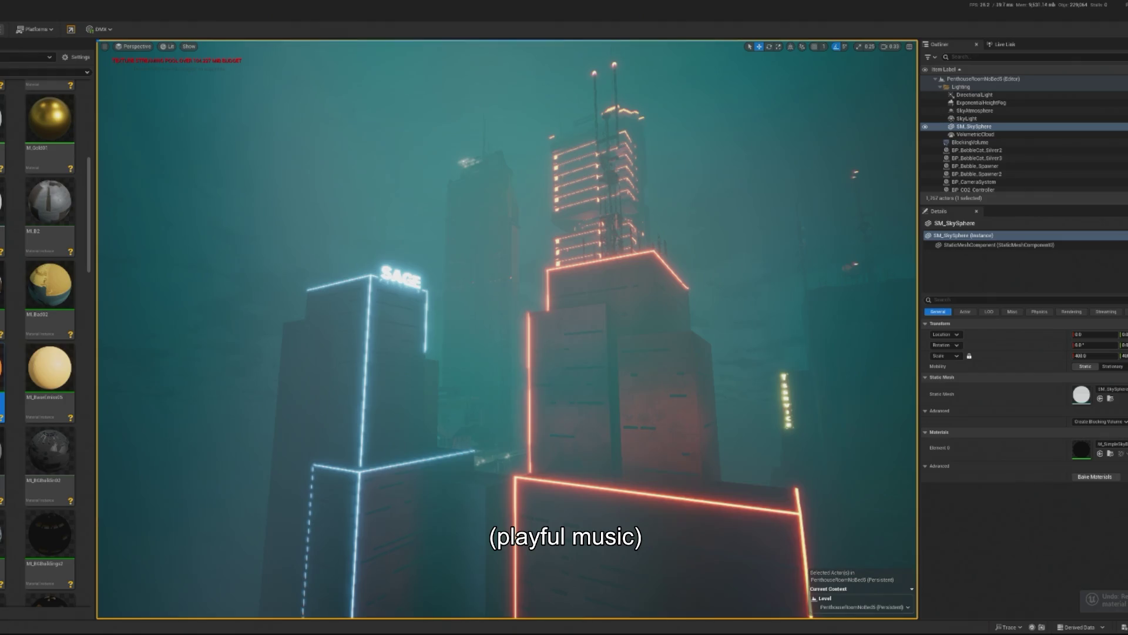
key("ctrl+z")
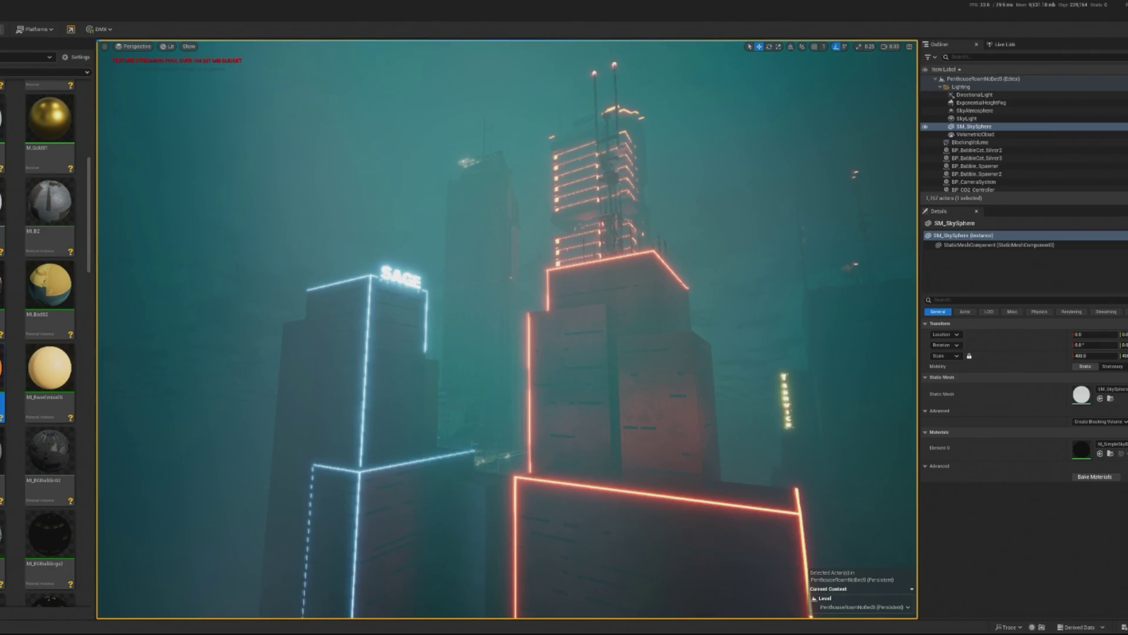
key("ctrl+z")
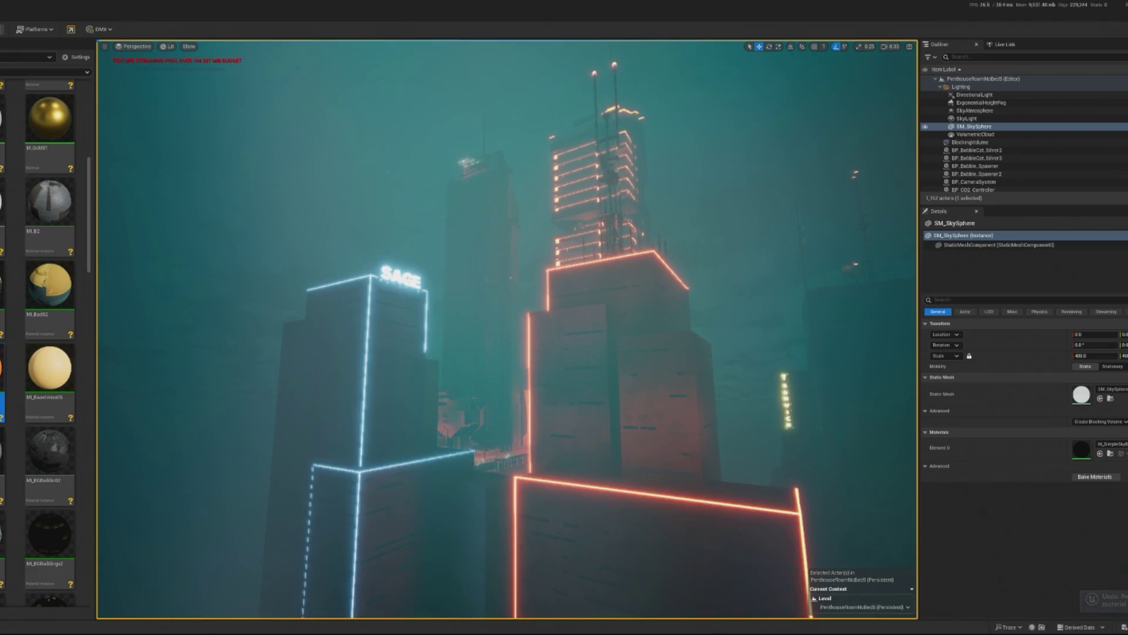
key("ctrl+z")
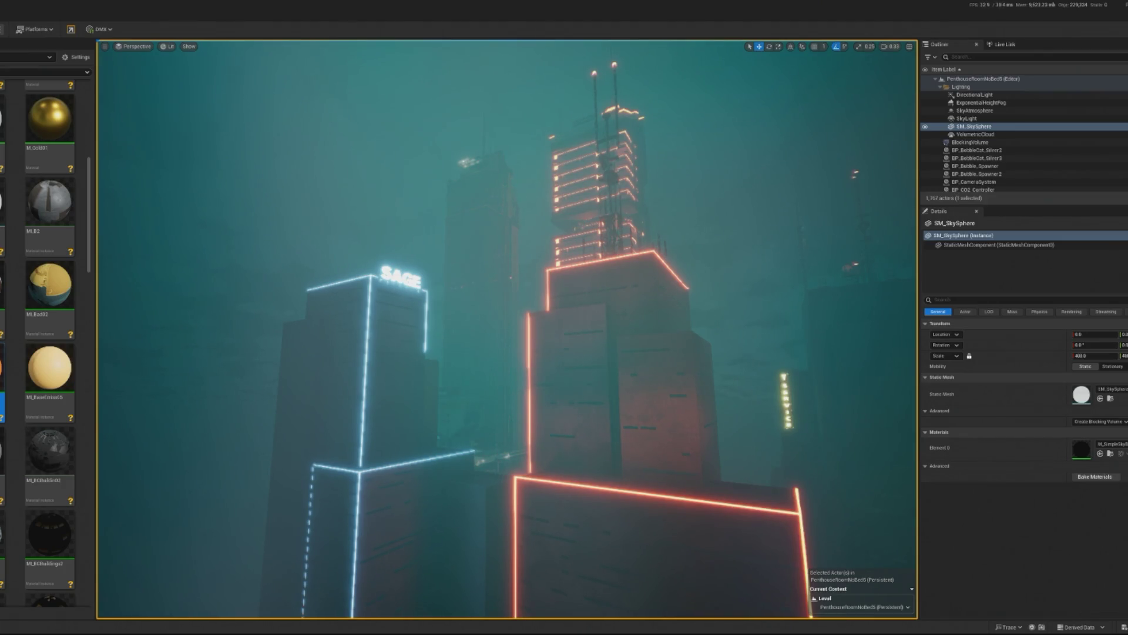
key("ctrl+z")
key("ctrl+z")
Rotate the BP_KB3D_NSH_BldgLG_C tower about -95 degrees around its vertical axis.
left_click(480, 323)
key("e")
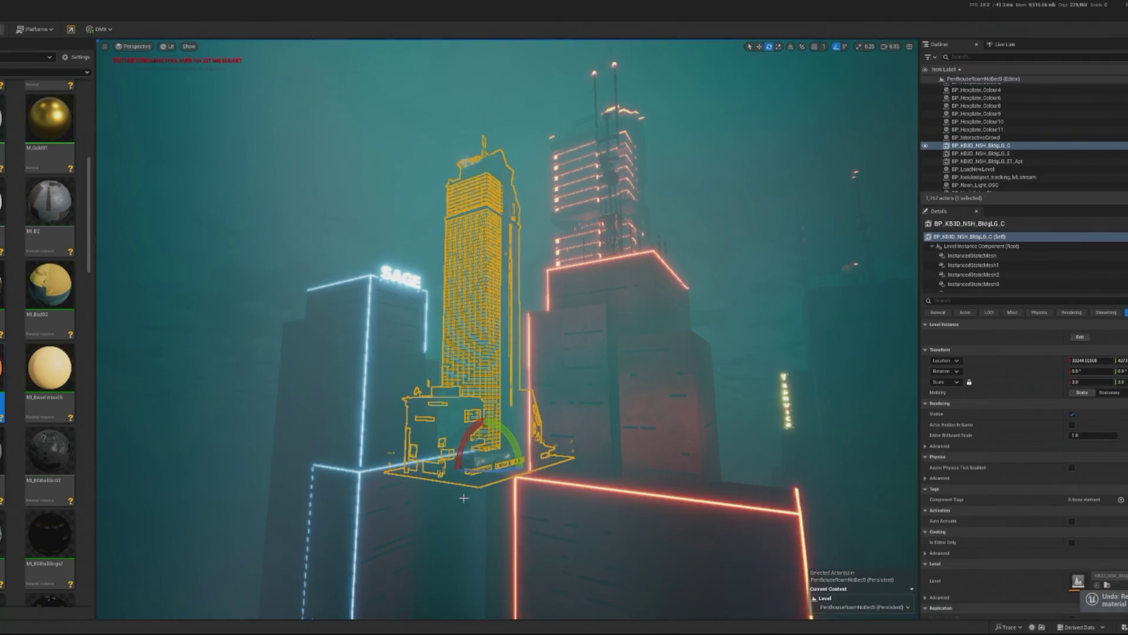
left_click_drag(517, 471, 450, 471)
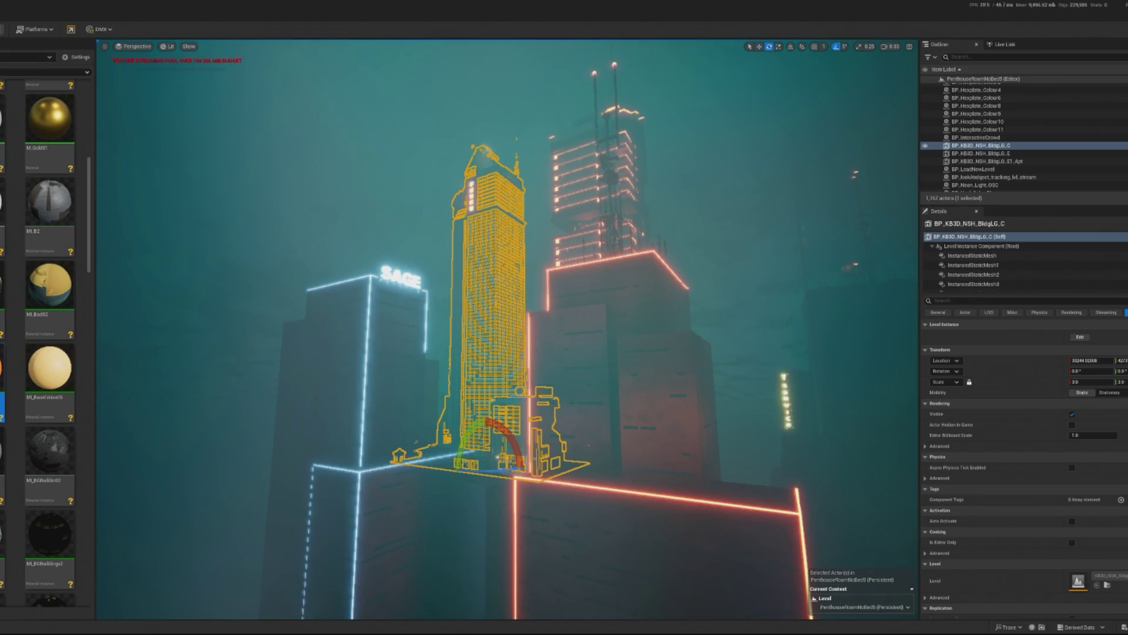
Pull the view back over the skyline and select the tall BP_KB3D_NSH_BldgLG_E tower.
left_click(453, 494)
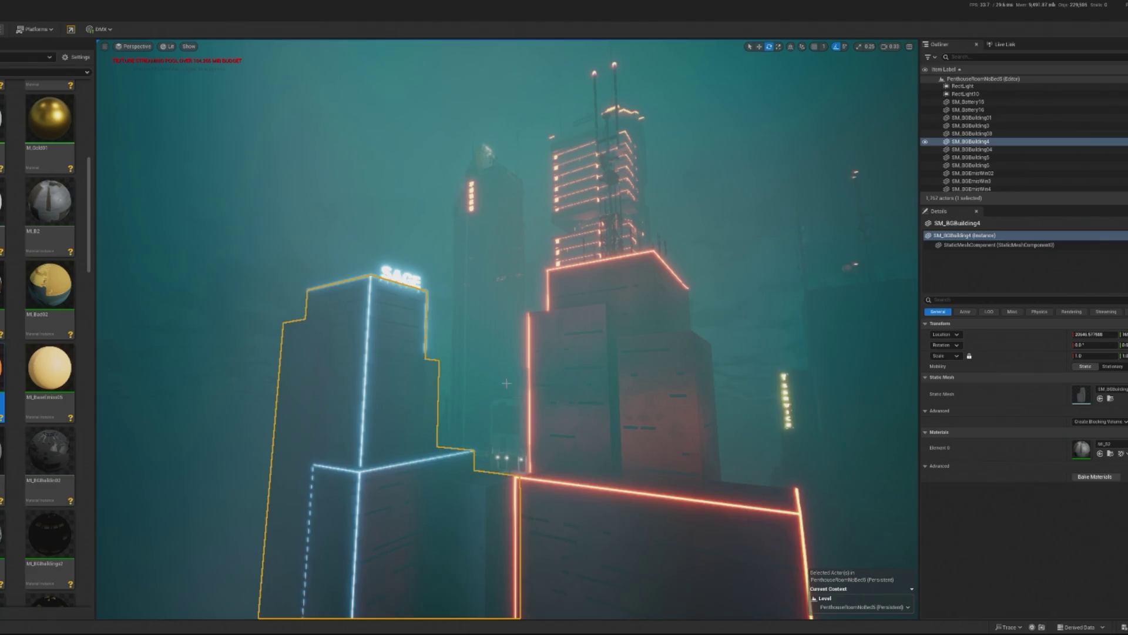
left_click(496, 446)
left_click_drag(509, 366, 518, 411)
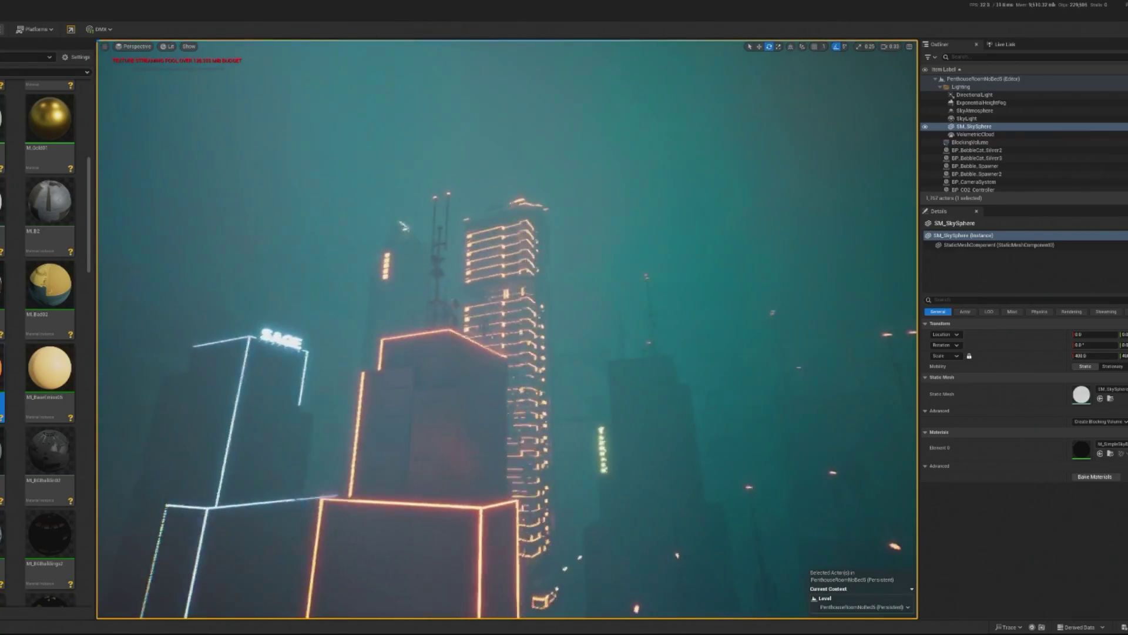
left_click(502, 411)
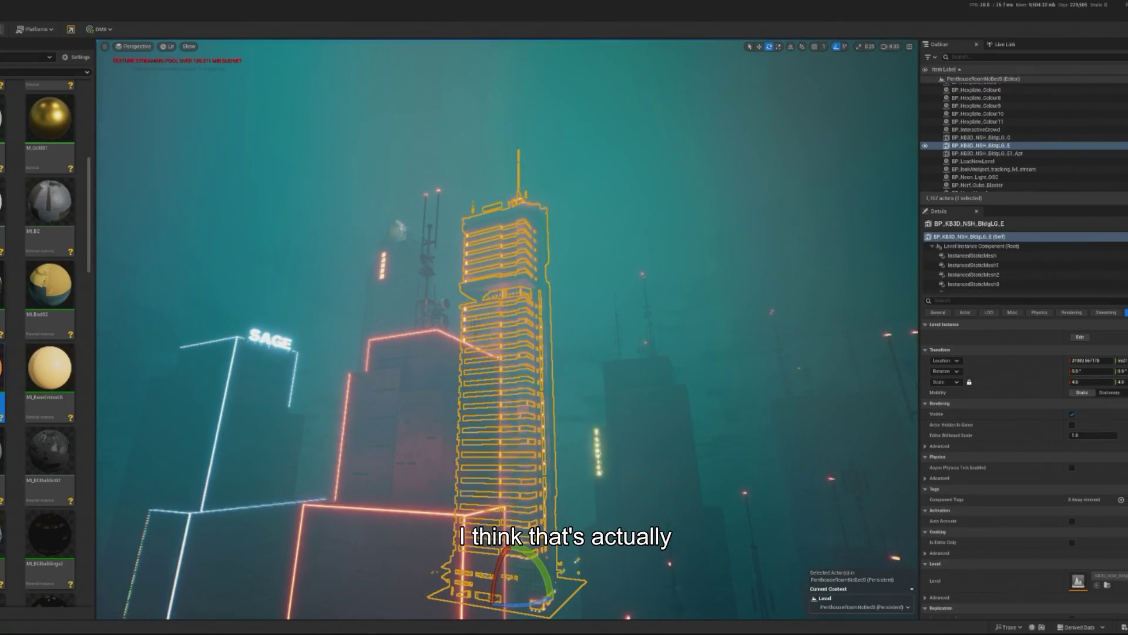
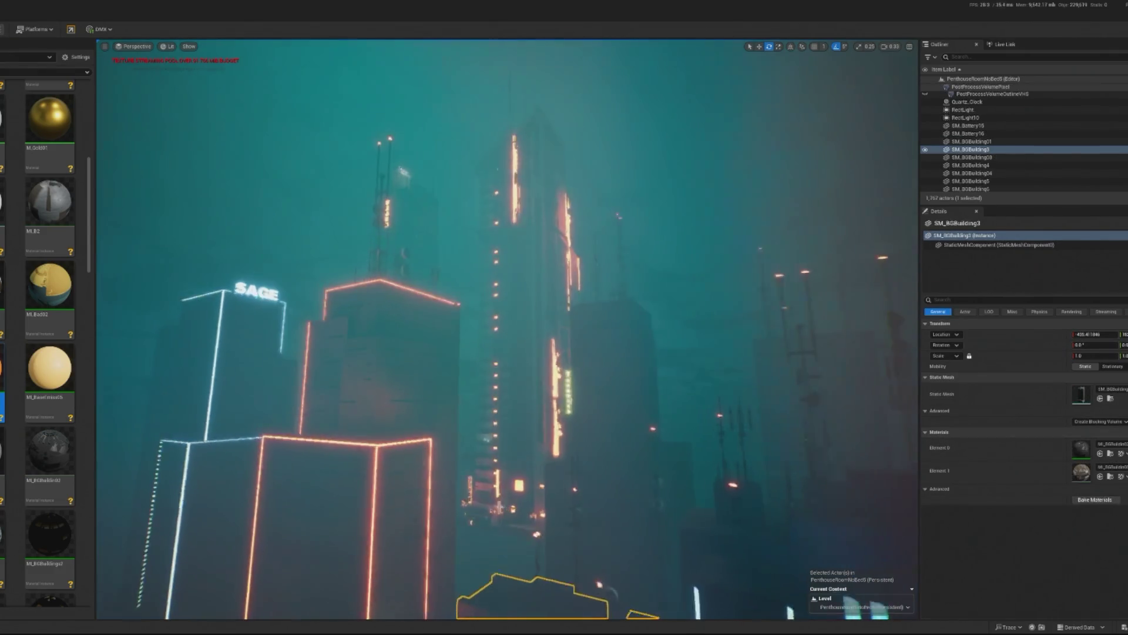
Fly in to a close-up of a tower, then switch to the 'akira inspired city background art' reference.
scroll(505, 329, "up", 3)
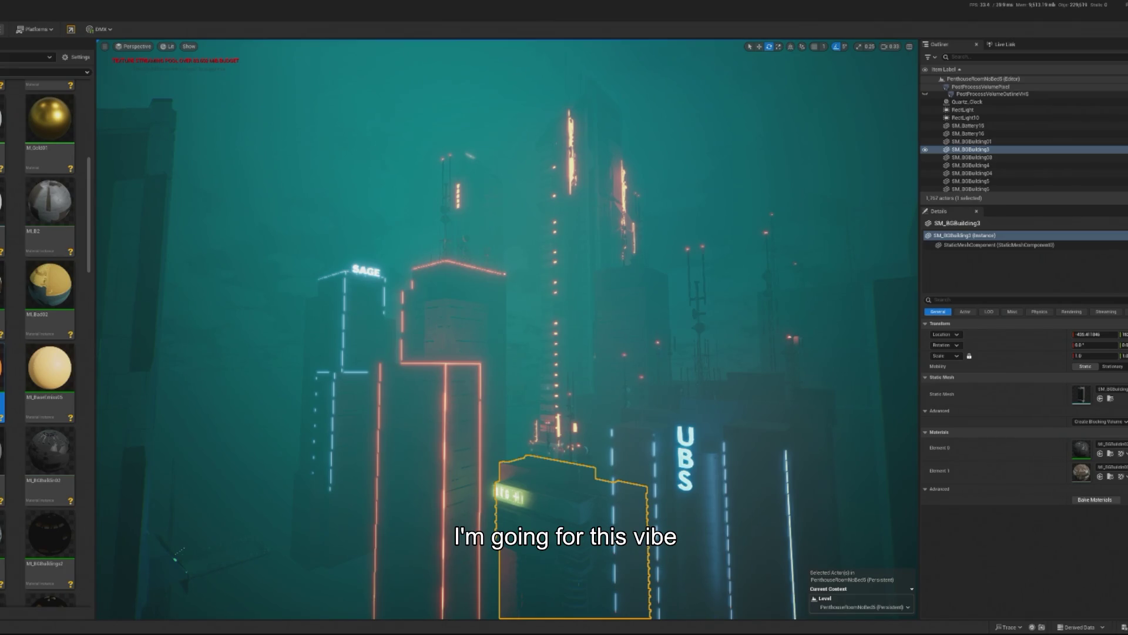
key("f")
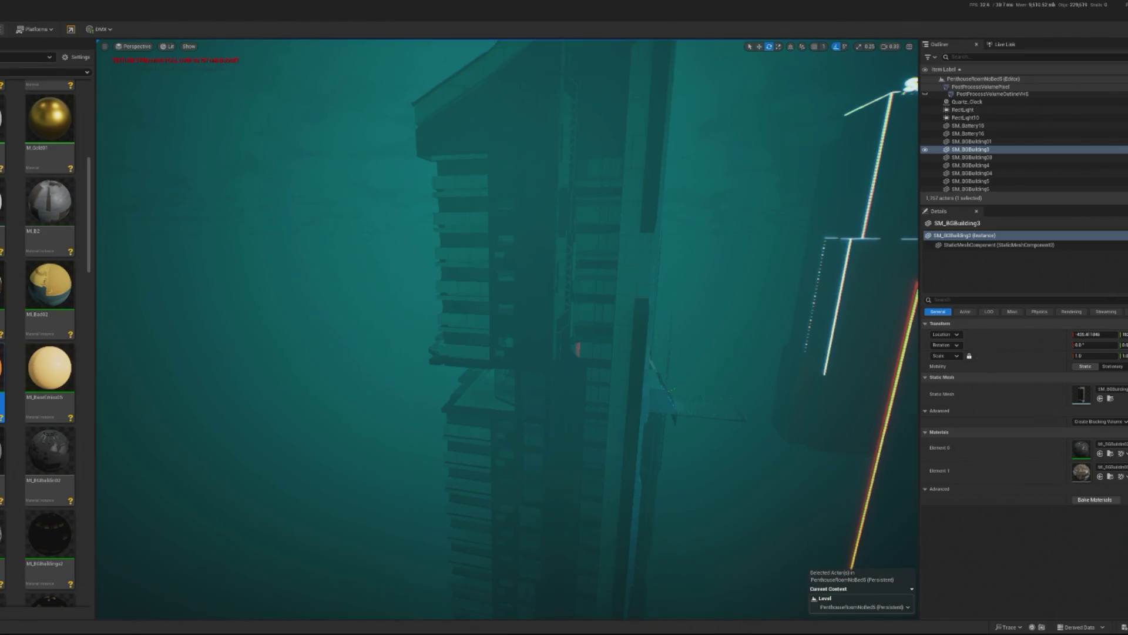
key("alt+Tab")
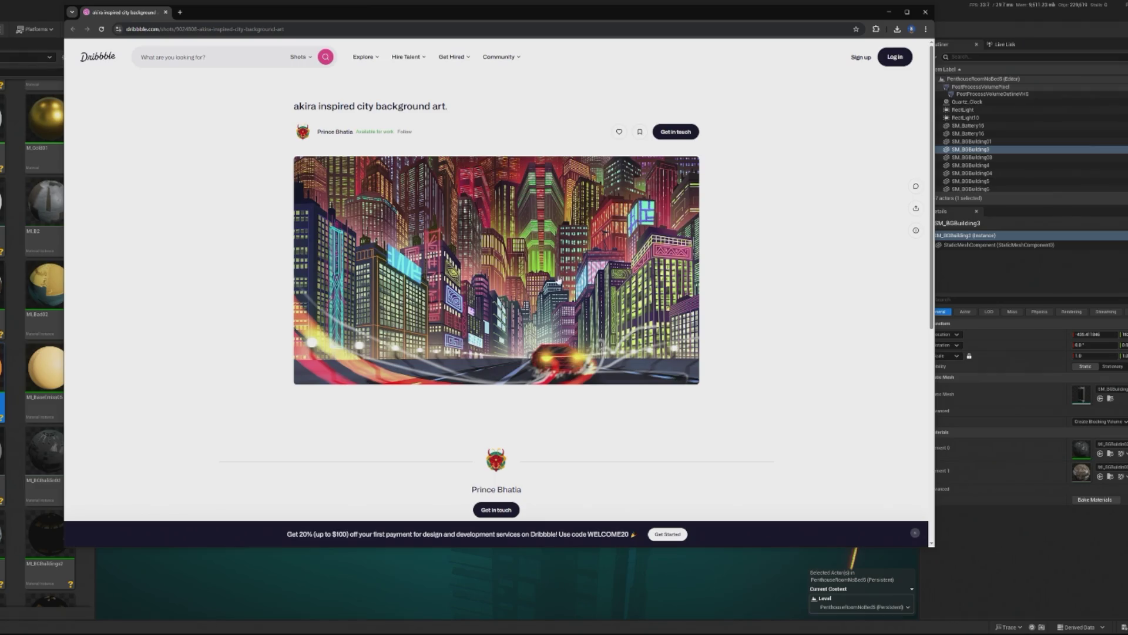
Minimize the Chrome reference window to return to the Unreal editor.
left_click(889, 12)
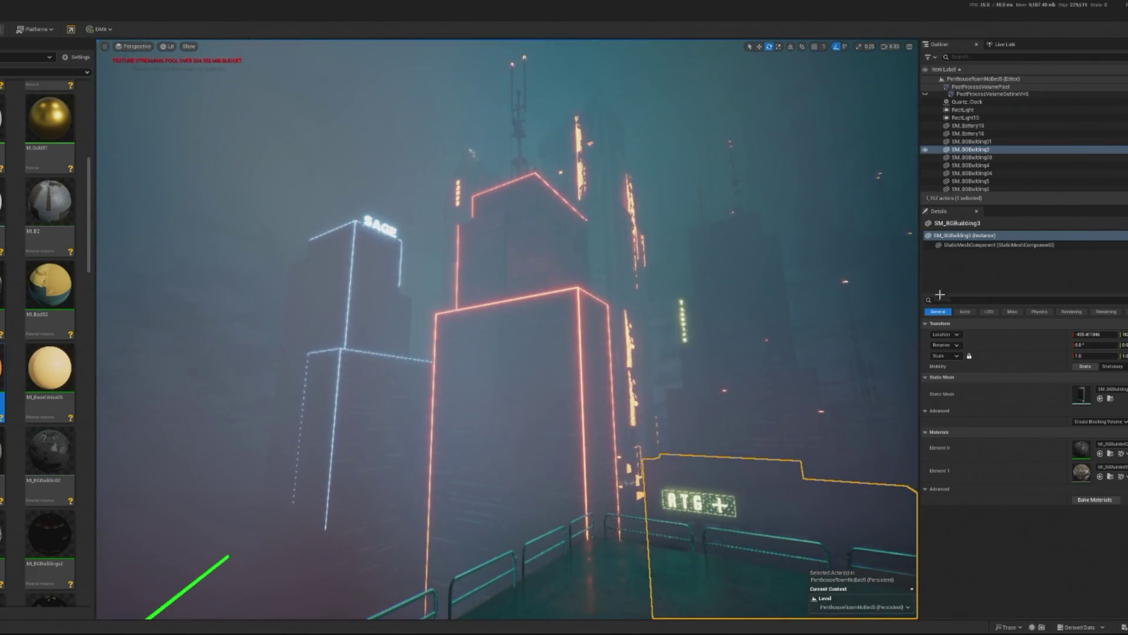
With the BP_KB3D_NSH_BldgLG_E tower selected, duplicate a Content Browser material, then select the SAGE building.
left_click(594, 294)
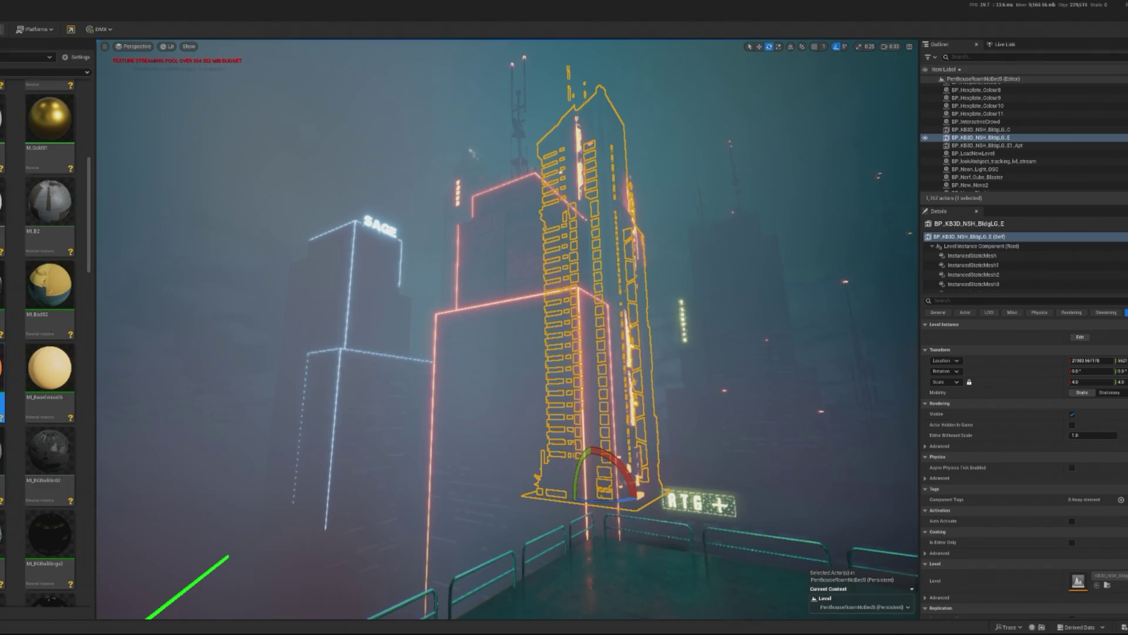
right_click(2, 81)
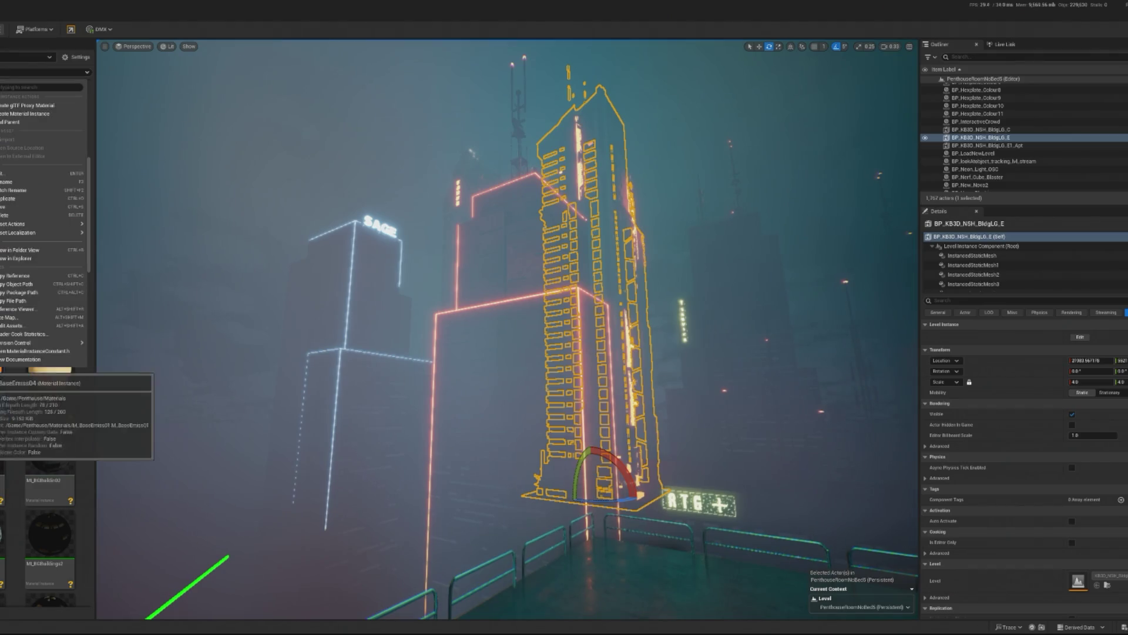
left_click(7, 203)
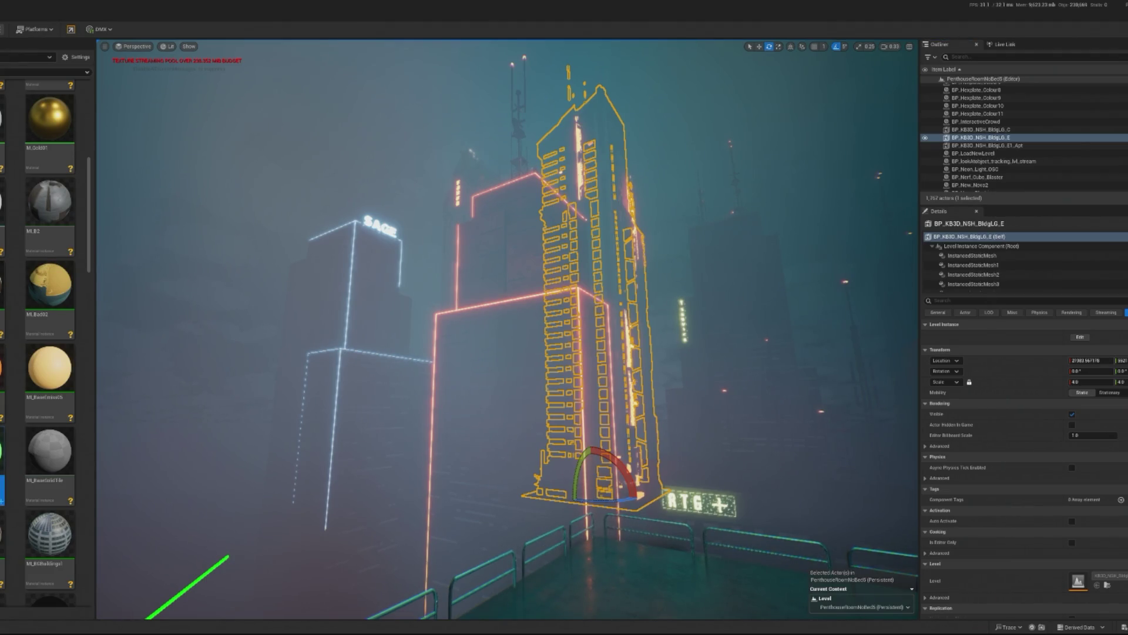
left_click(352, 329)
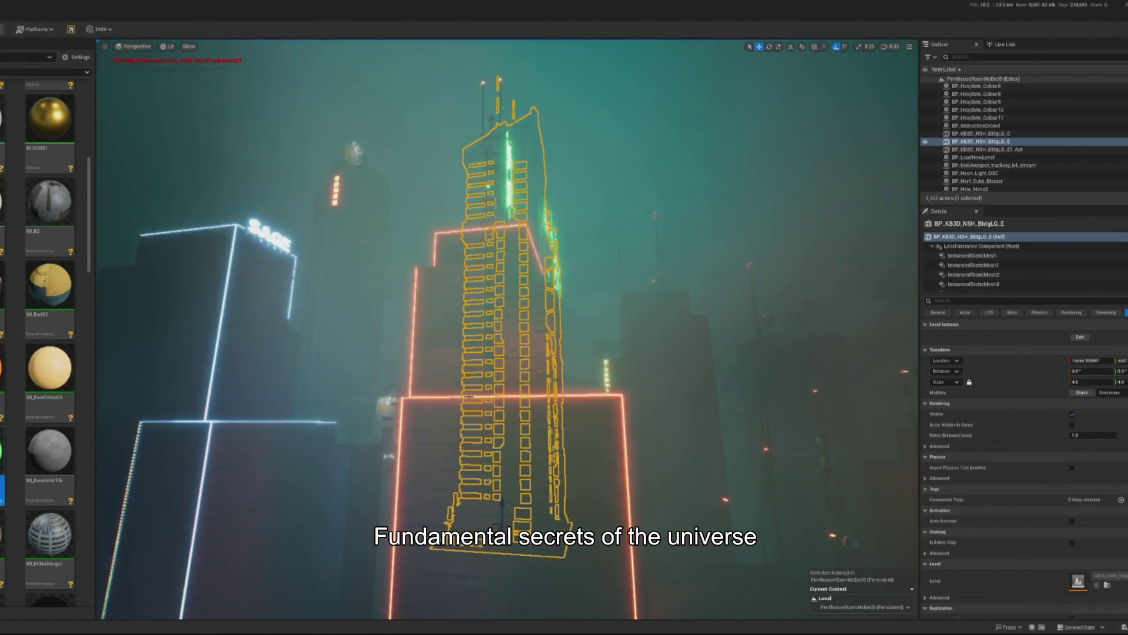
Scale the BP_KB3D_NSH_BldgLG_C tower uniformly to 4.0 and frame it in view.
double_click(981, 133)
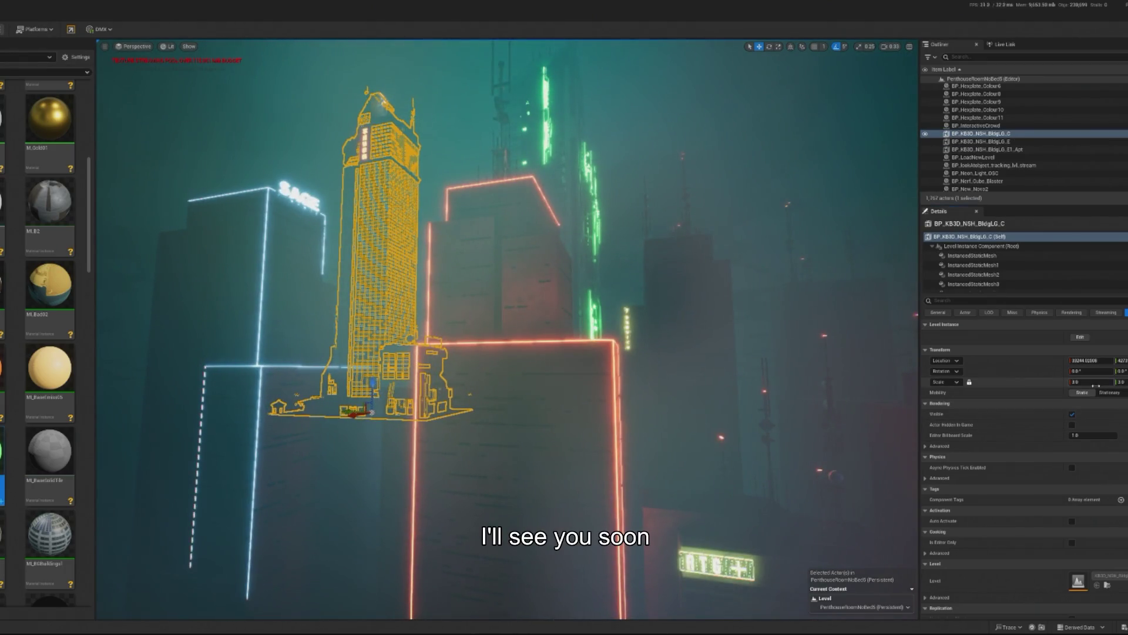
type("4")
key("Return")
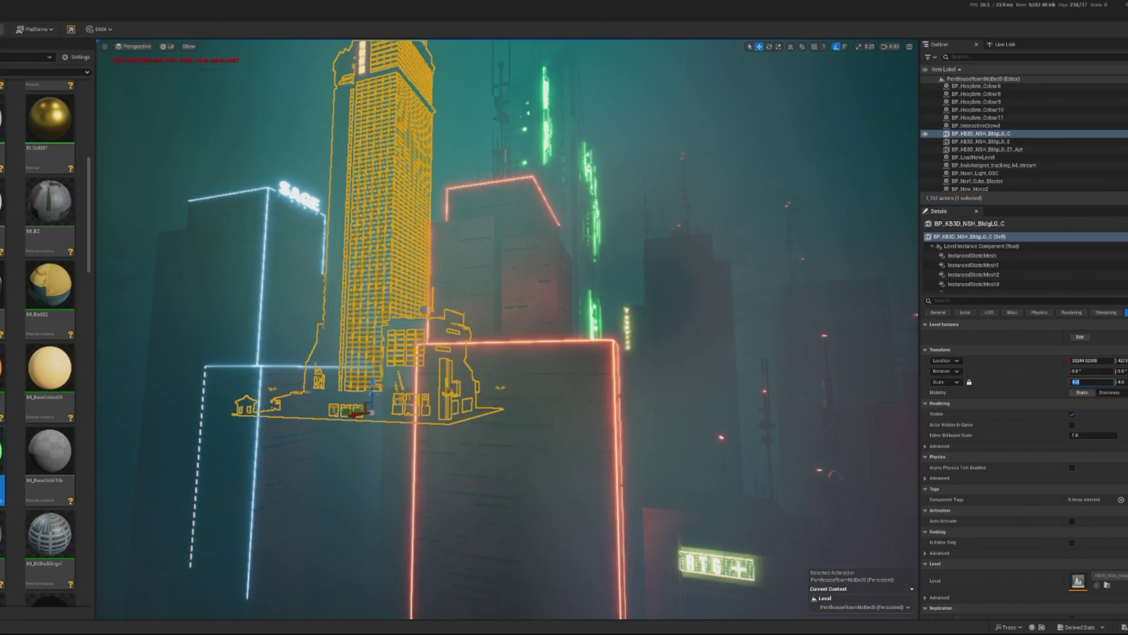
key("f")
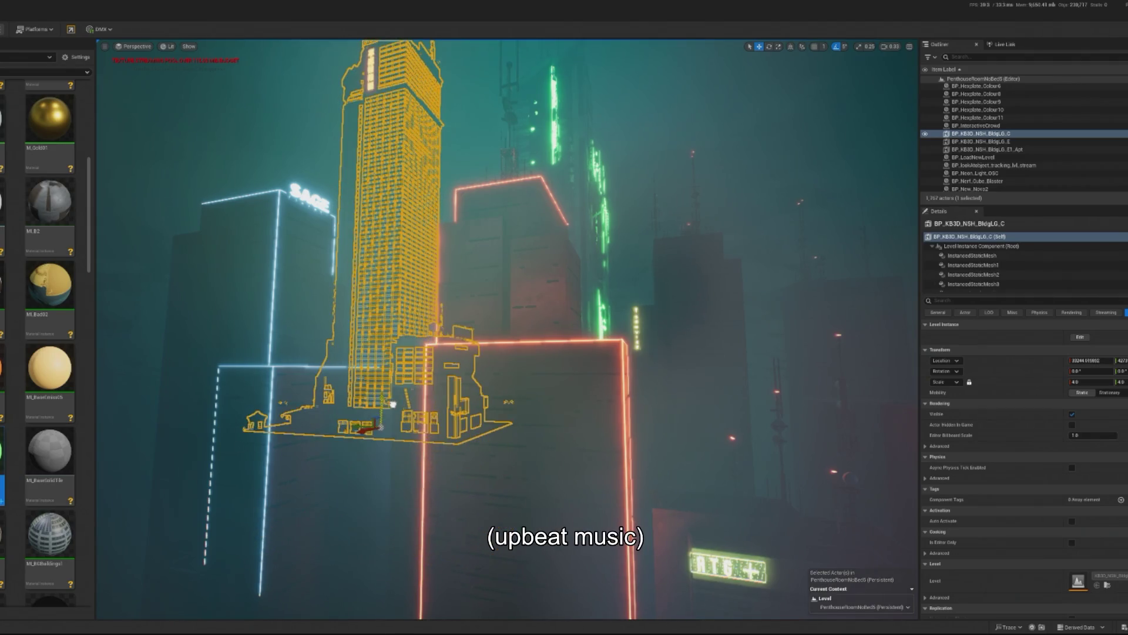
Frame the SM_BGBuilding4 building, then lower the BP_KB3D_NSH_BldgLG_E tower slightly.
left_click(235, 470)
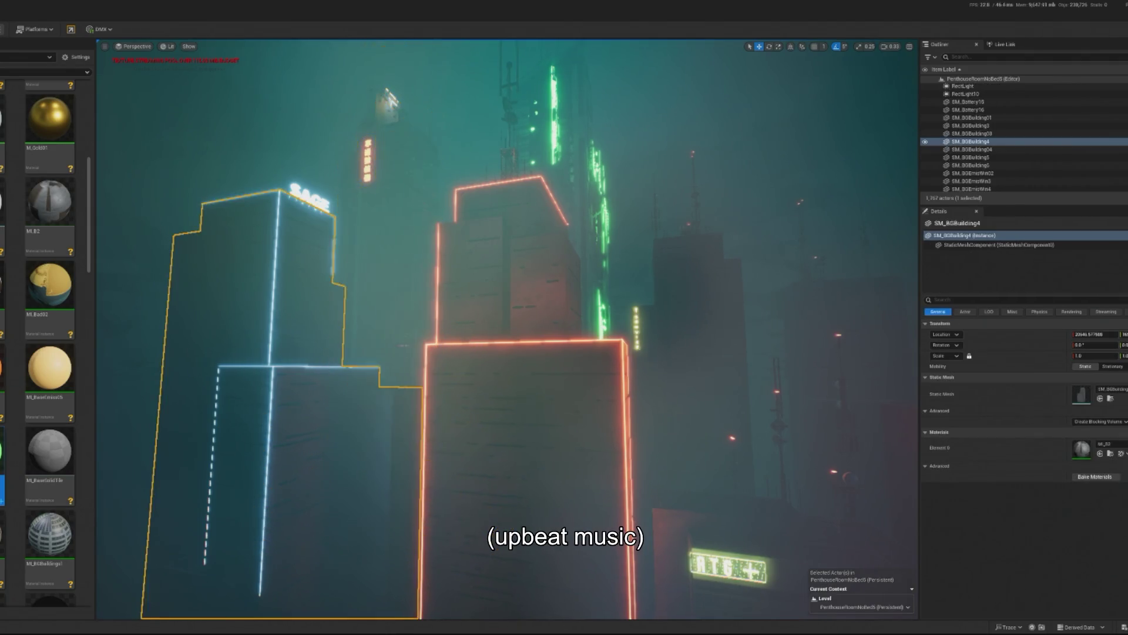
key("f")
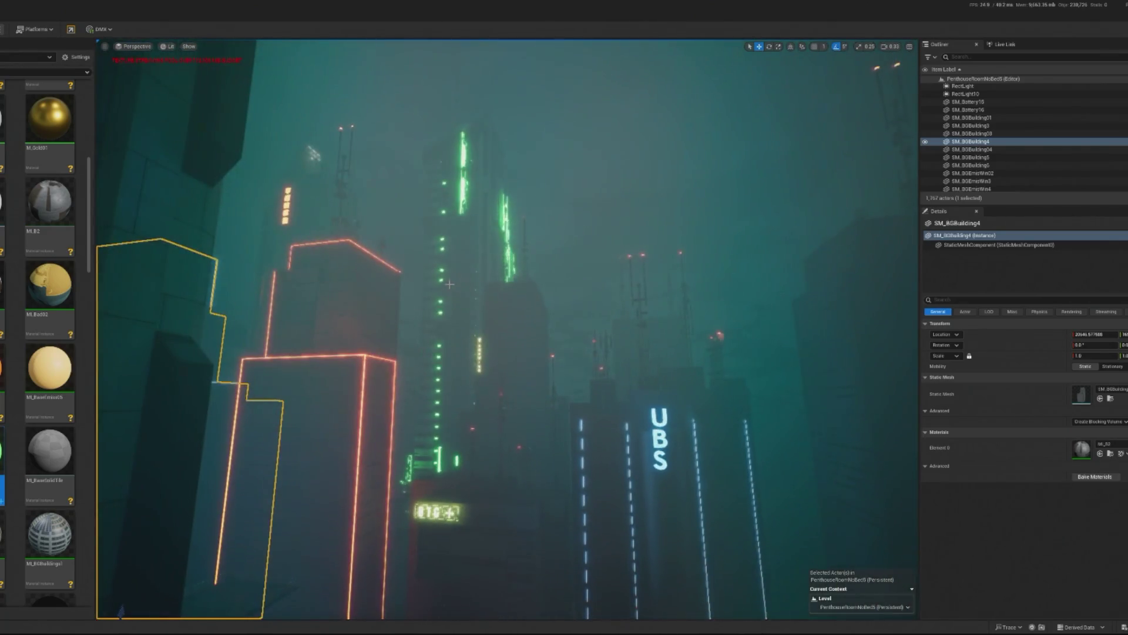
left_click(464, 305)
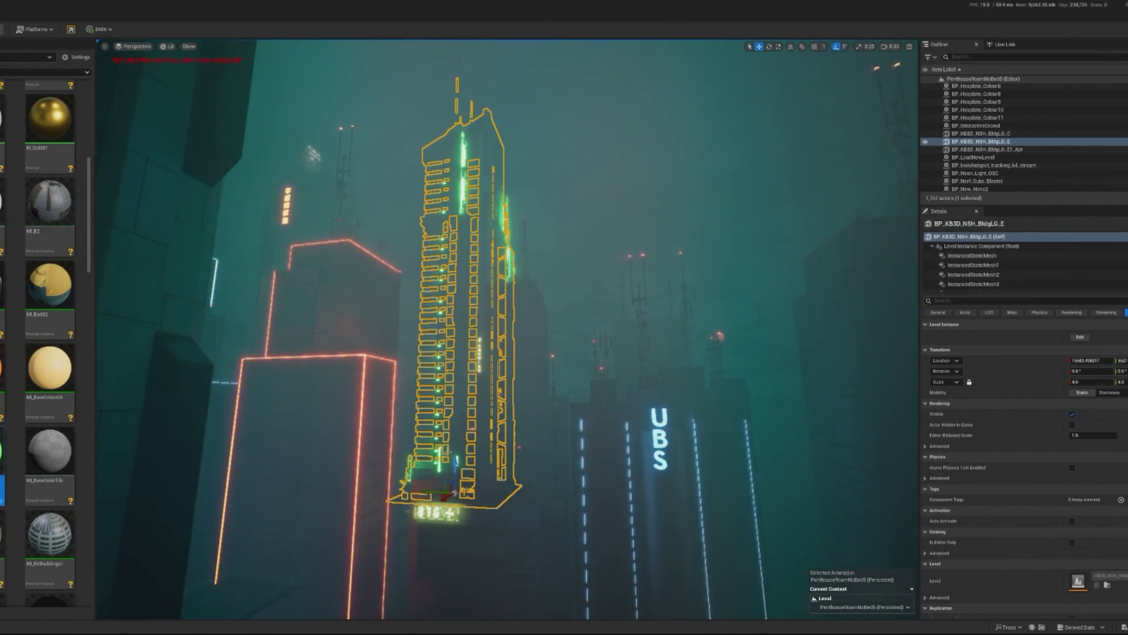
mouse_move(454, 492)
left_mouse_down()
mouse_move(423, 511)
mouse_move(432, 503)
left_mouse_up()
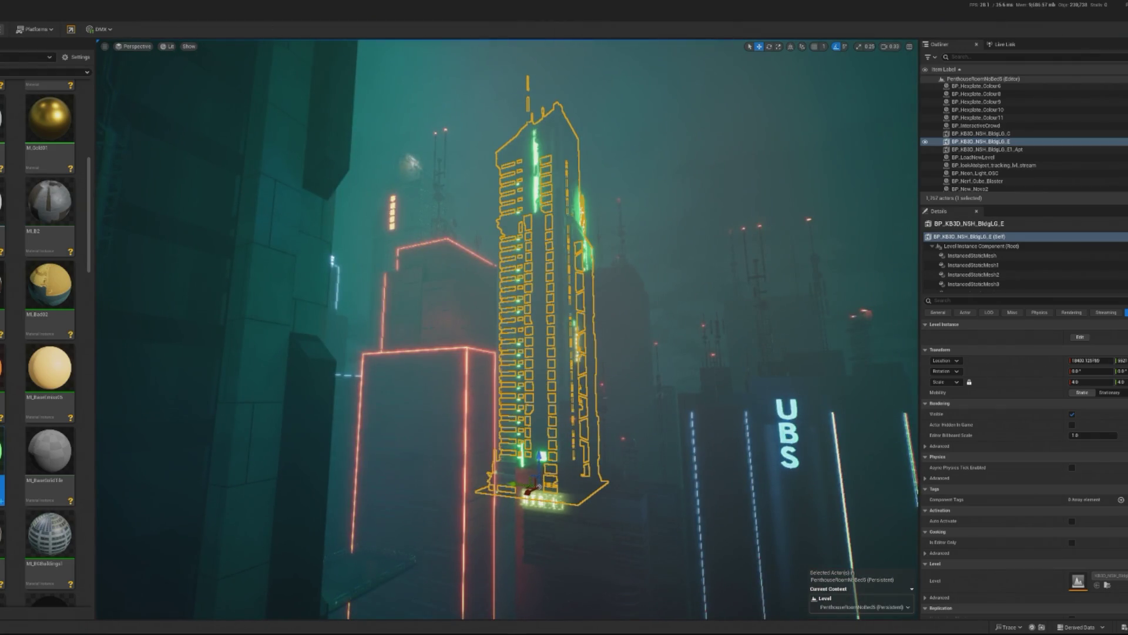
Play the level to preview the penthouse view, then return and frame the tower.
key("alt+p")
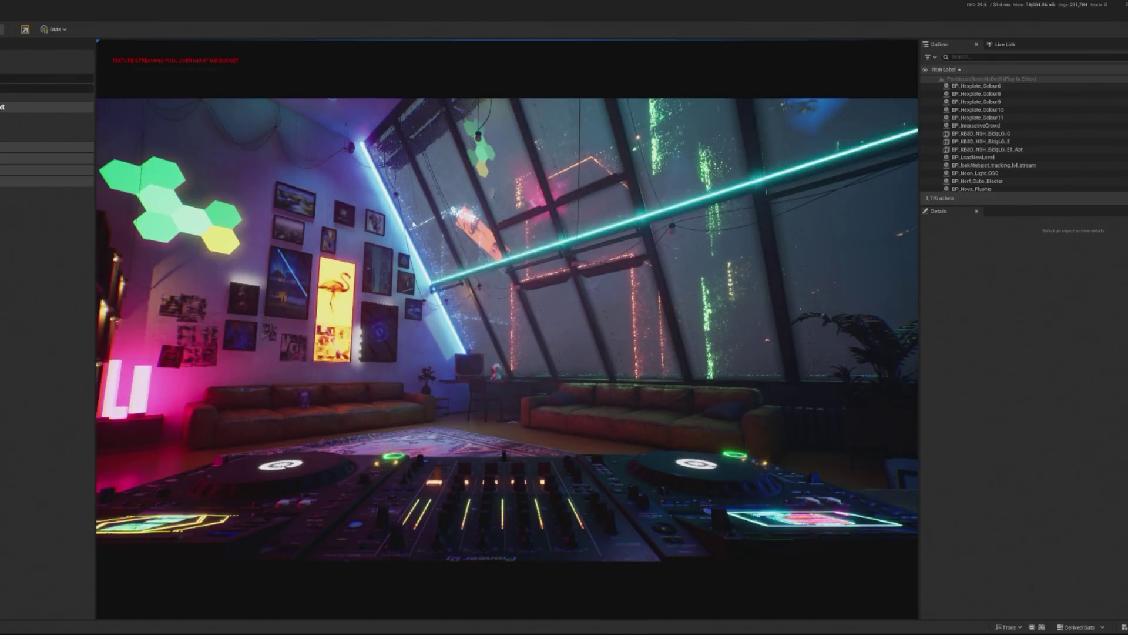
key("Escape")
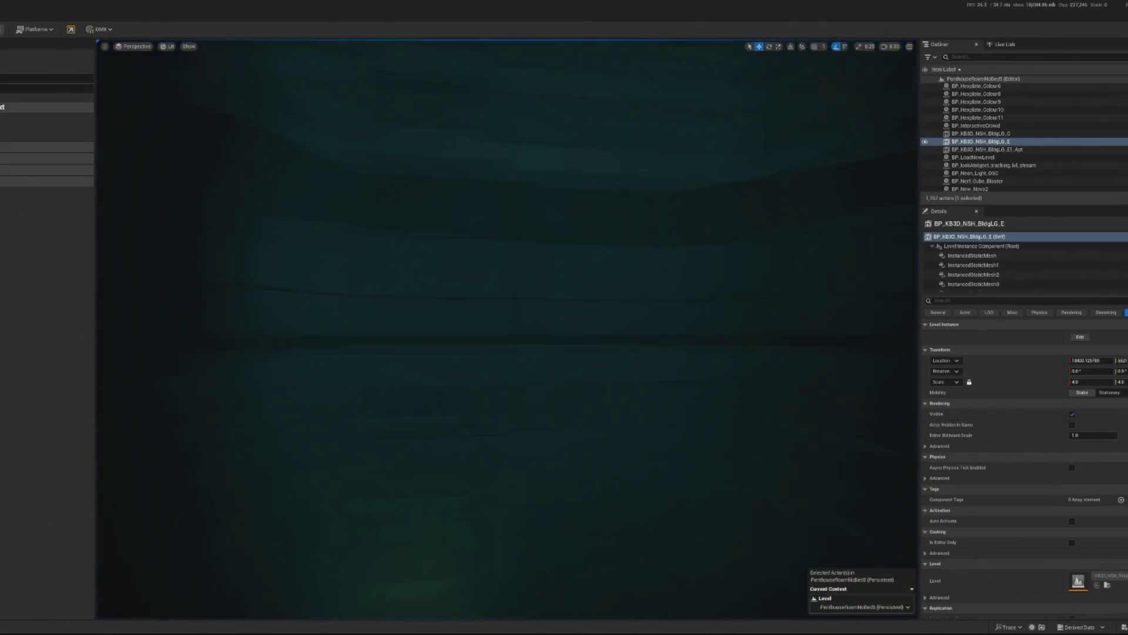
key("f")
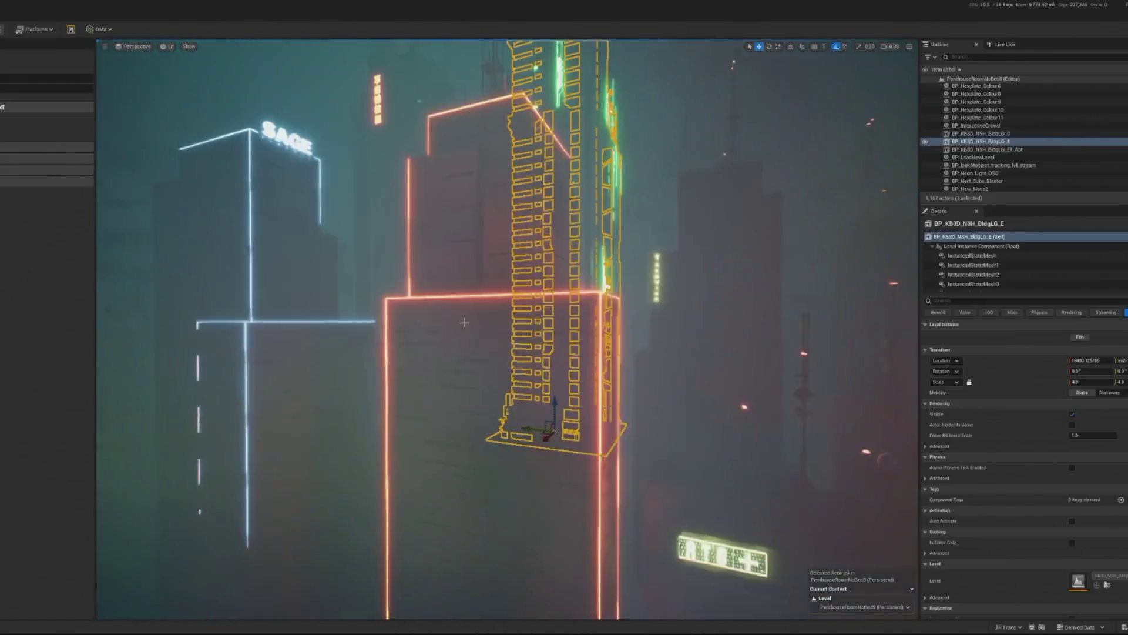
left_click(464, 347)
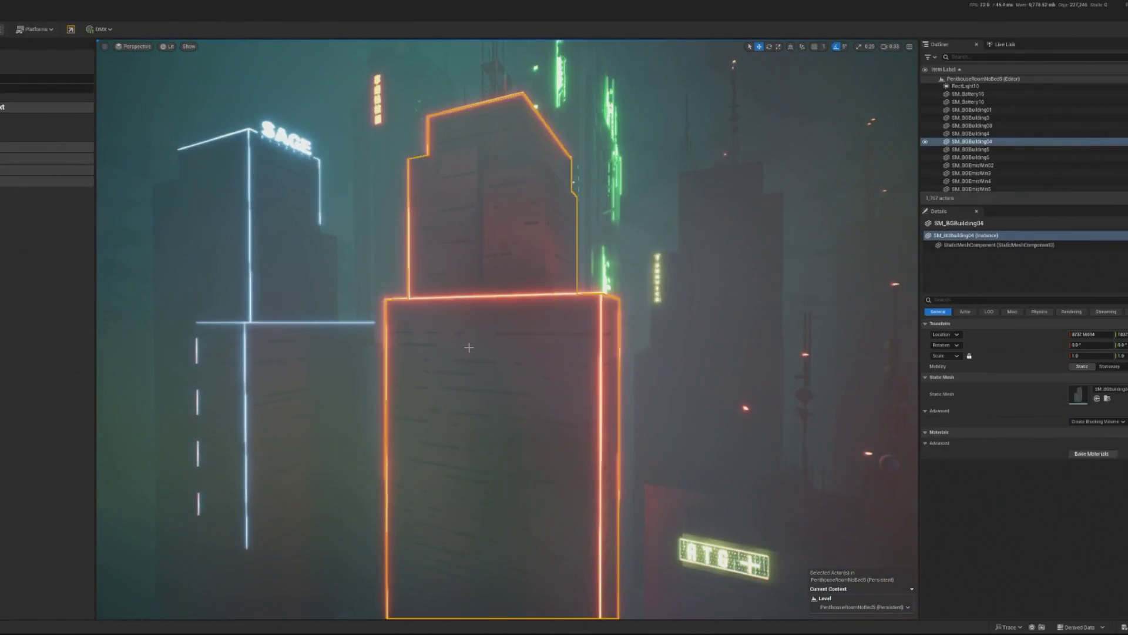
scroll(503, 345, "up", 5)
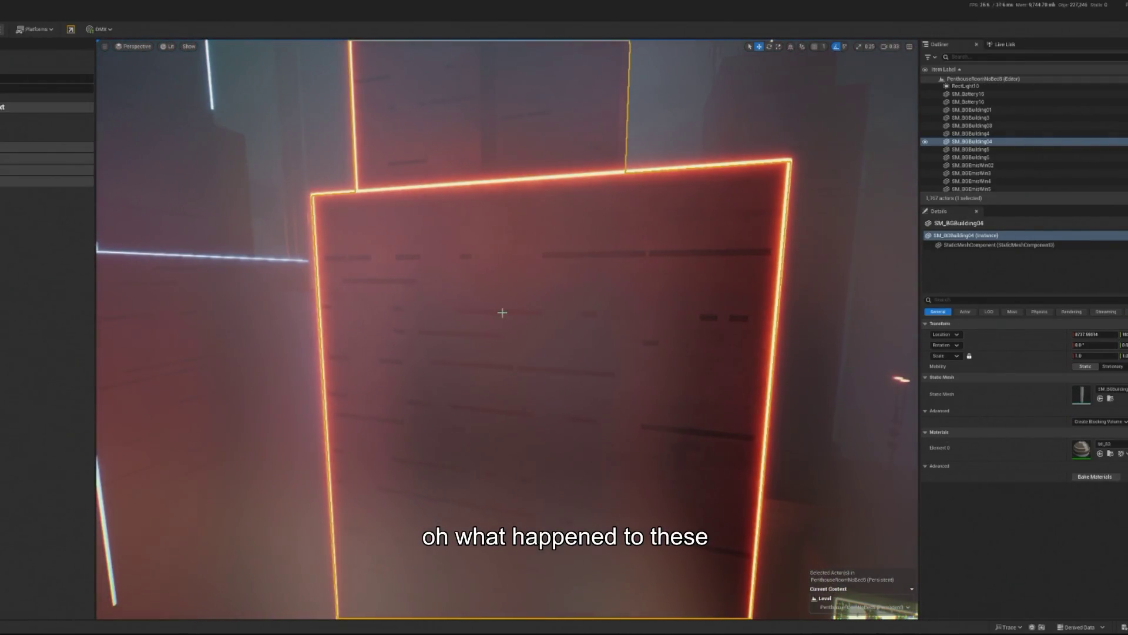
scroll(522, 317, "up", 5)
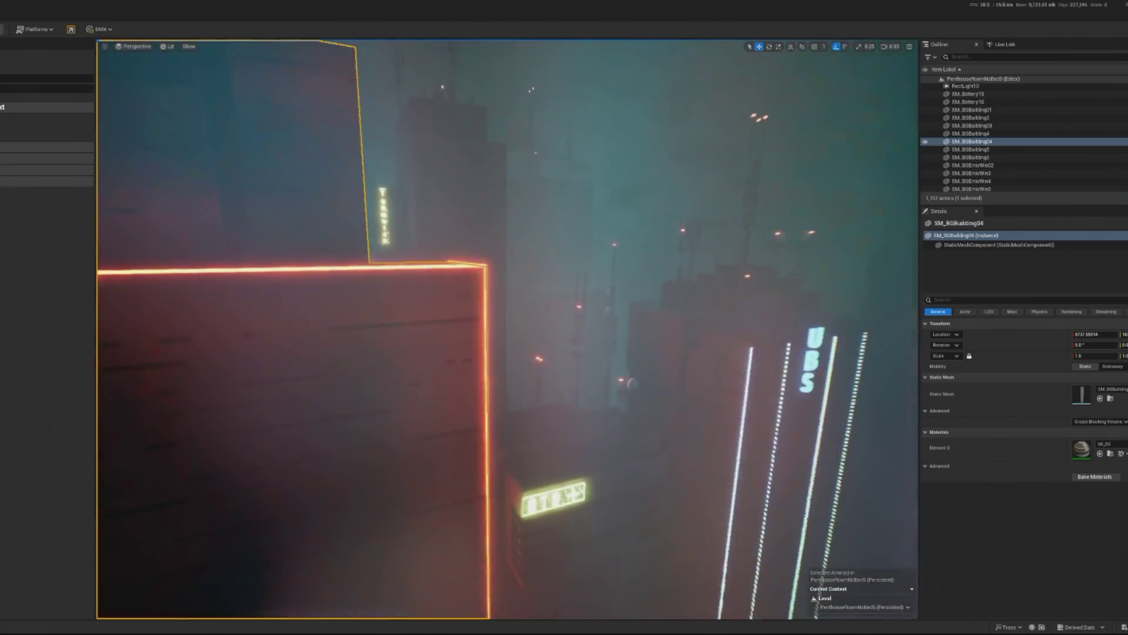
scroll(688, 319, "down", 10)
Undo twelve recent edits, reverting the tower moves, material change and added BldgLG towers.
key("ctrl+z")
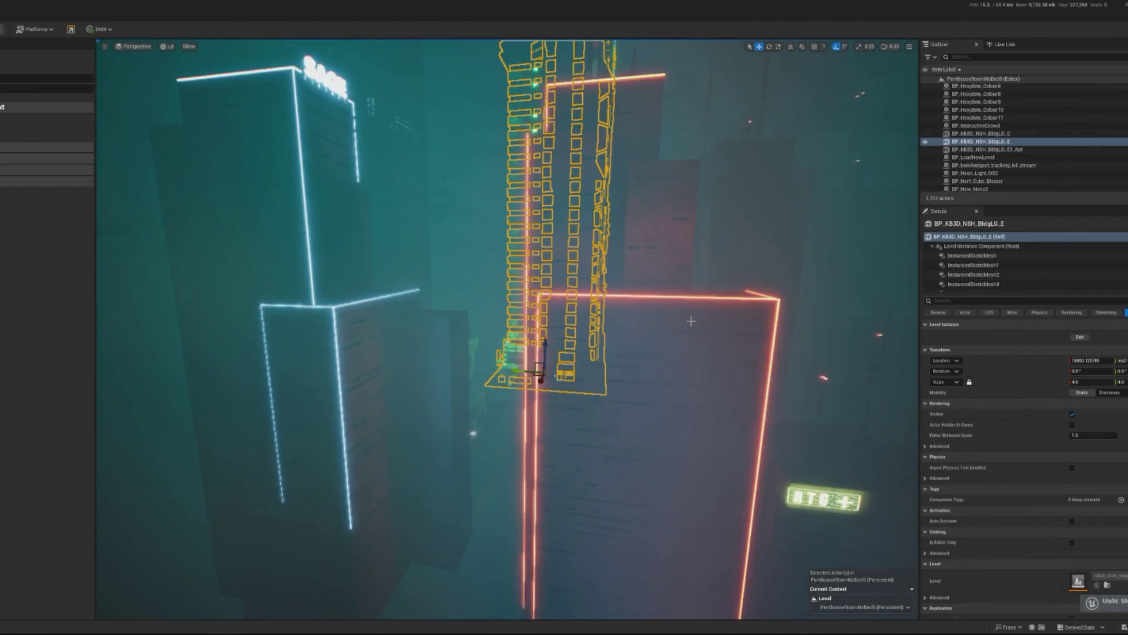
key("ctrl+z")
key("ctrl+z")
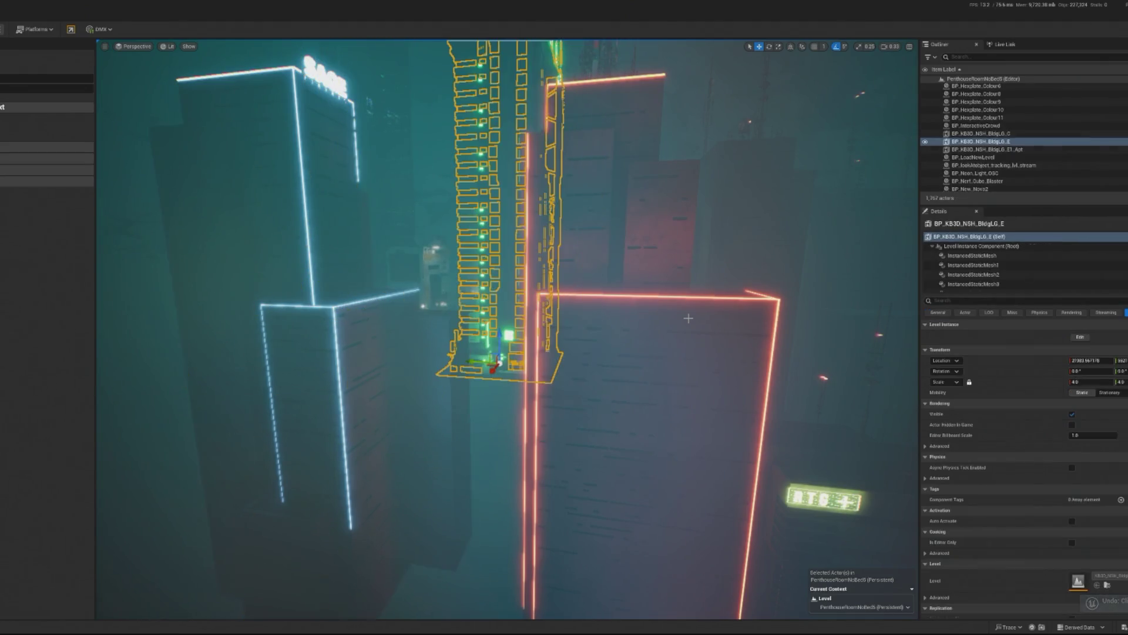
key("ctrl+z")
key("ctrl+z")
key("ctrl+z")
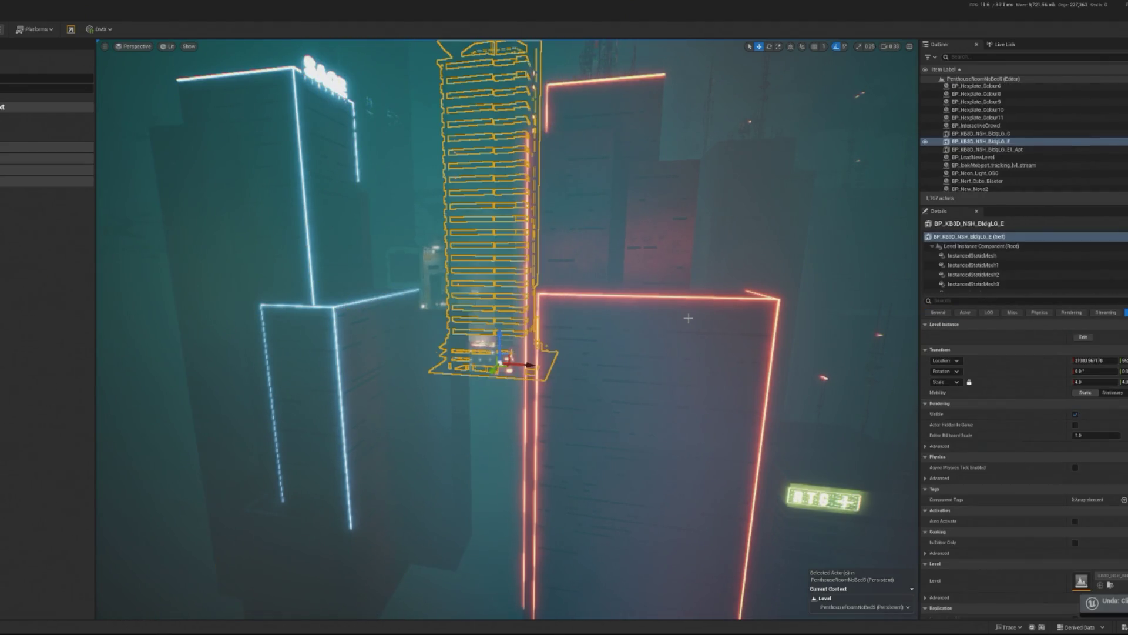
key("ctrl+z")
key("ctrl+z")
key("ctrl+z")
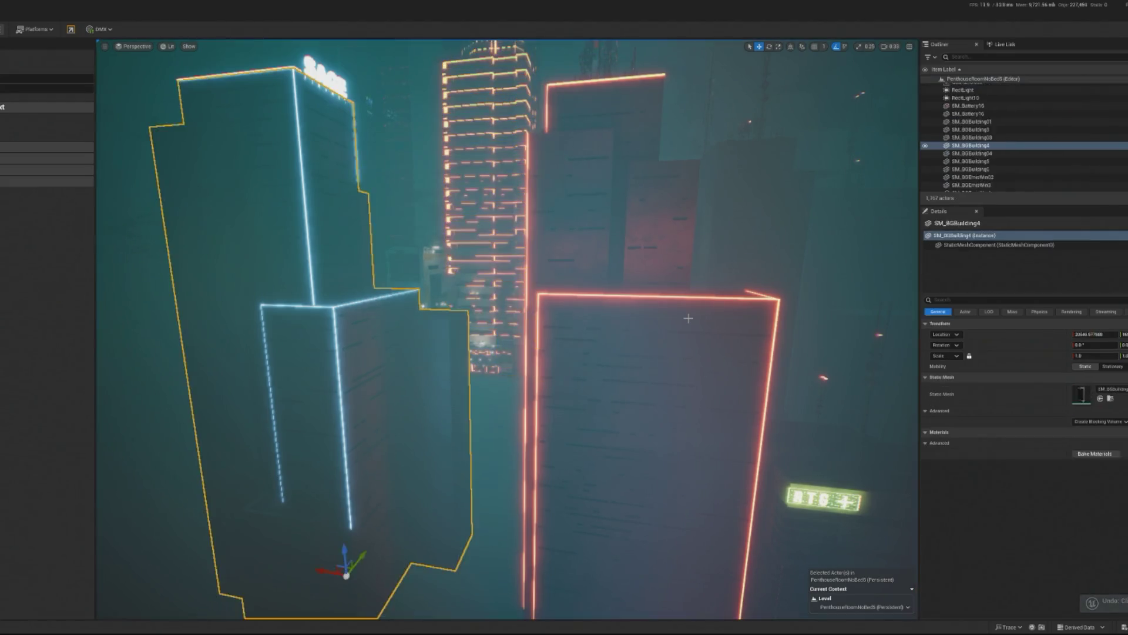
key("ctrl+z")
key("ctrl+z")
key("ctrl+z")
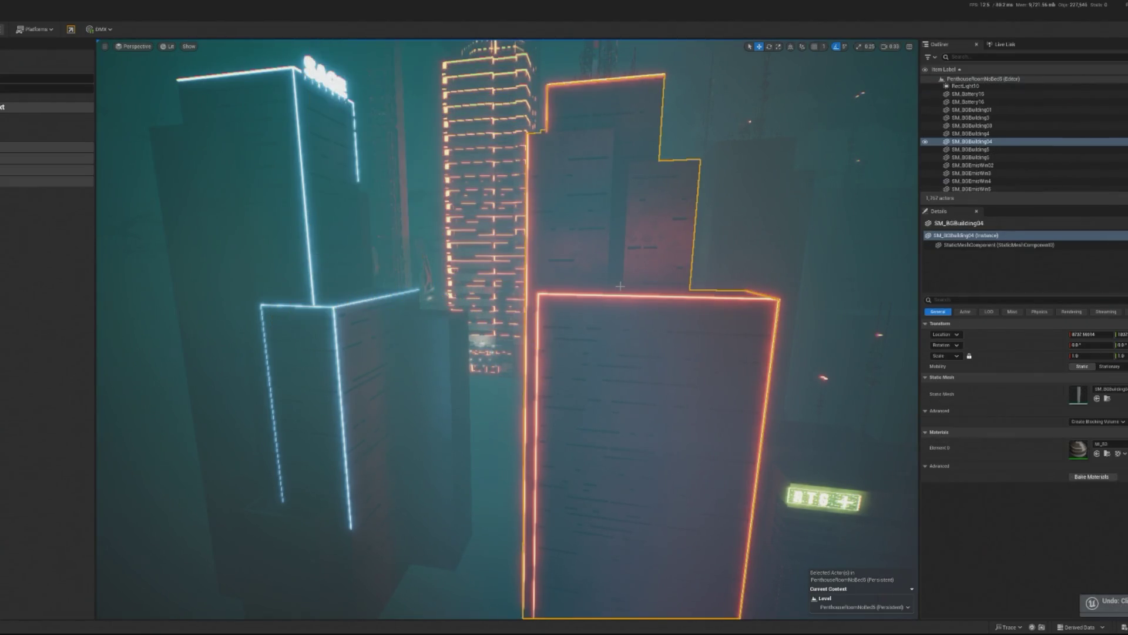
key("ctrl+z")
key("ctrl+z")
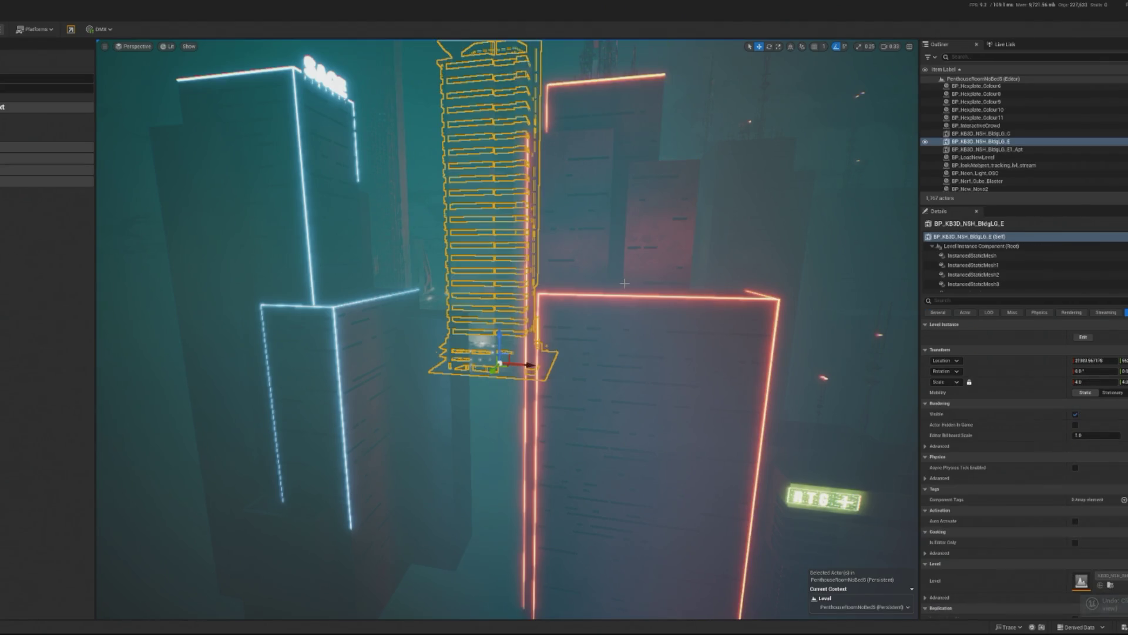
key("ctrl+z")
key("ctrl+z")
key("ctrl+z")
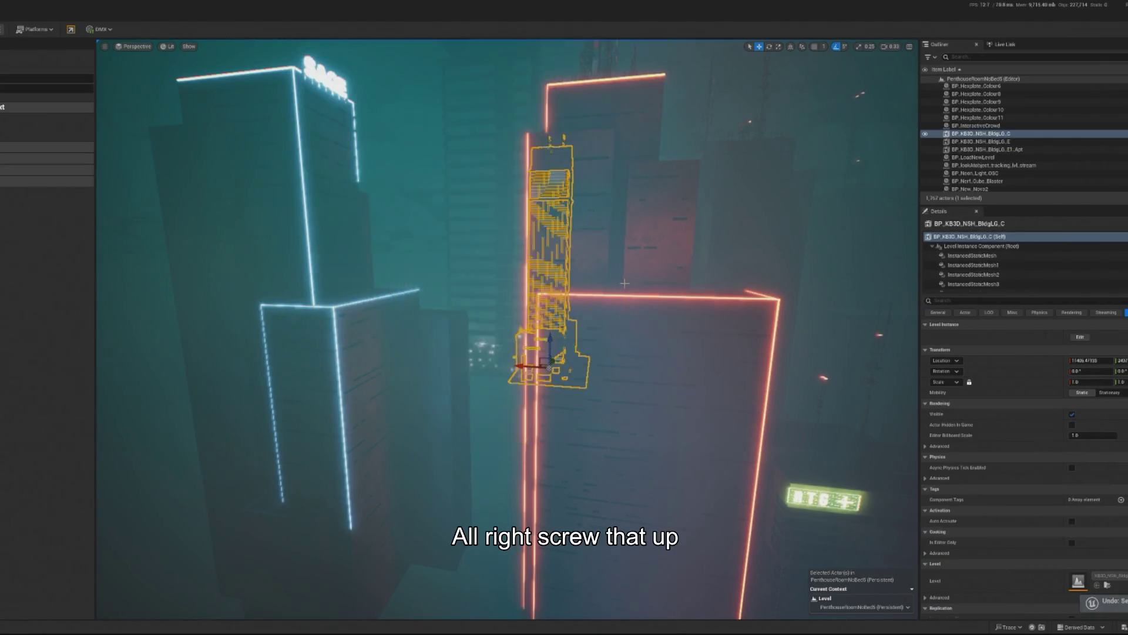
key("ctrl+z")
key("ctrl+z")
key("ctrl+z")
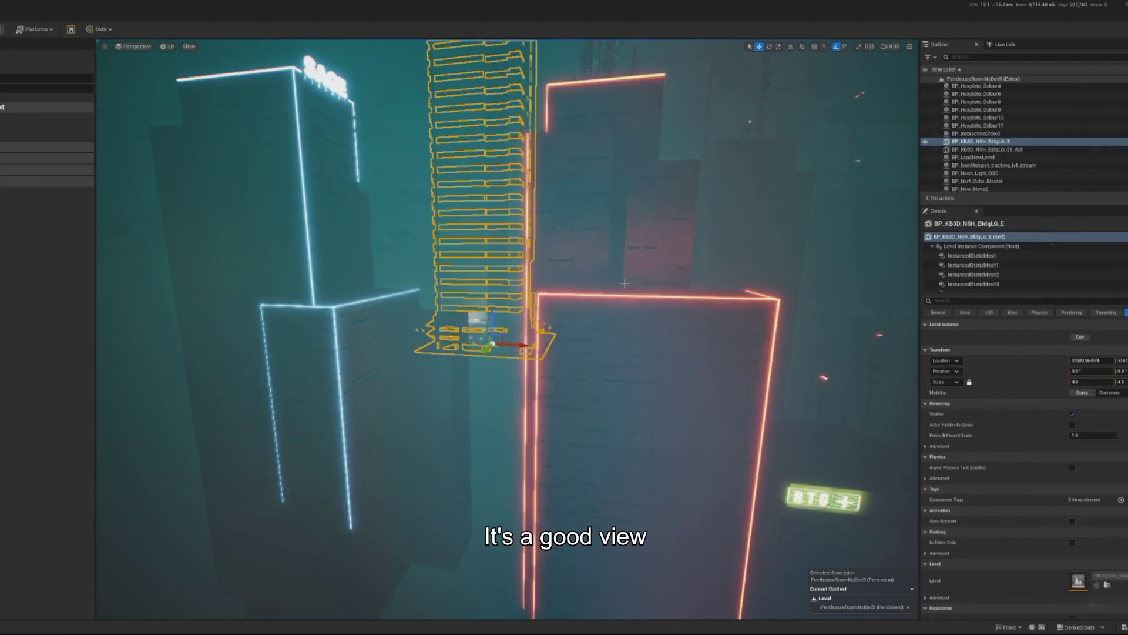
key("ctrl+z")
key("ctrl+z")
key("ctrl+z")
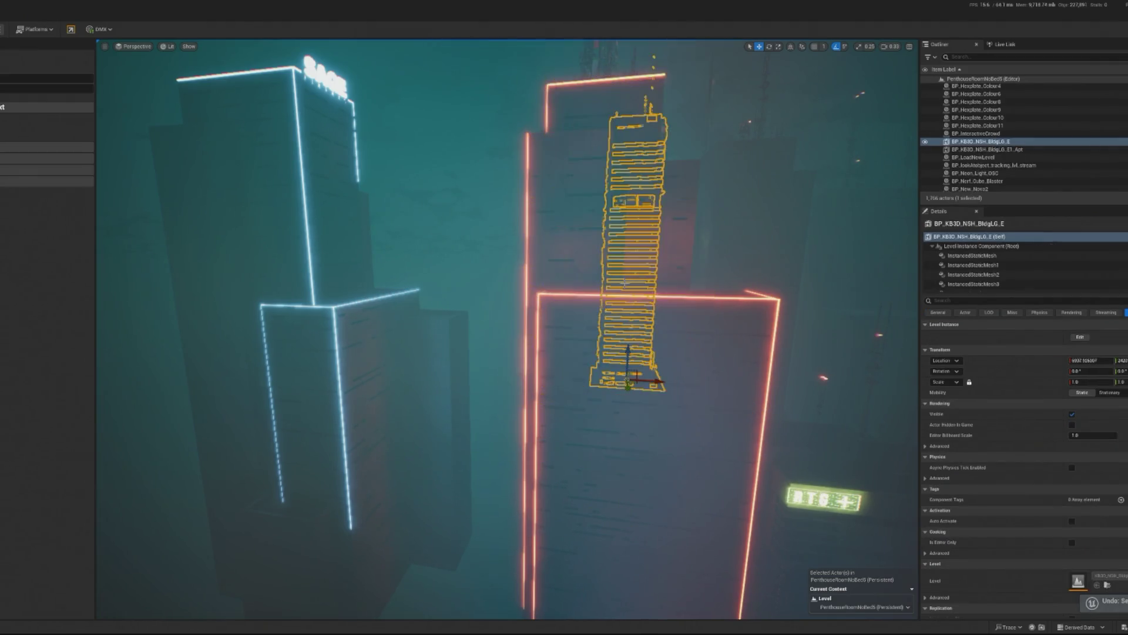
key("ctrl+z")
key("ctrl+z")
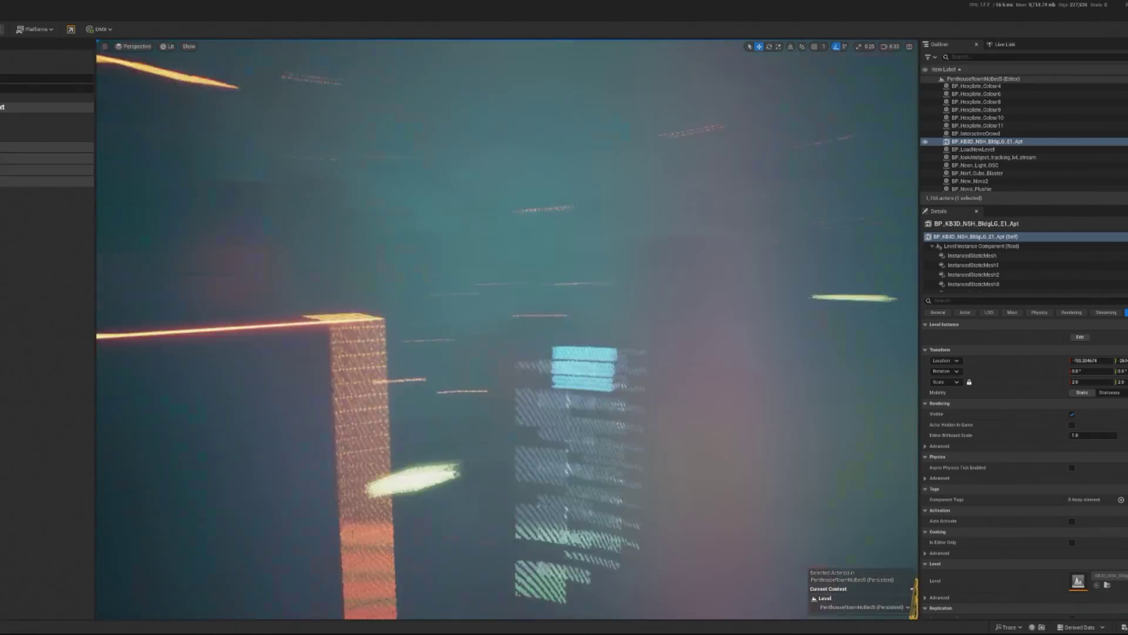
key("ctrl+z")
key("ctrl+z")
key("ctrl+z")
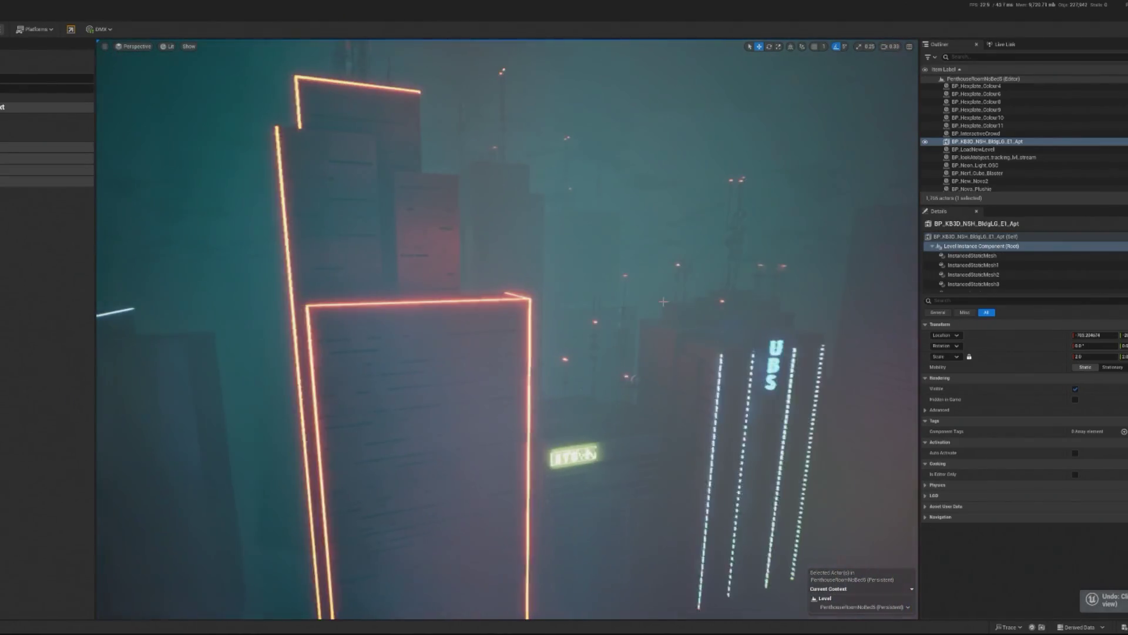
key("ctrl+z")
key("ctrl+z")
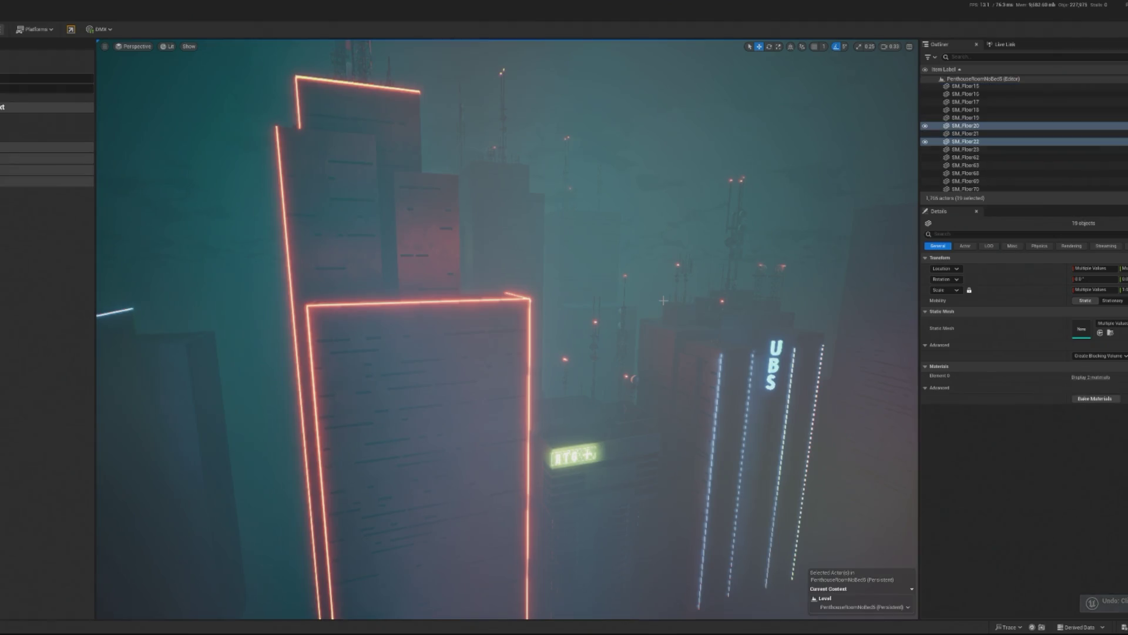
Redo eight steps to restore the background building edits up to the latest change.
key("ctrl+y")
key("ctrl+y")
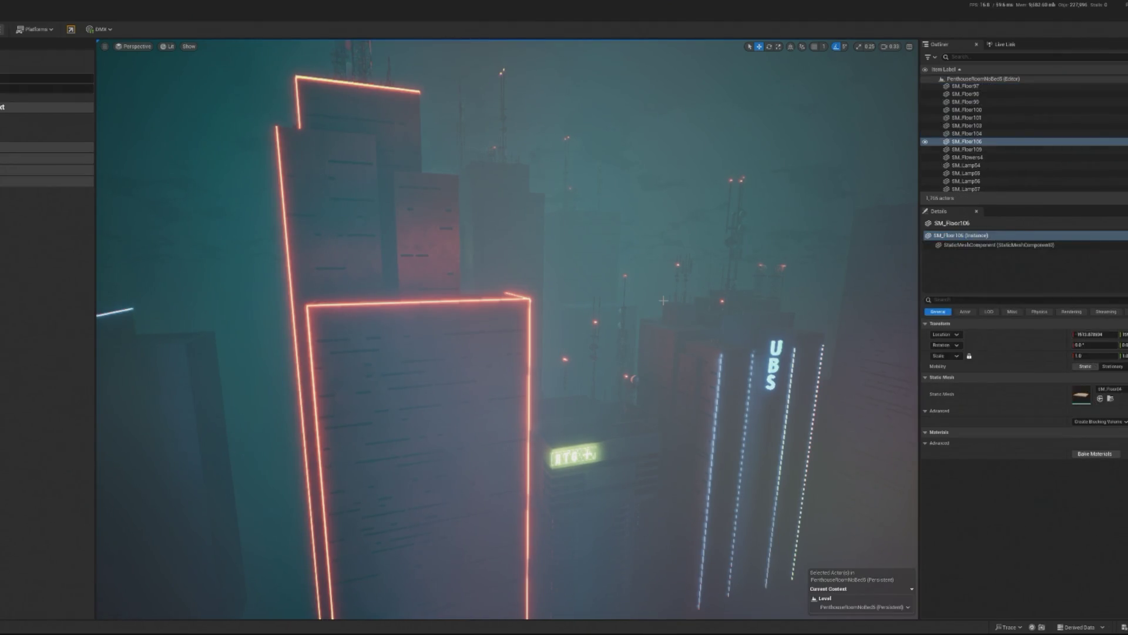
key("ctrl+y")
key("ctrl+y")
key("ctrl+y")
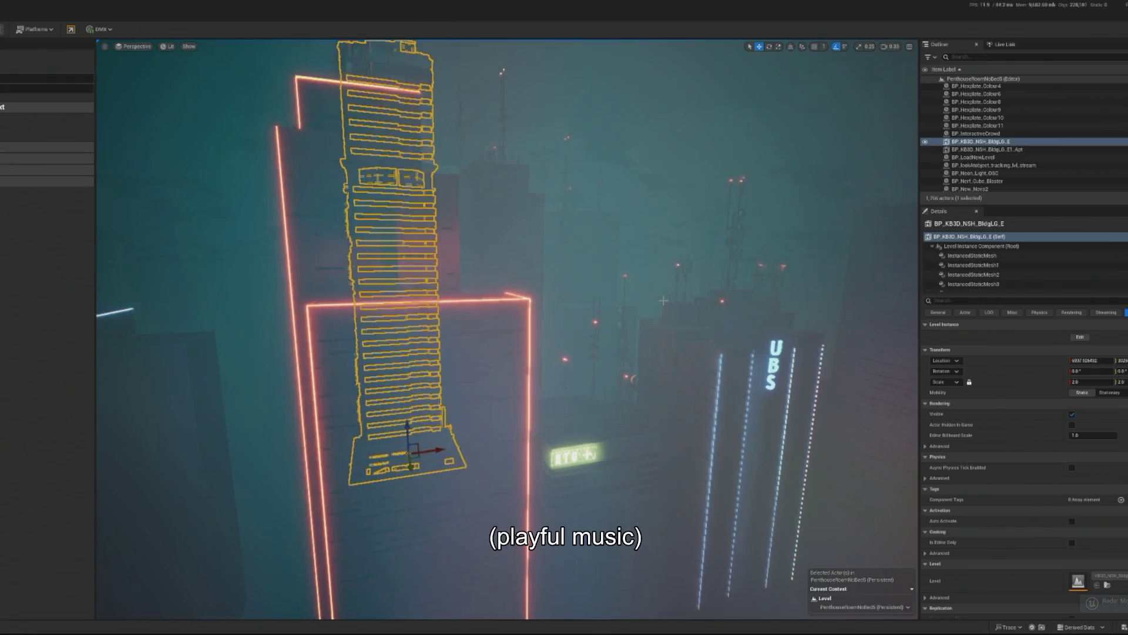
key("ctrl+y")
key("ctrl+y")
key("ctrl+y")
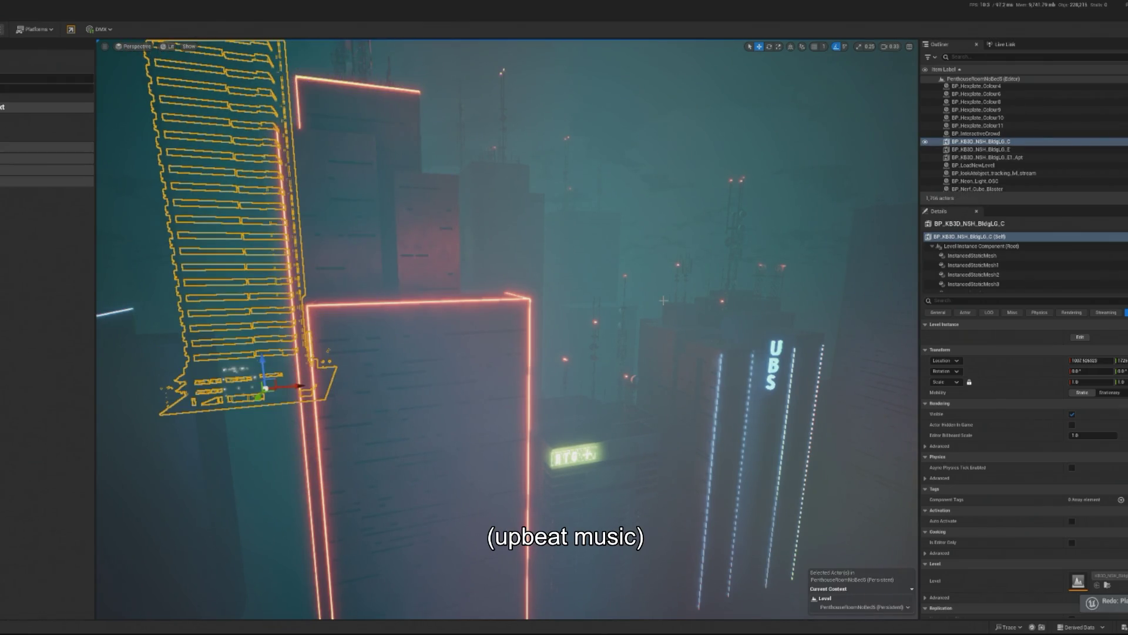
key("ctrl+y")
key("ctrl+y")
key("ctrl+y")
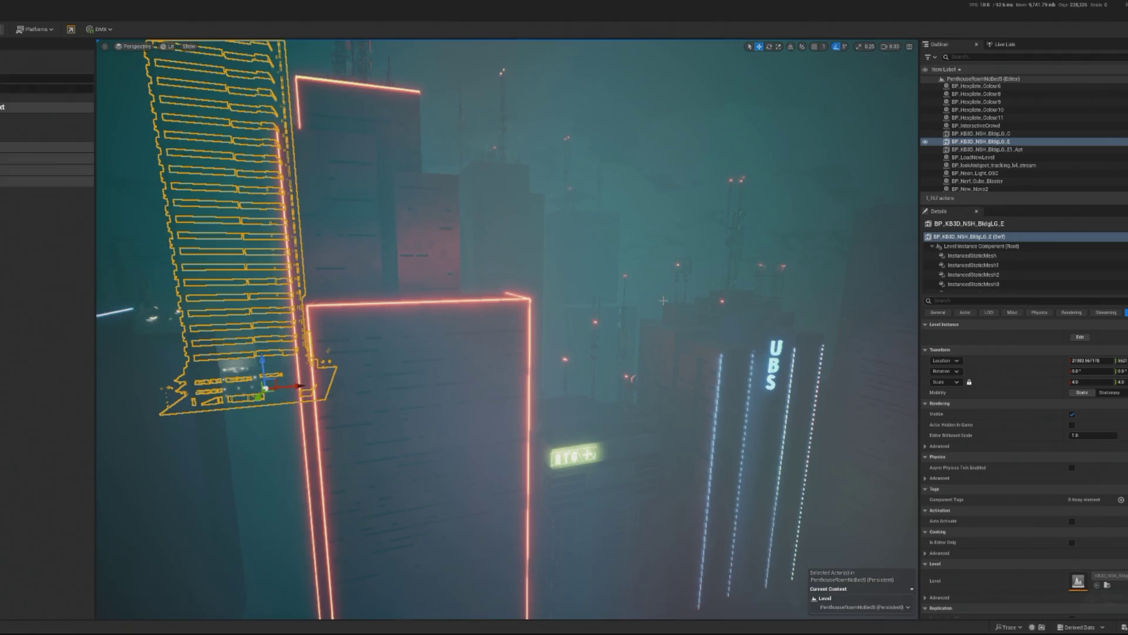
key("ctrl+y")
key("ctrl+y")
key("ctrl+y")
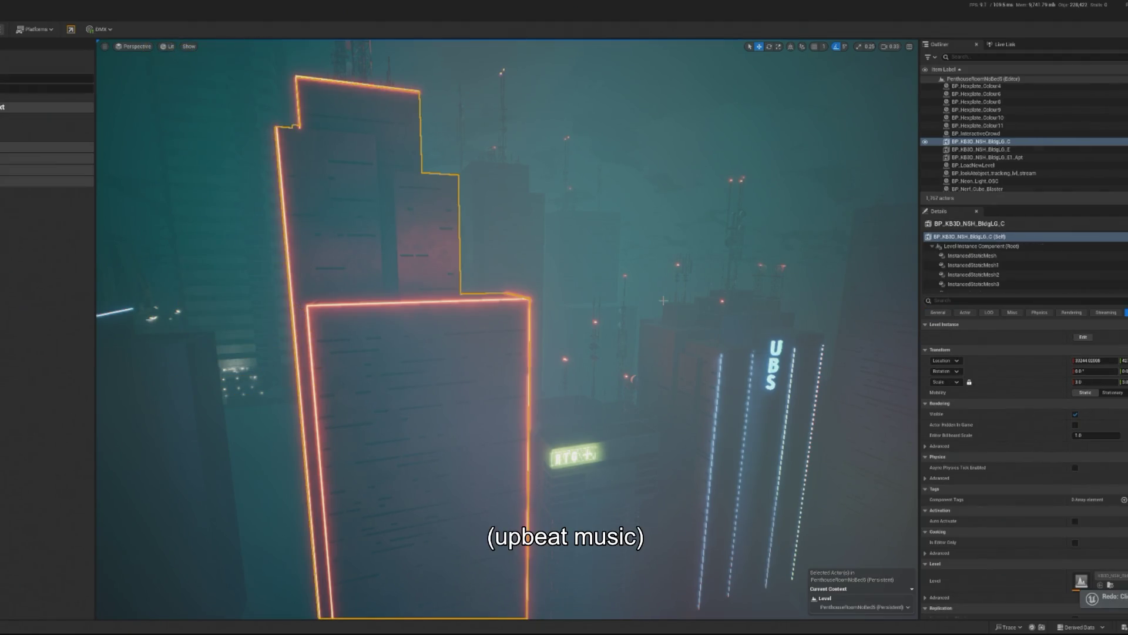
key("ctrl+y")
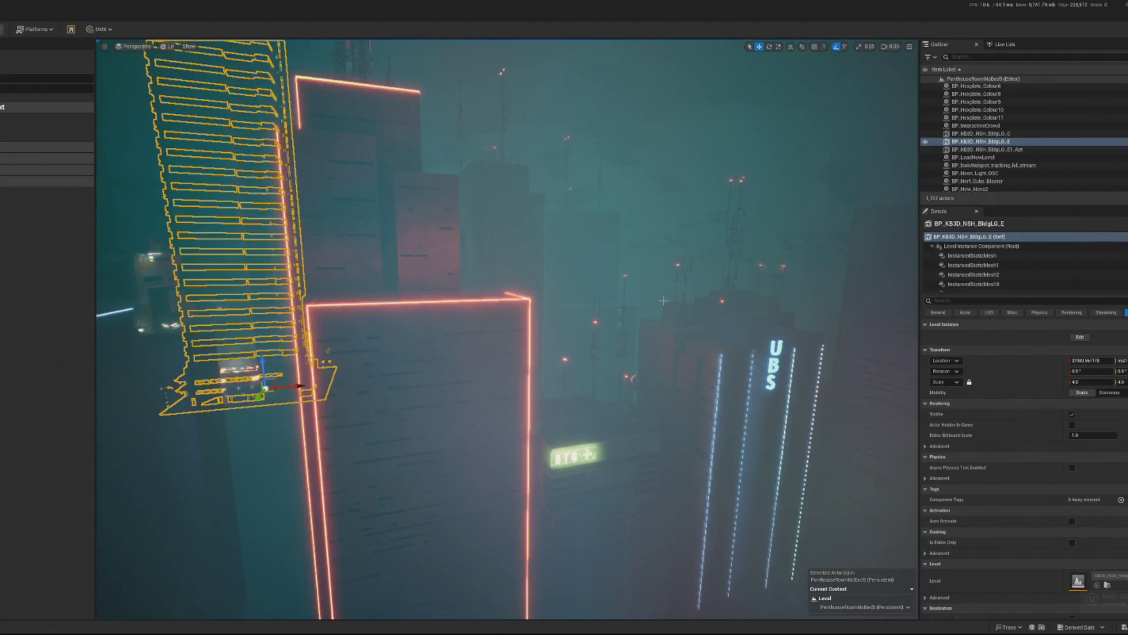
key("ctrl+y")
key("ctrl+y")
key("ctrl+y")
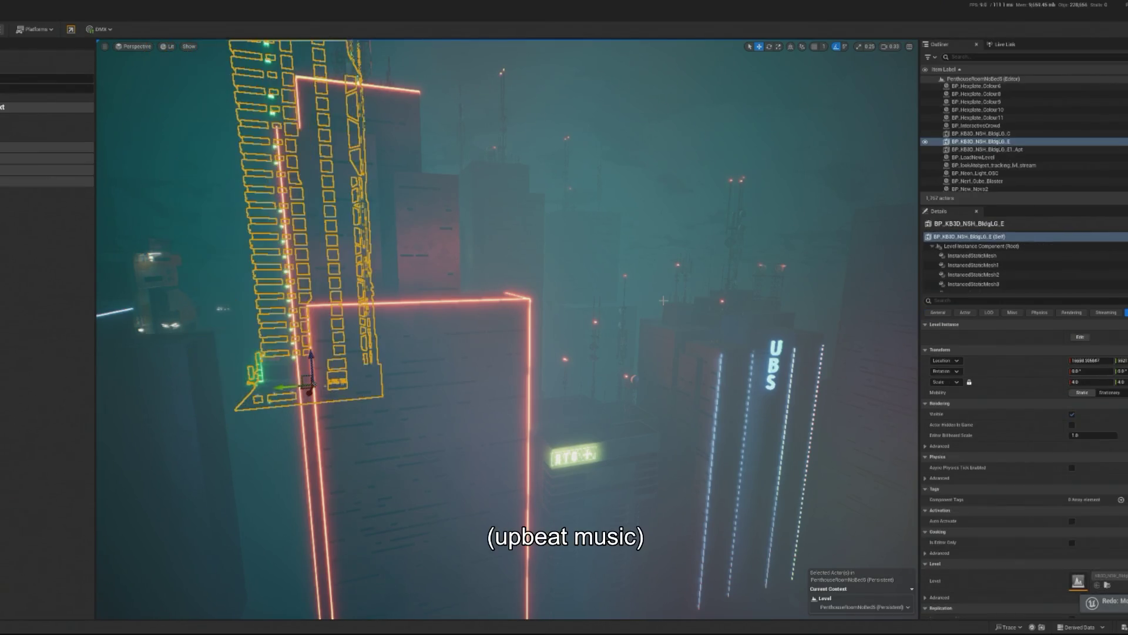
key("ctrl+y")
key("ctrl+y")
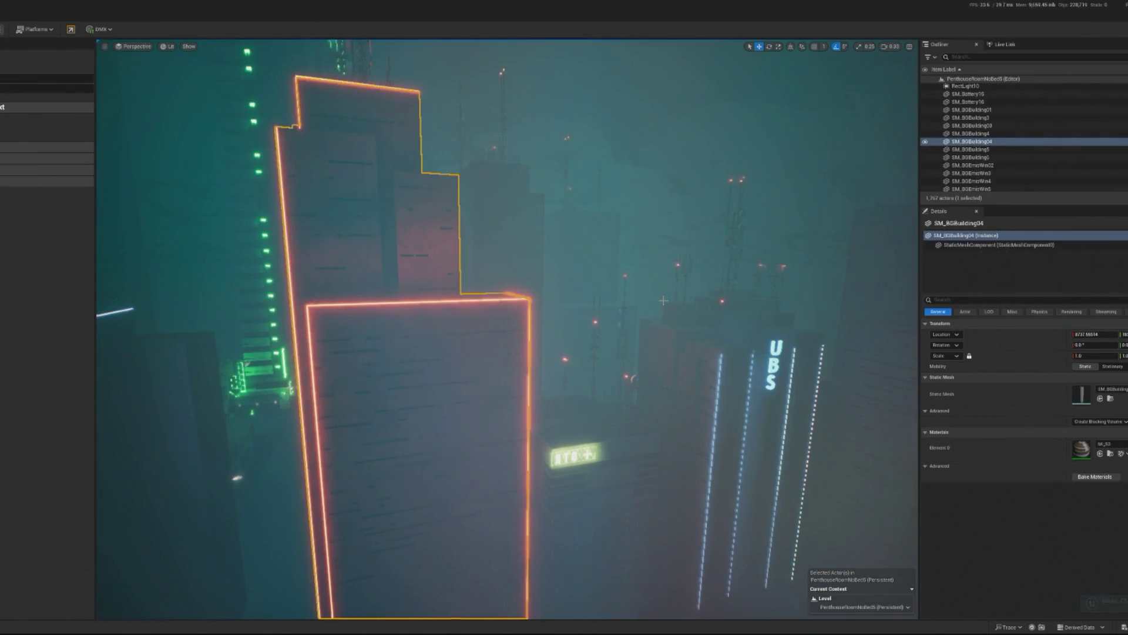
Filter the Outliner by 'plane', focus the view on Plane2, and start Save Level As.
left_click(979, 56)
type("plane")
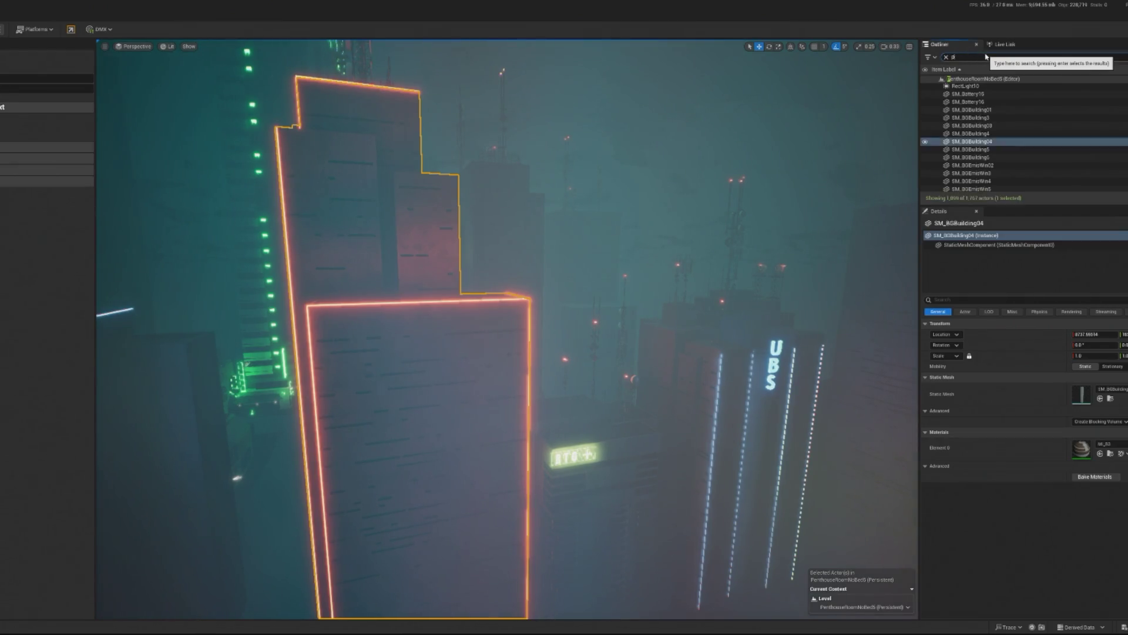
double_click(962, 88)
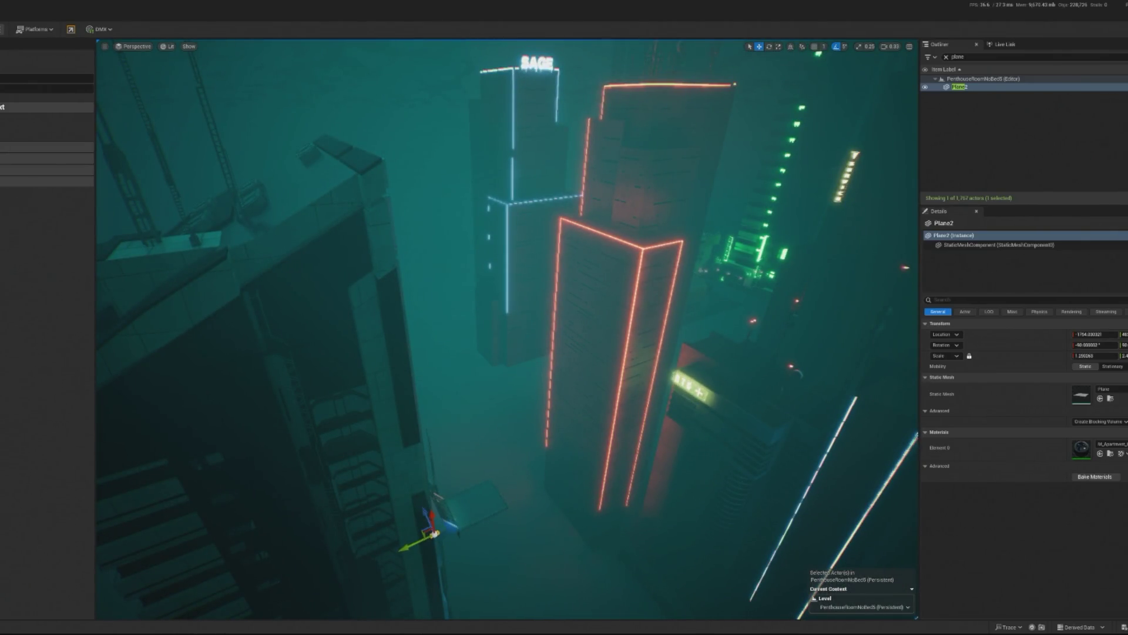
key("ctrl+alt+s")
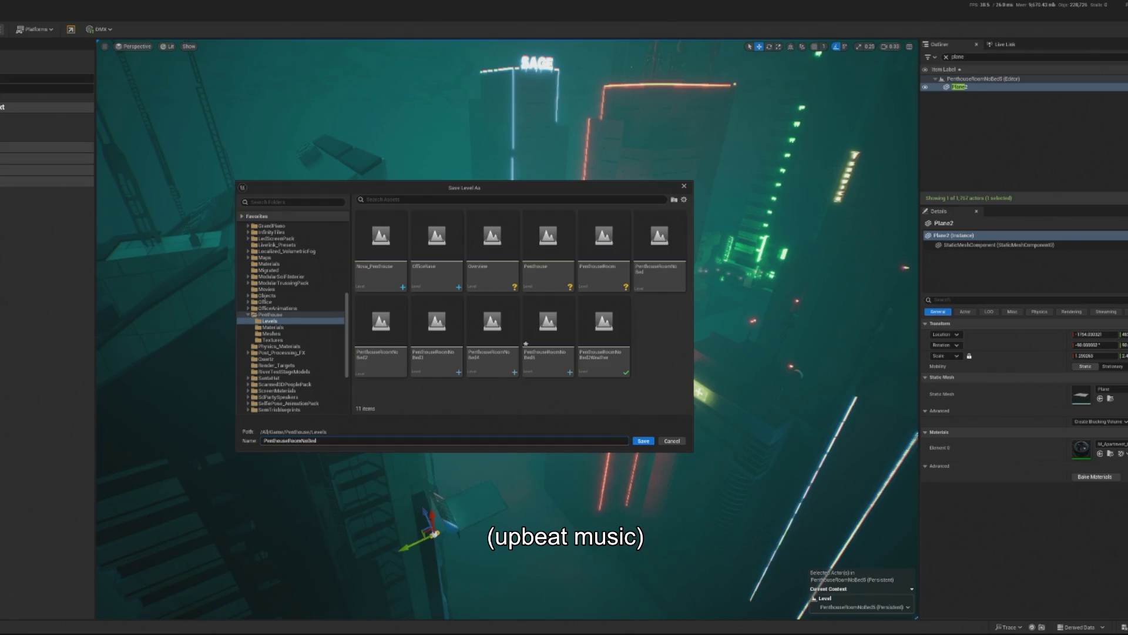
Save the level as PenthouseRoomNoBed6, then dismiss the failed-save report and progress dialog.
type("6")
key("Return")
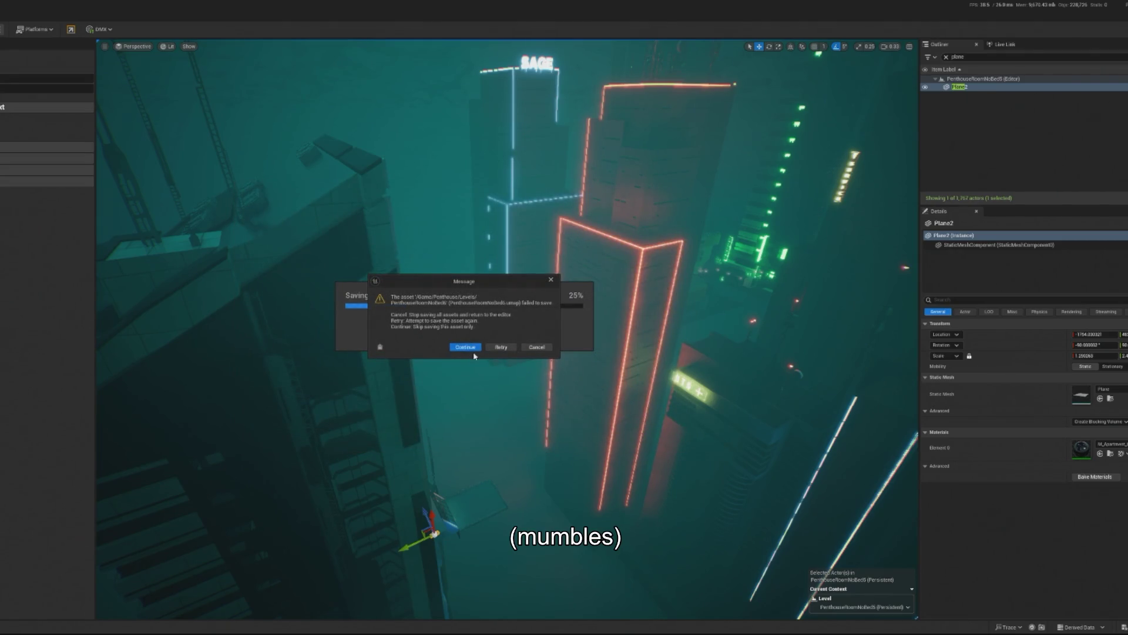
left_click(469, 347)
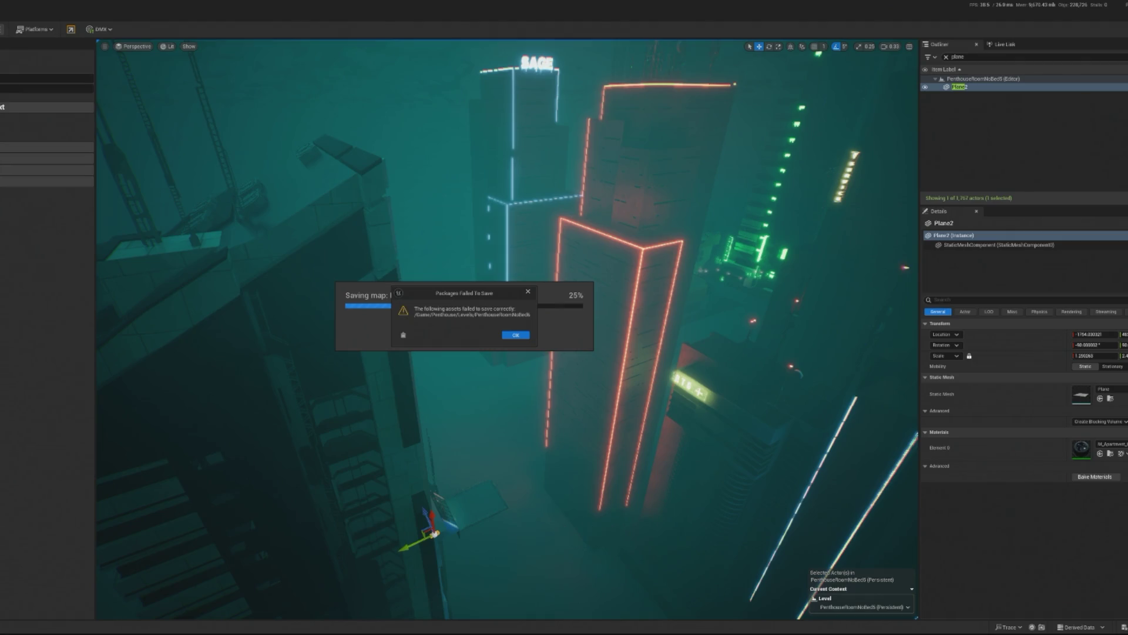
left_click(512, 336)
left_click(452, 334)
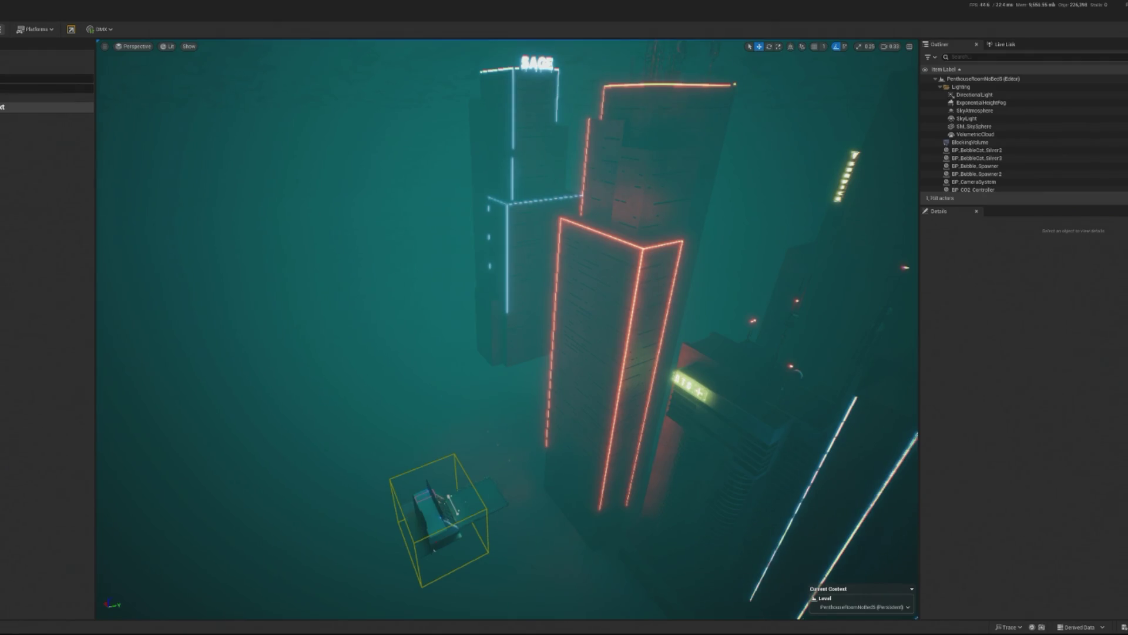
Open the PenthouseRoomNoBed4 level, choosing Don't Save for the pending content.
key("ctrl+o")
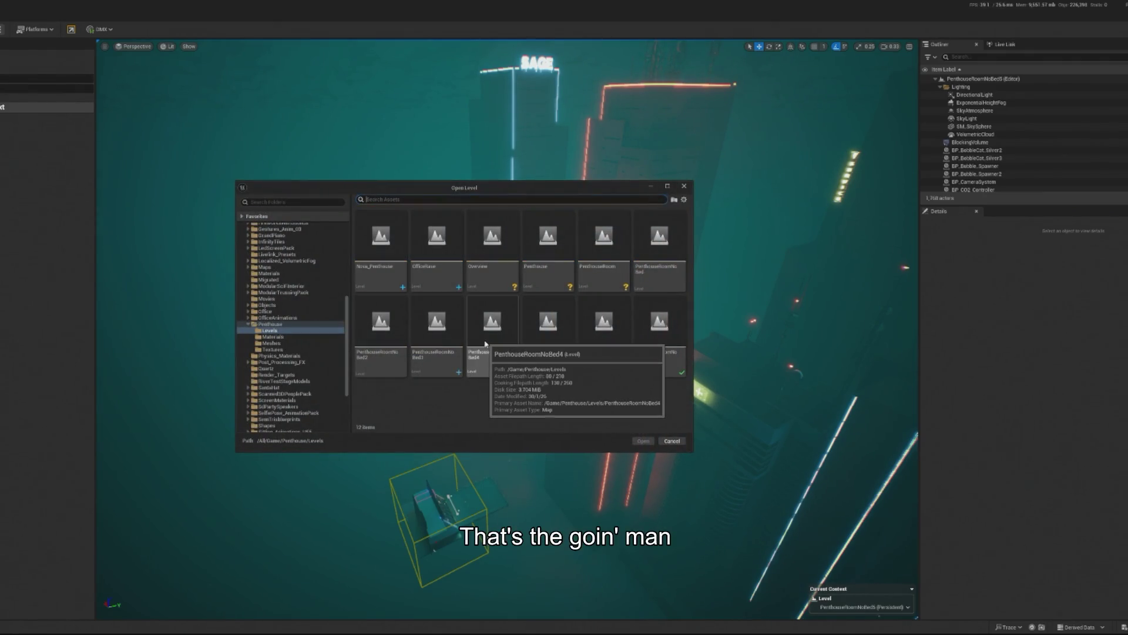
double_click(485, 344)
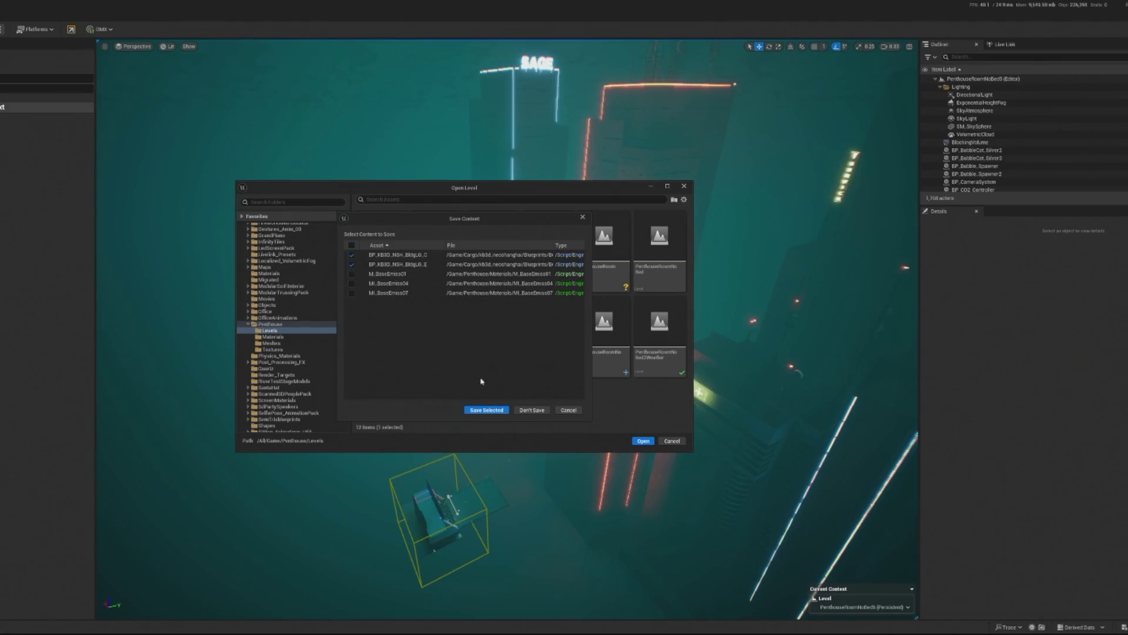
left_click(525, 412)
key("Return")
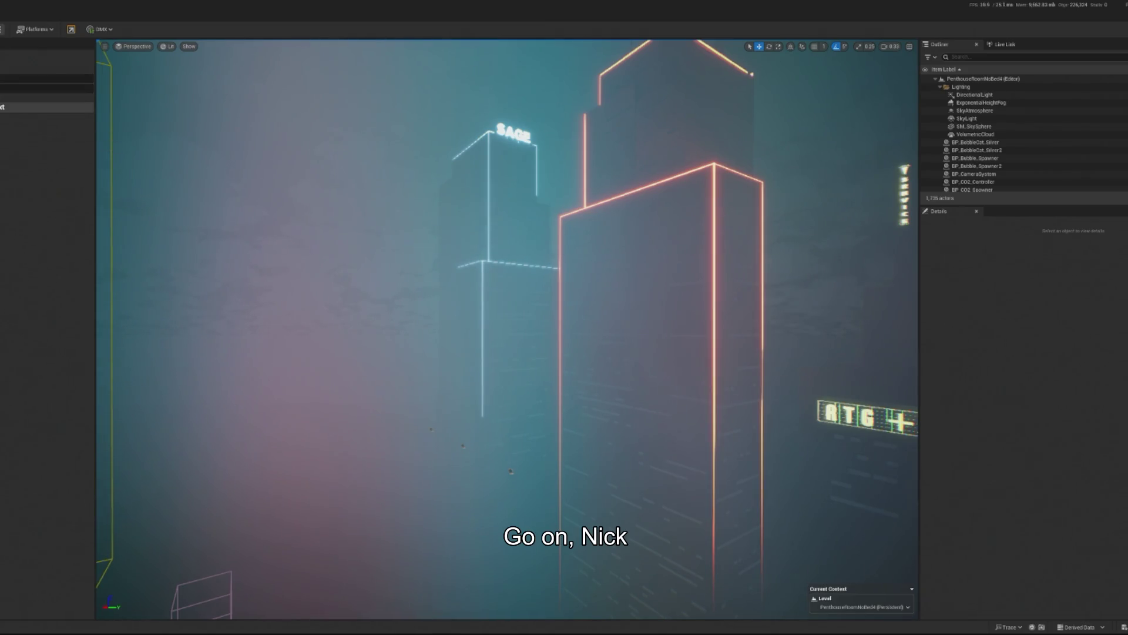
Select the SM_BGBuilding04 building in the skyline and frame it in view.
left_click(511, 470)
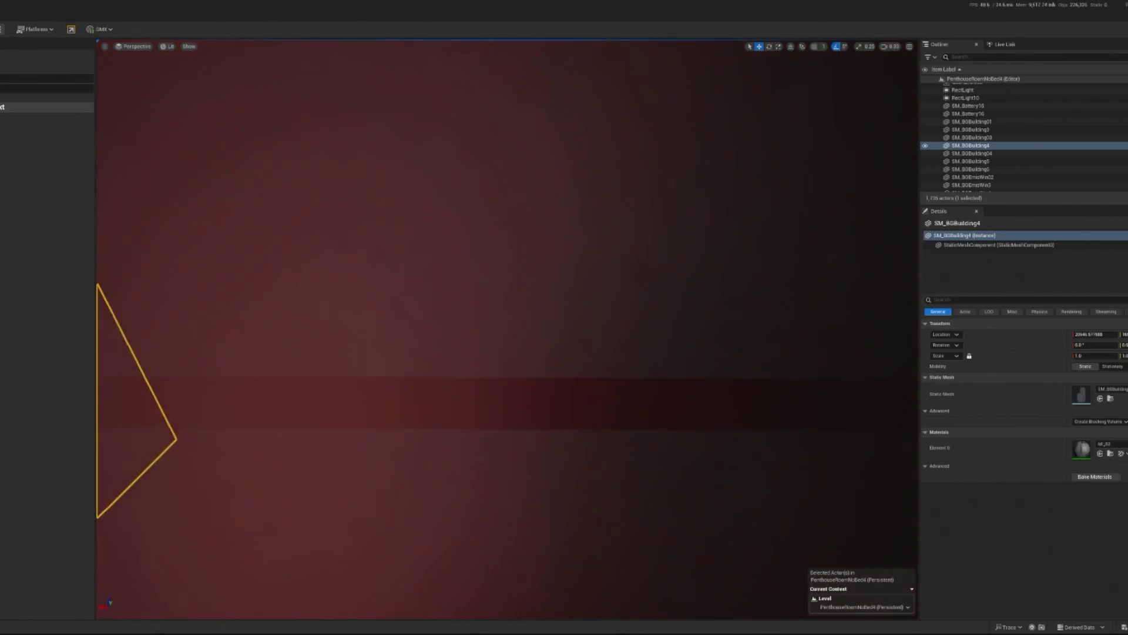
left_click(474, 423)
key("f")
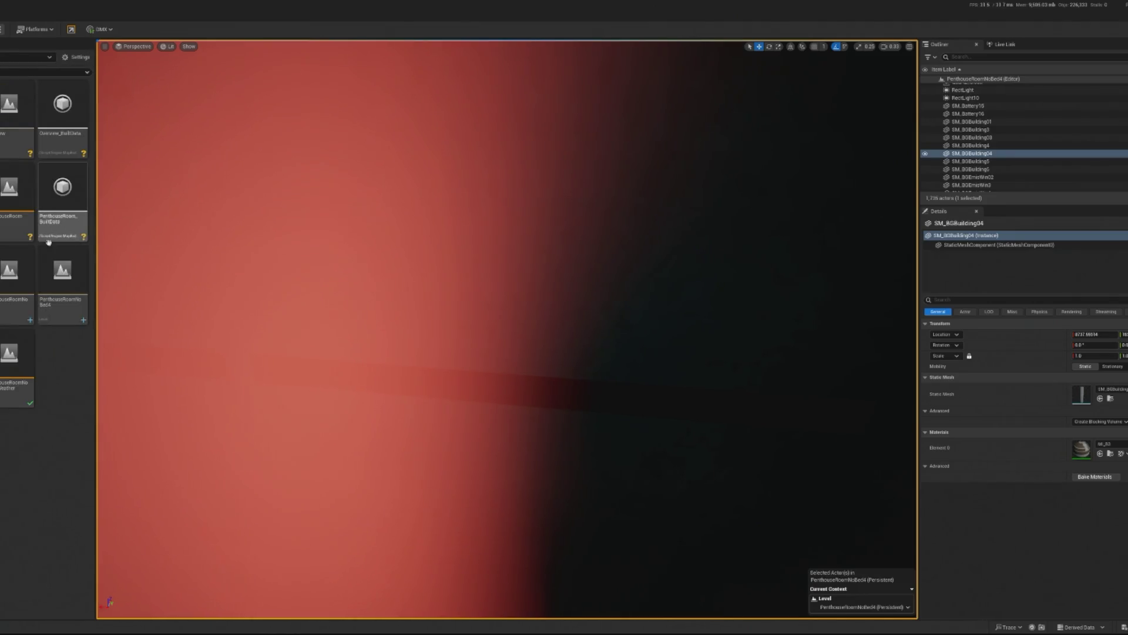
Open the Overview level from the Content Browser, discarding unsaved changes.
left_click(16, 118)
key("ctrl+shift+s")
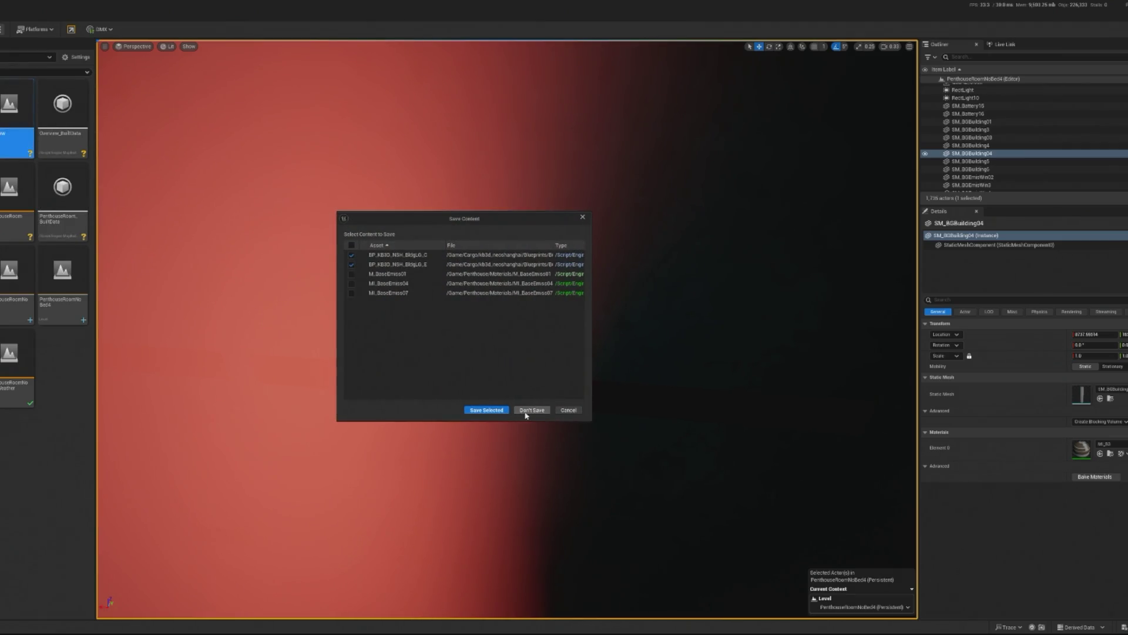
left_click(527, 411)
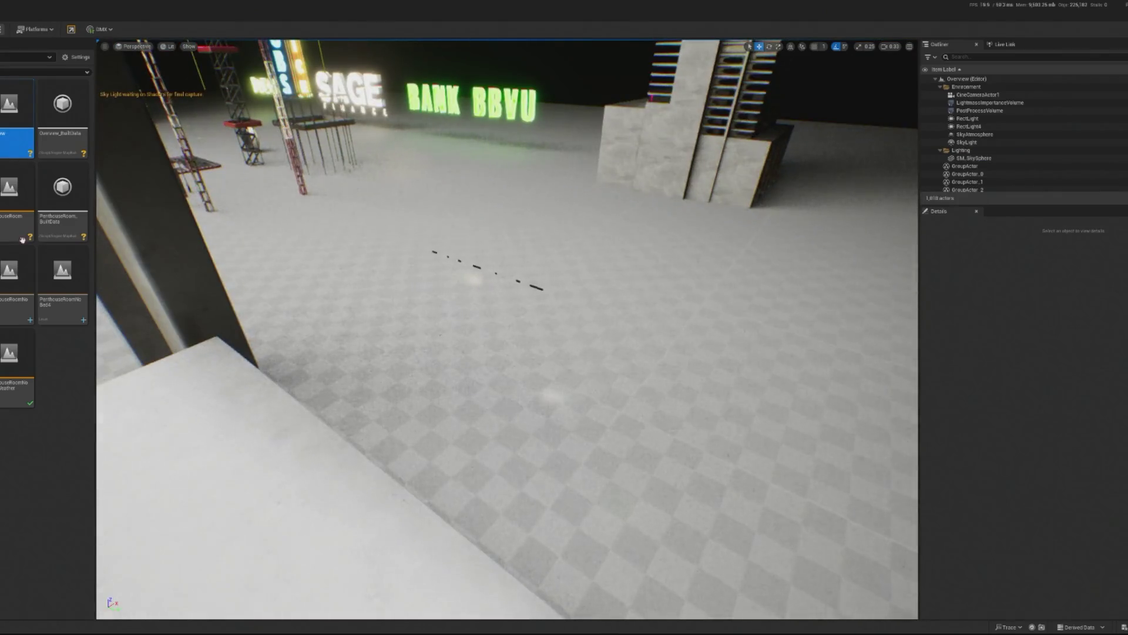
left_click_drag(525, 308, 490, 227)
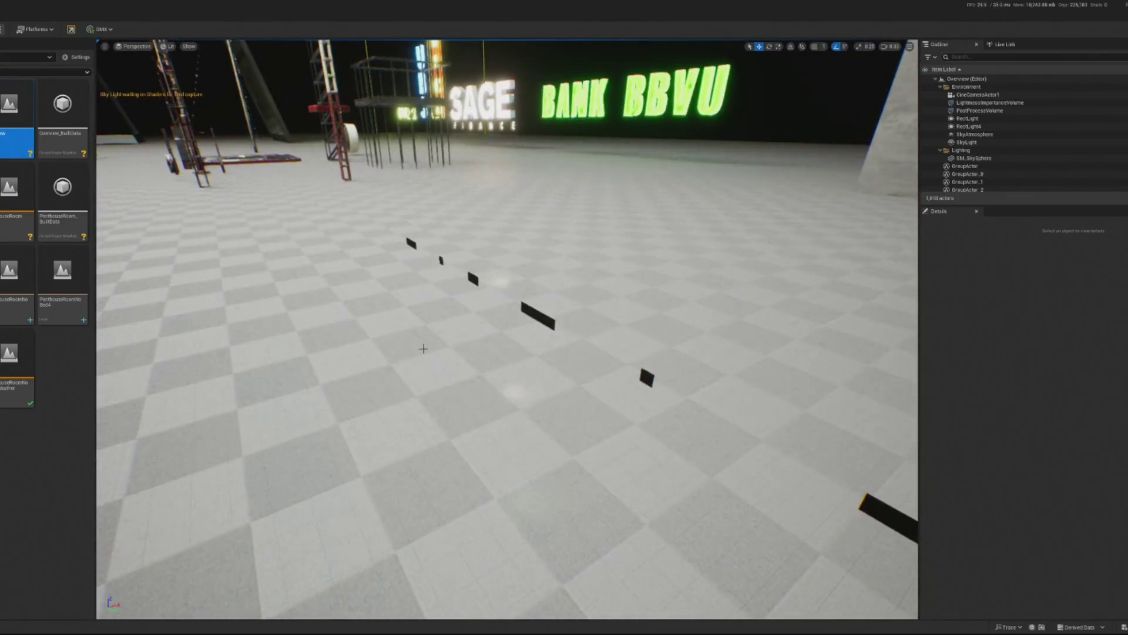
left_click(525, 308)
left_click_drag(518, 318, 564, 283)
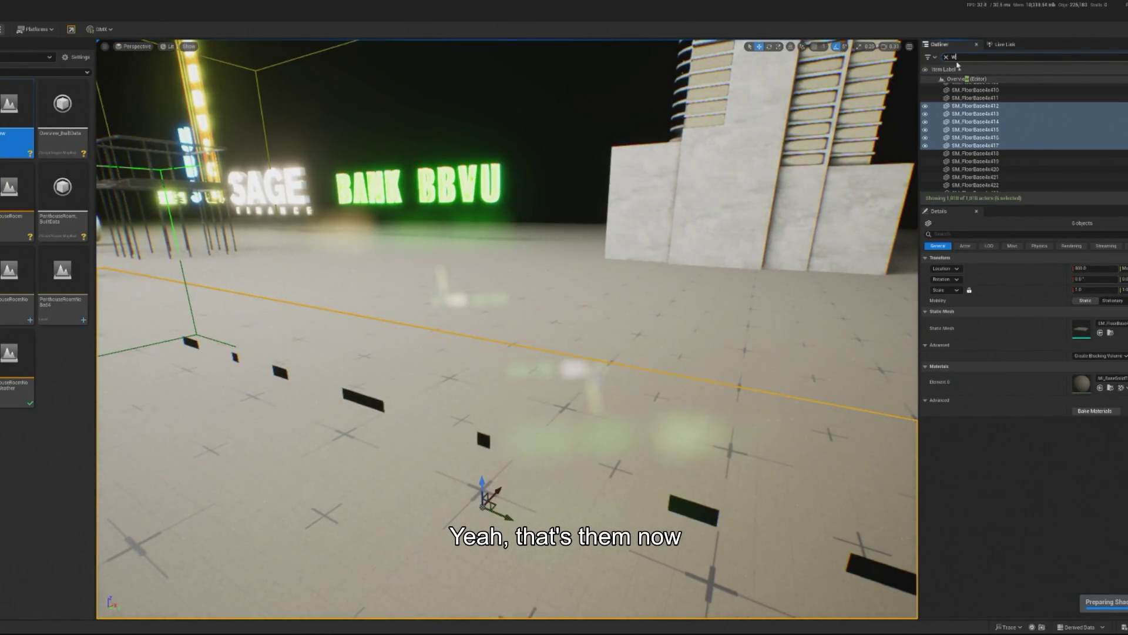
type("indow")
key("BackSpace")
key("BackSpace")
key("BackSpace")
type("pla")
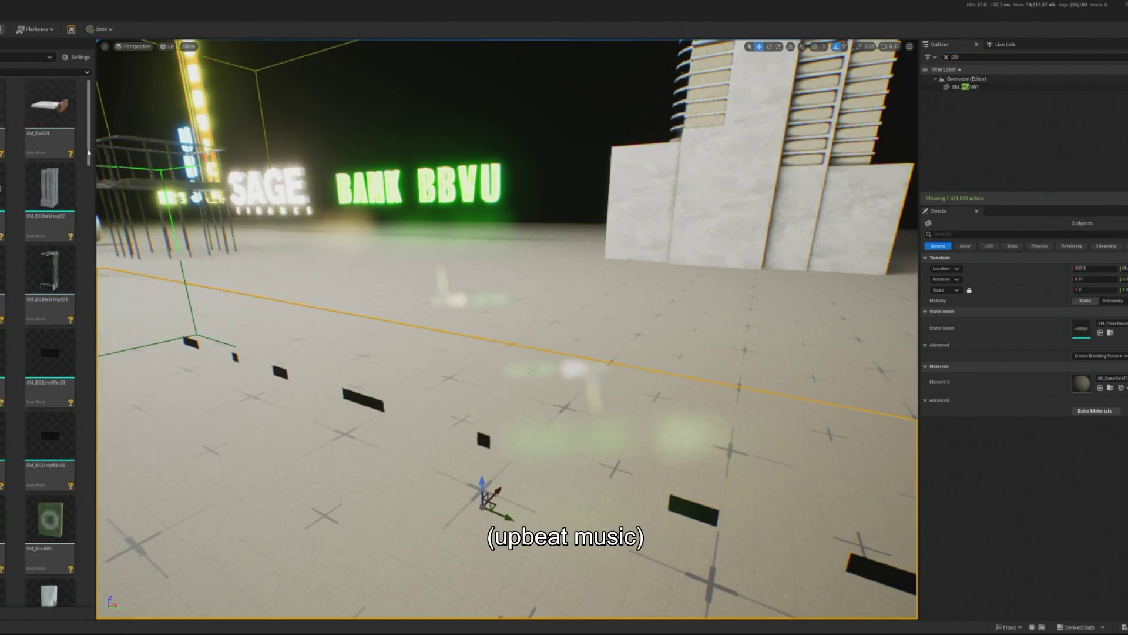
left_click_drag(89, 123, 89, 139)
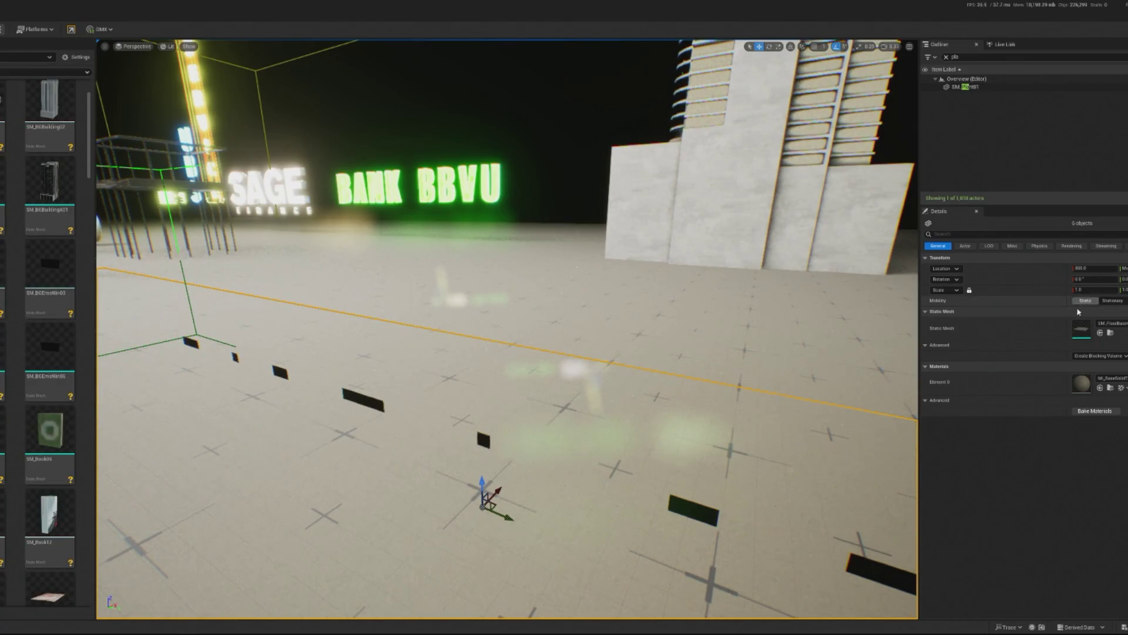
left_click(50, 347)
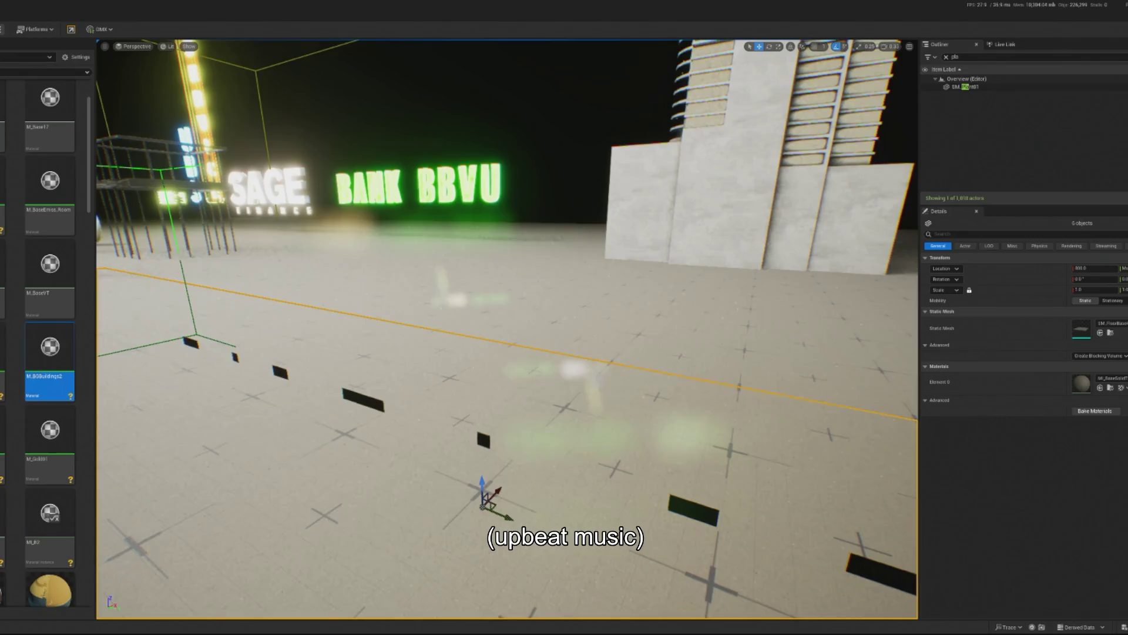
double_click(52, 351)
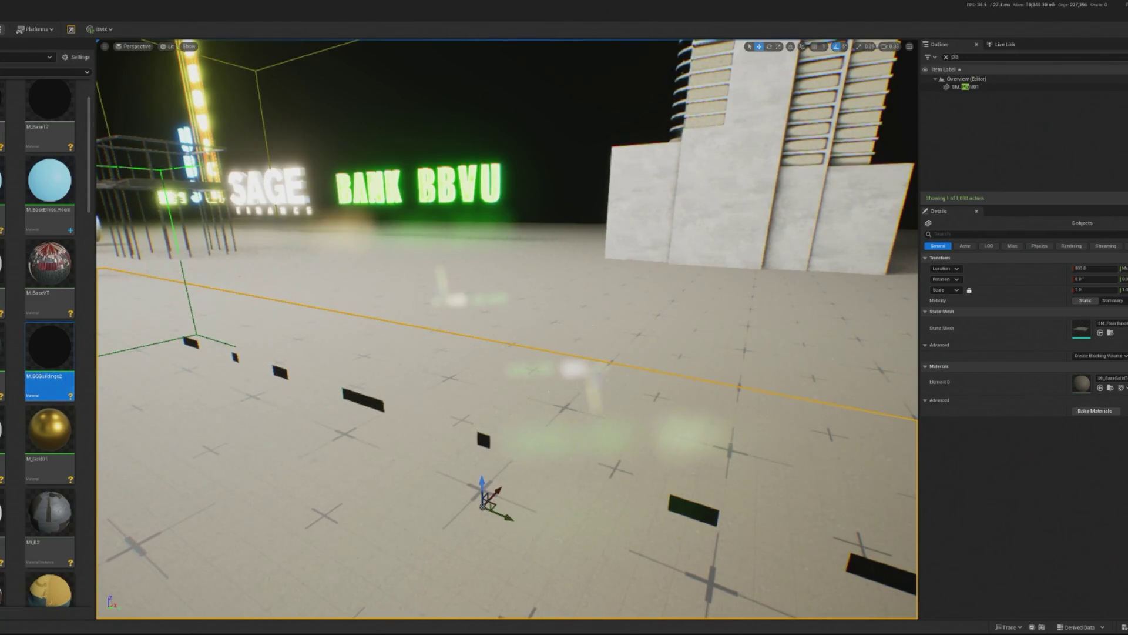
scroll(69, 217, "up", 2)
left_click(69, 218)
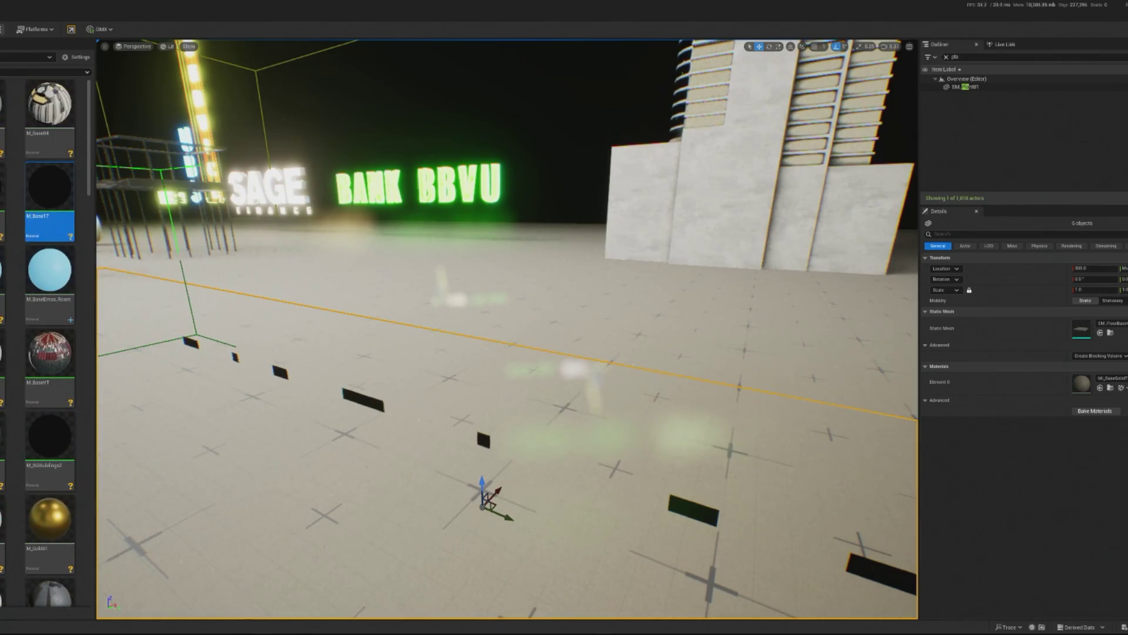
right_click(70, 217)
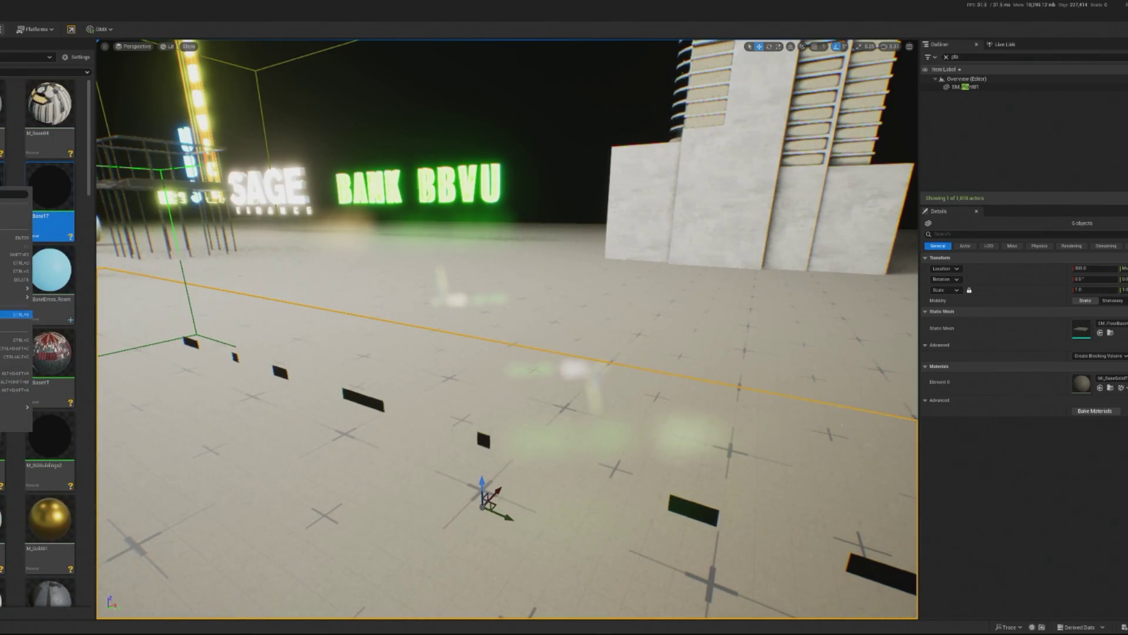
mouse_move(17, 288)
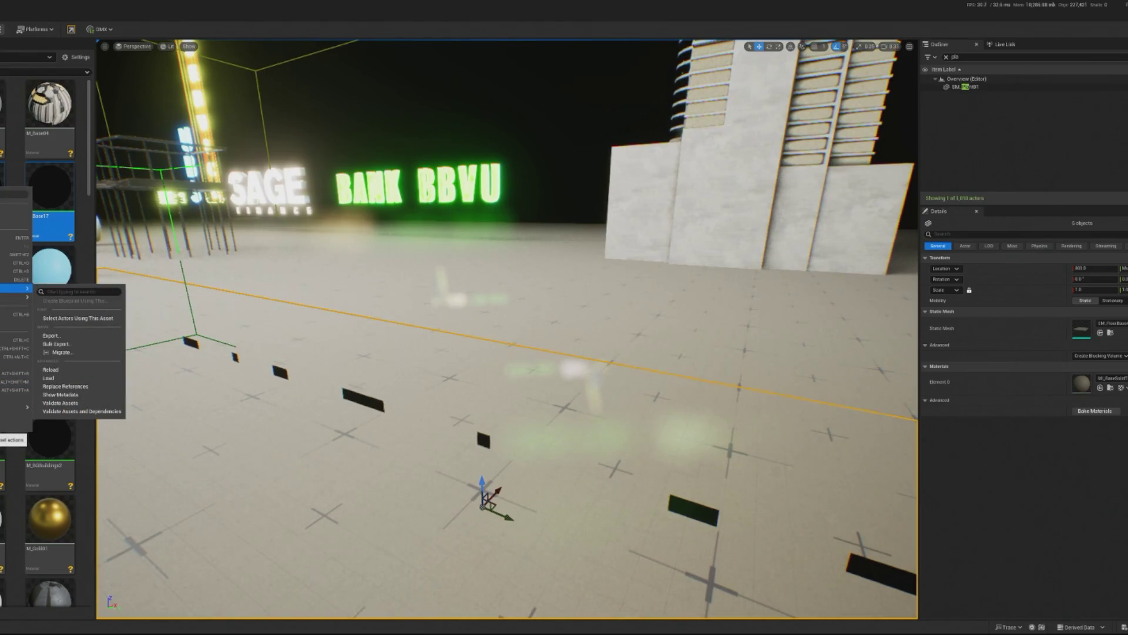
left_click(78, 318)
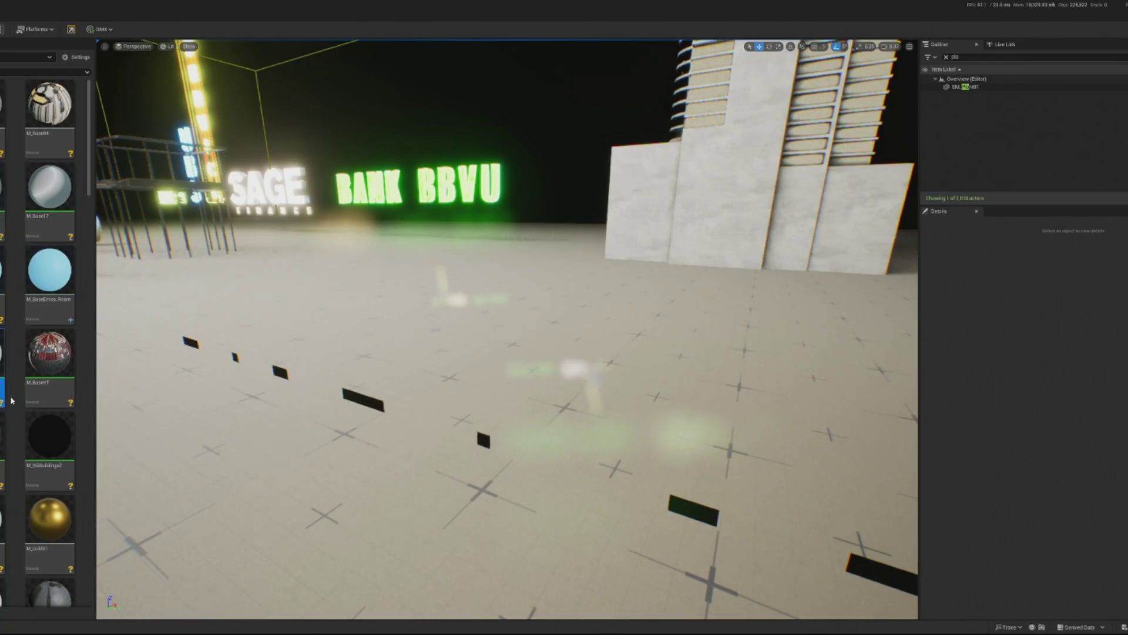
scroll(59, 365, "down", 1)
scroll(49, 329, "down", 1)
left_click(53, 297)
scroll(38, 250, "down", 1)
scroll(37, 249, "down", 5)
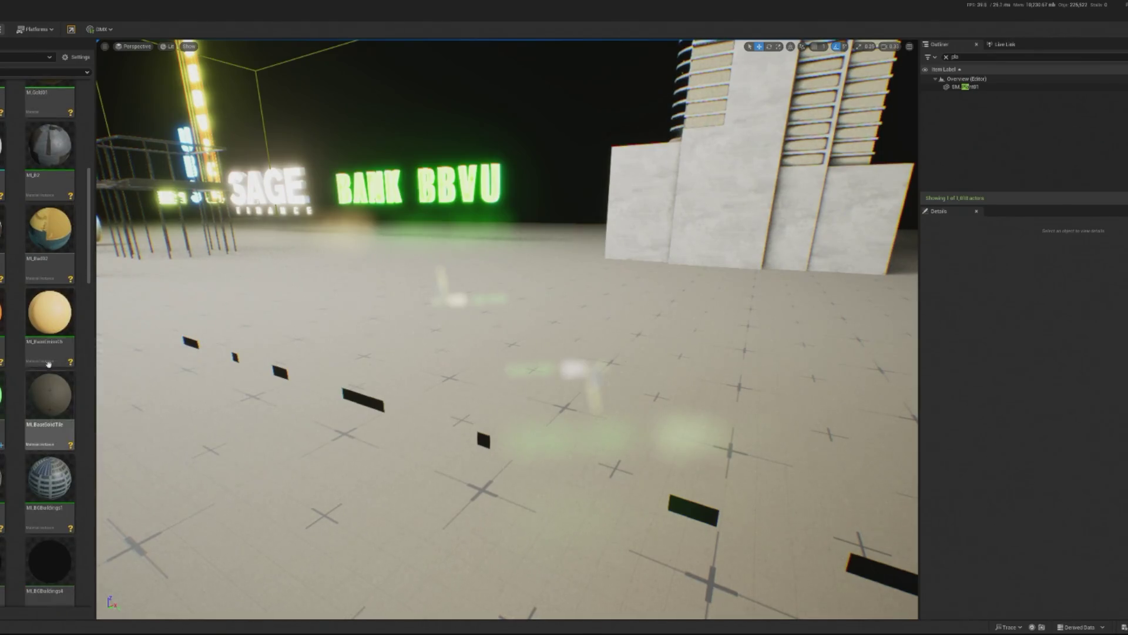
scroll(77, 376, "down", 3)
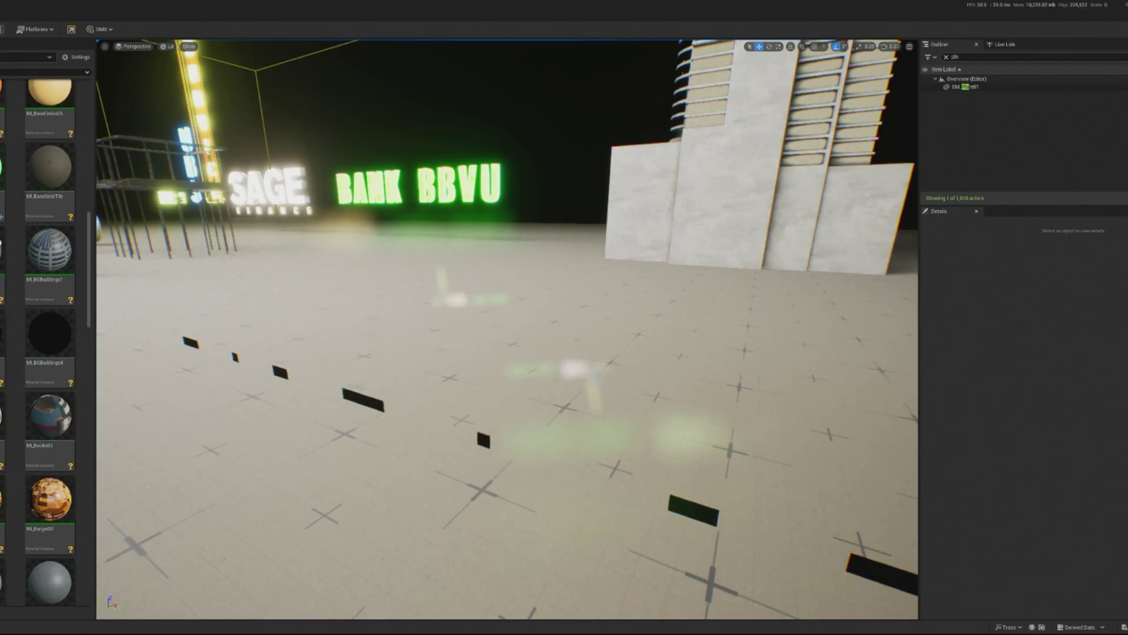
scroll(505, 329, "down", 3)
scroll(12, 355, "down", 6)
scroll(11, 355, "down", 8)
scroll(1, 360, "down", 4)
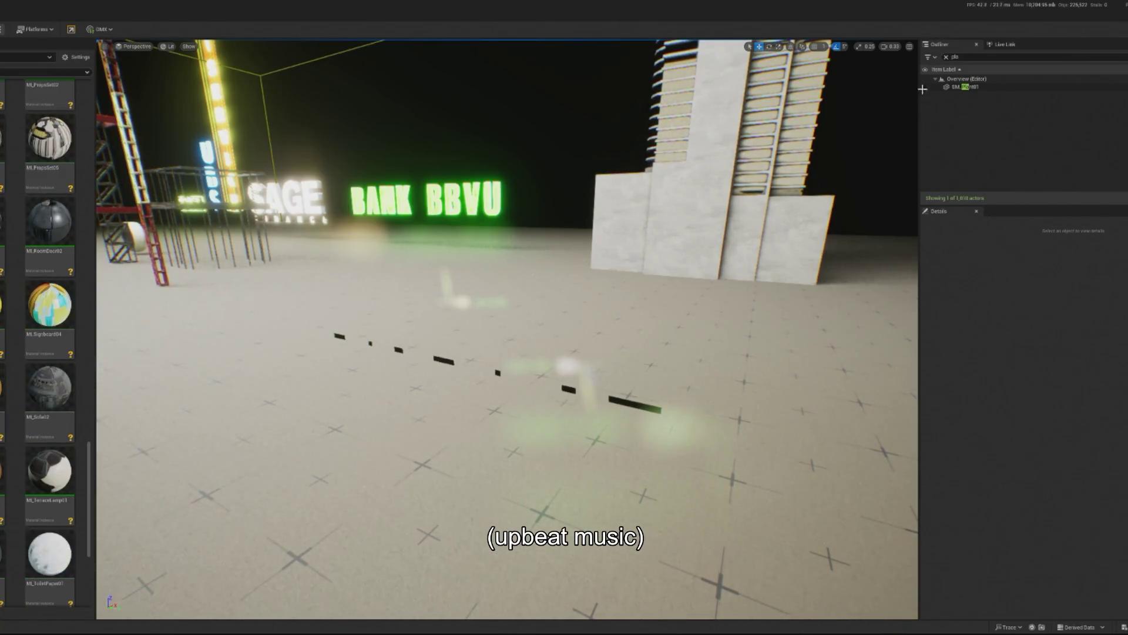
left_click(946, 57)
Select the six SM_FloorBase pieces in the level.
mouse_move(653, 330)
left_mouse_down()
mouse_move(653, 353)
mouse_move(576, 335)
mouse_move(517, 338)
left_mouse_up()
left_click(523, 376)
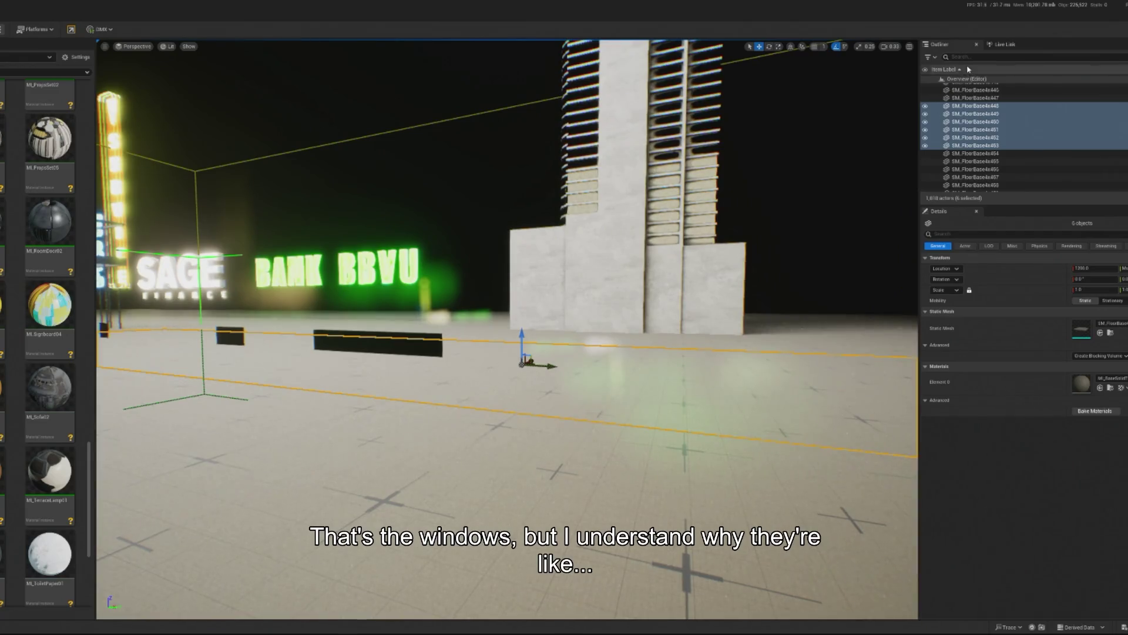
scroll(90, 325, "up", 5)
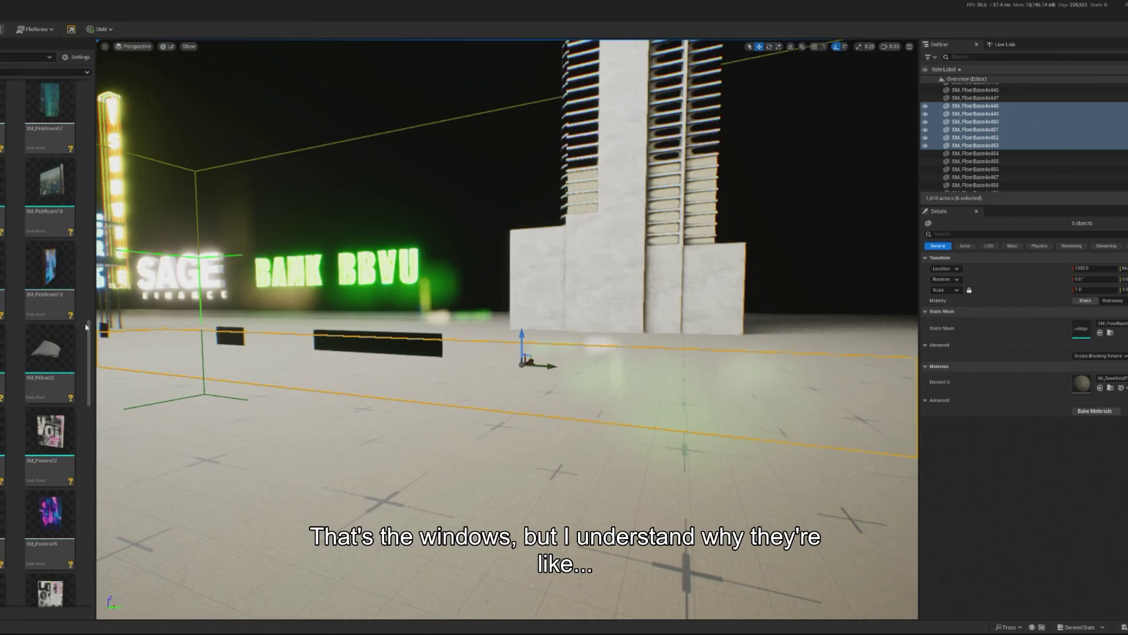
scroll(91, 335, "up", 10)
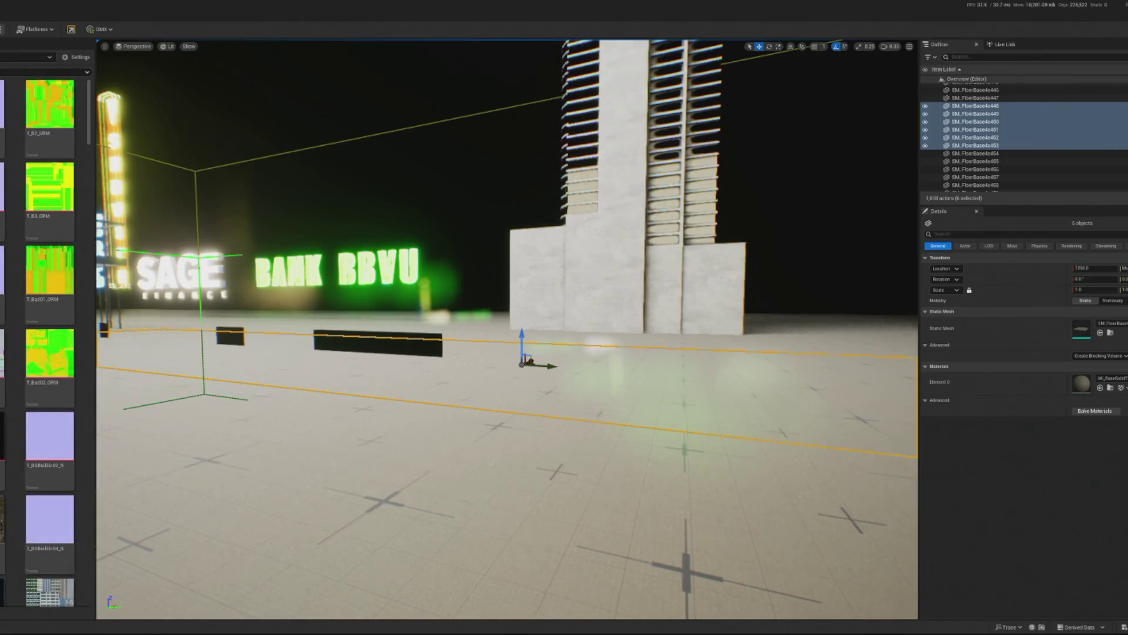
Reload a texture asset through Asset Actions so the penthouse scene refreshes.
right_click(50, 364)
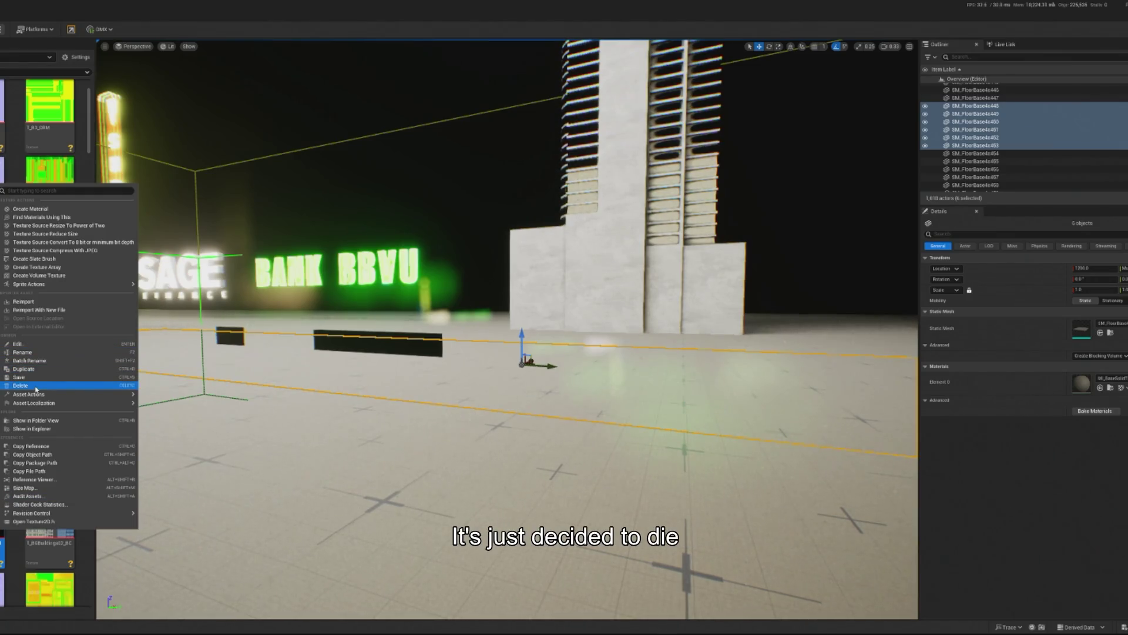
mouse_move(39, 395)
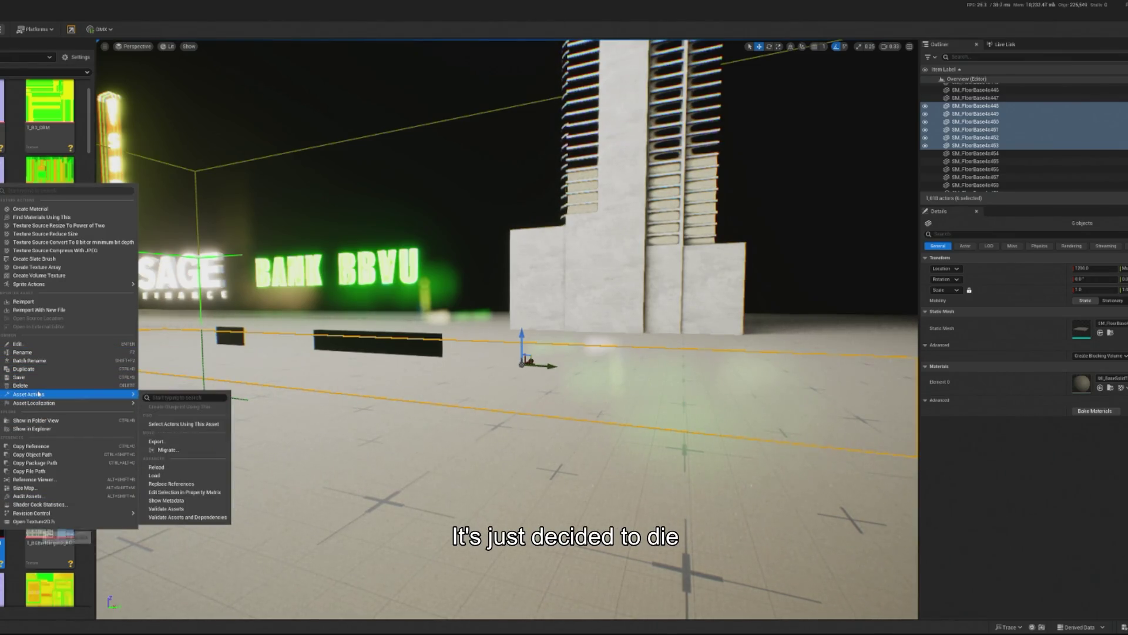
left_click(156, 466)
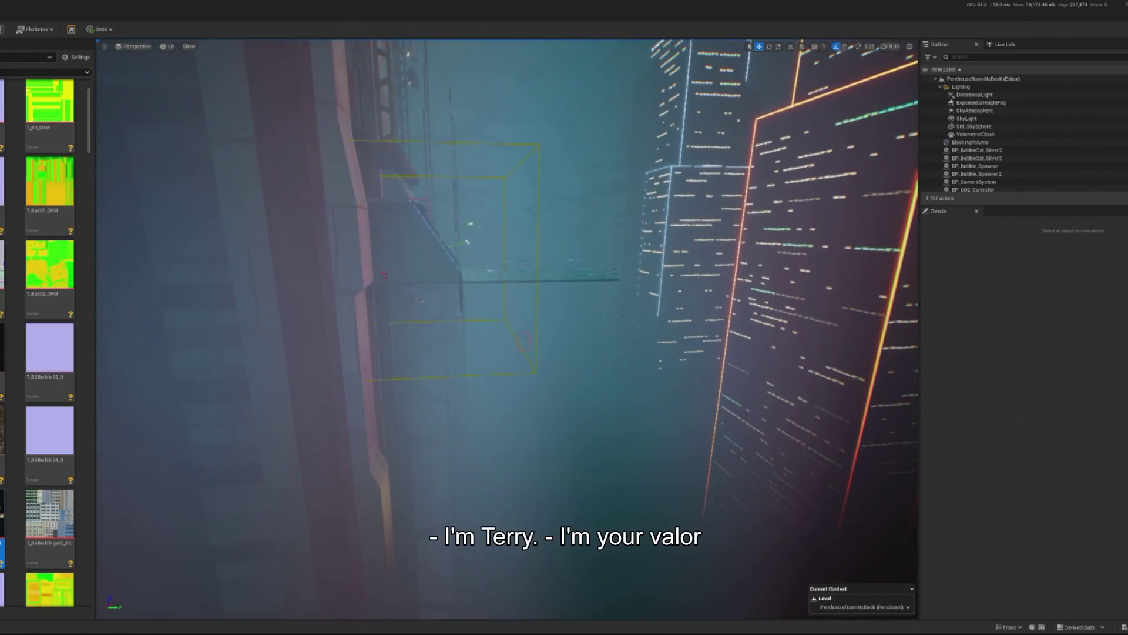
Play from the penthouse, eject with F8, select SM_SkySphere, and open camera speed settings.
key("alt+p")
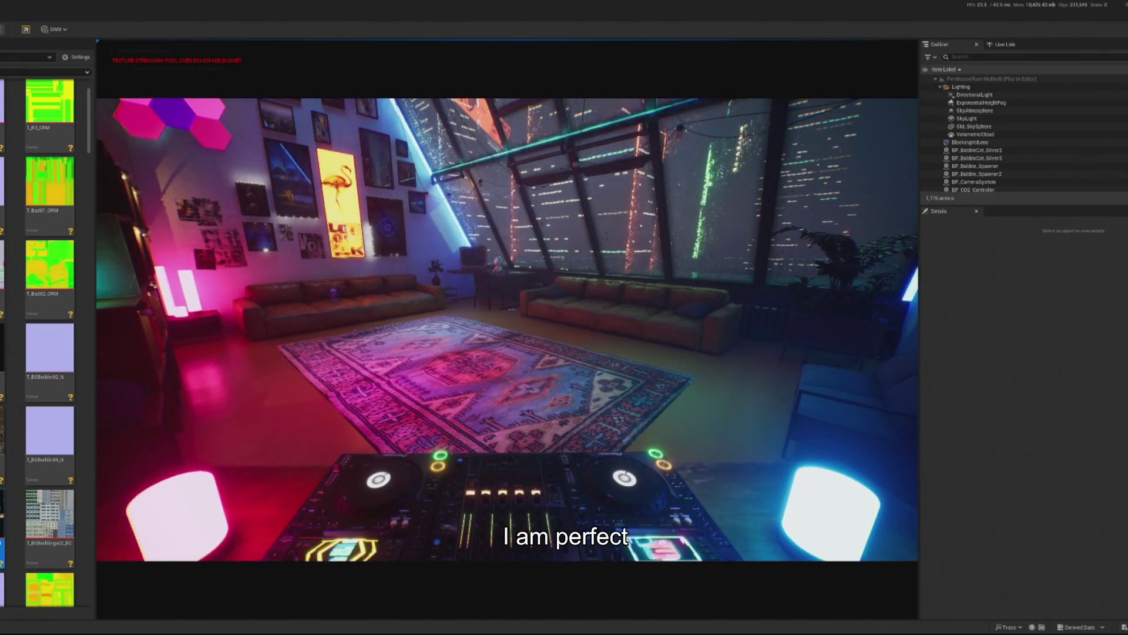
key("F8")
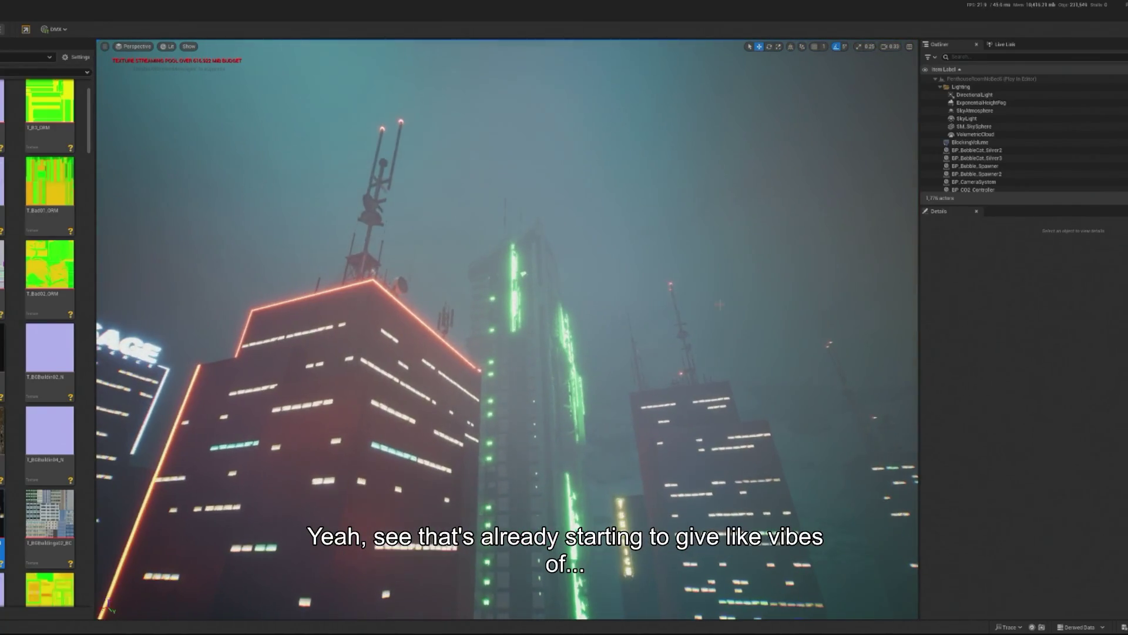
left_click(875, 54)
left_click(889, 46)
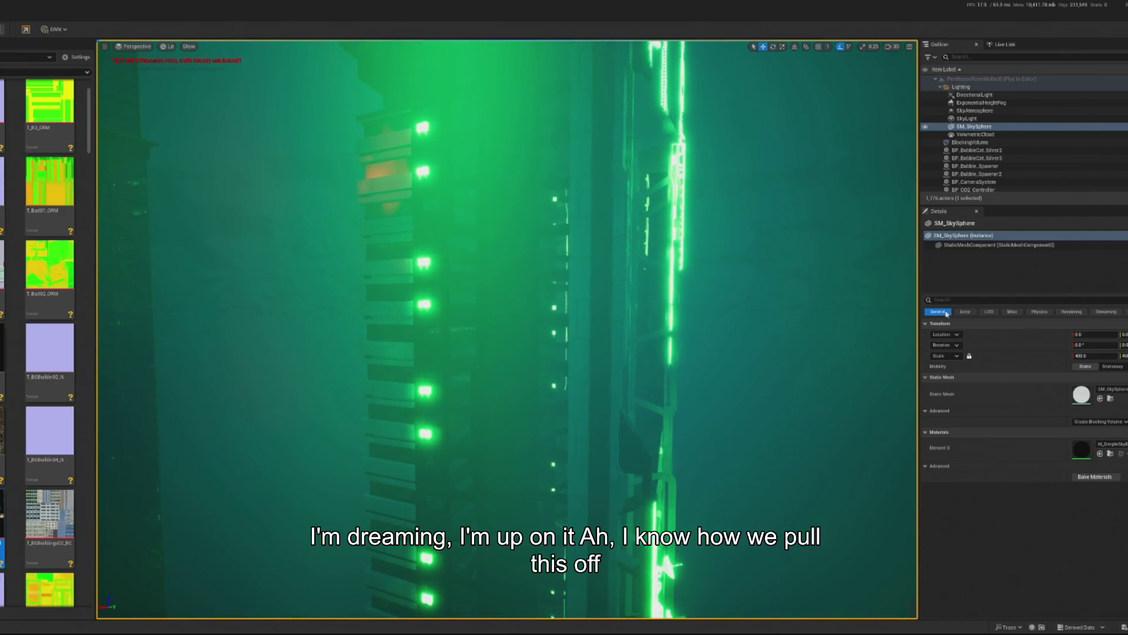
Inspect the green-windowed tower's InstancedStaticMesh1 and 2 components, then stop the play session.
left_click(597, 358)
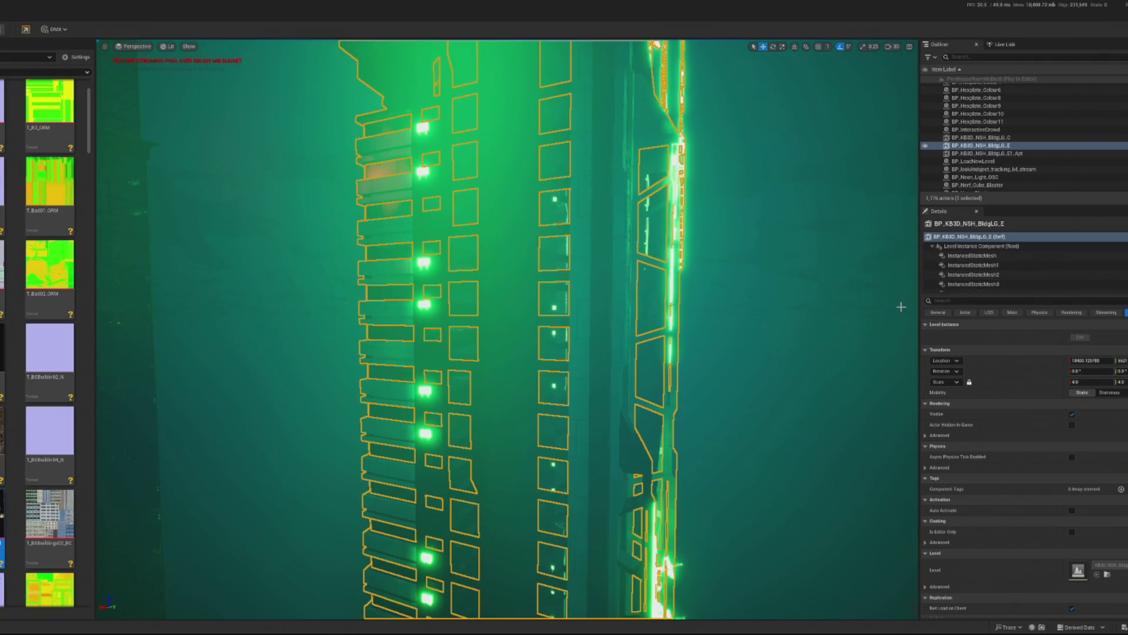
left_click(1000, 274)
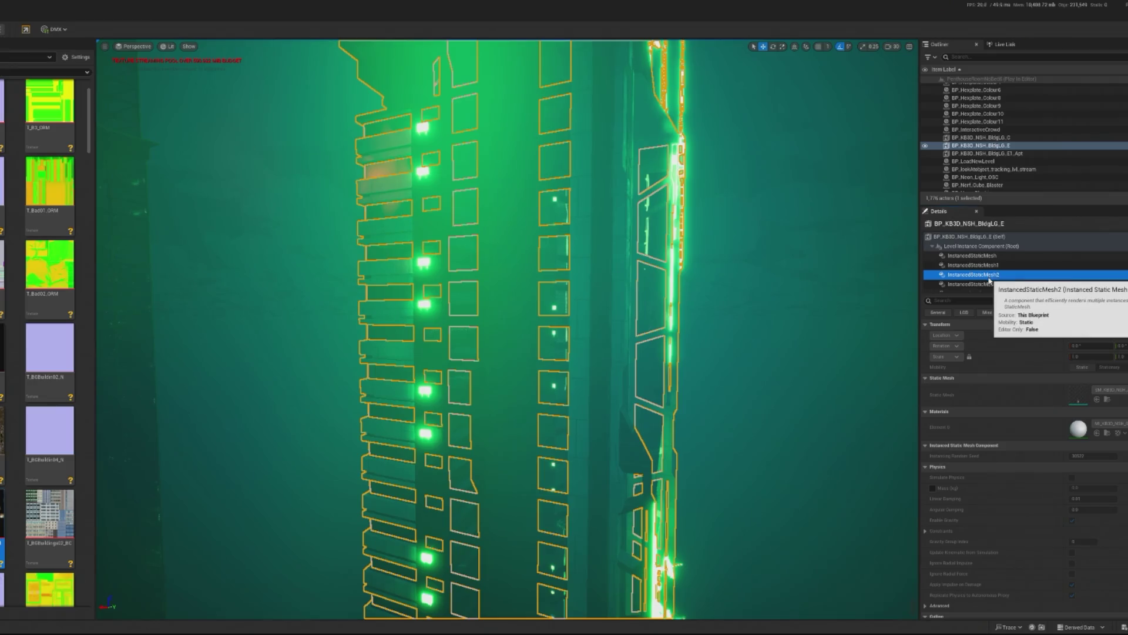
left_click(995, 265)
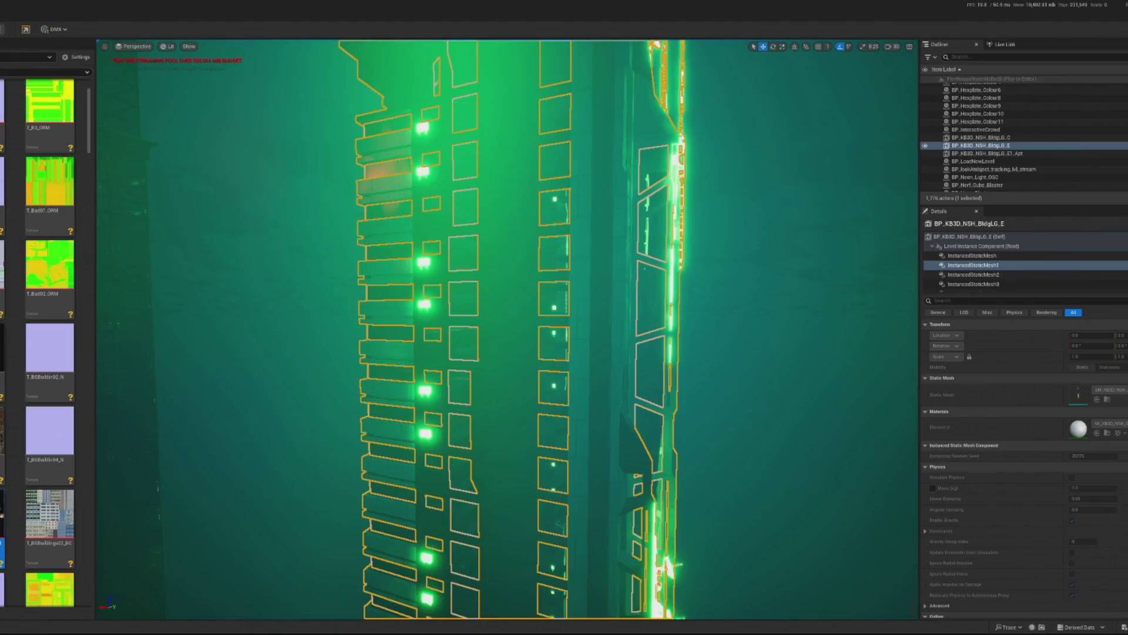
key("Escape")
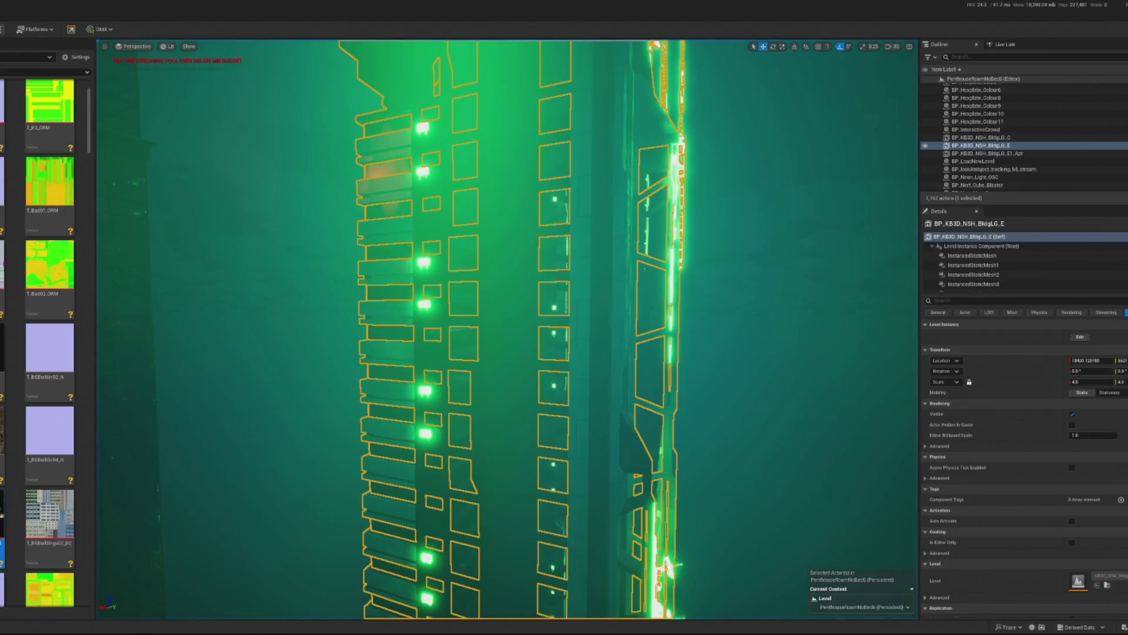
Drop a Plane from Basic Shapes into the scene beside the BldgLG_C tower.
mouse_move(293, 352)
left_mouse_down()
mouse_move(200, 353)
mouse_move(352, 353)
left_mouse_up()
left_click(558, 382)
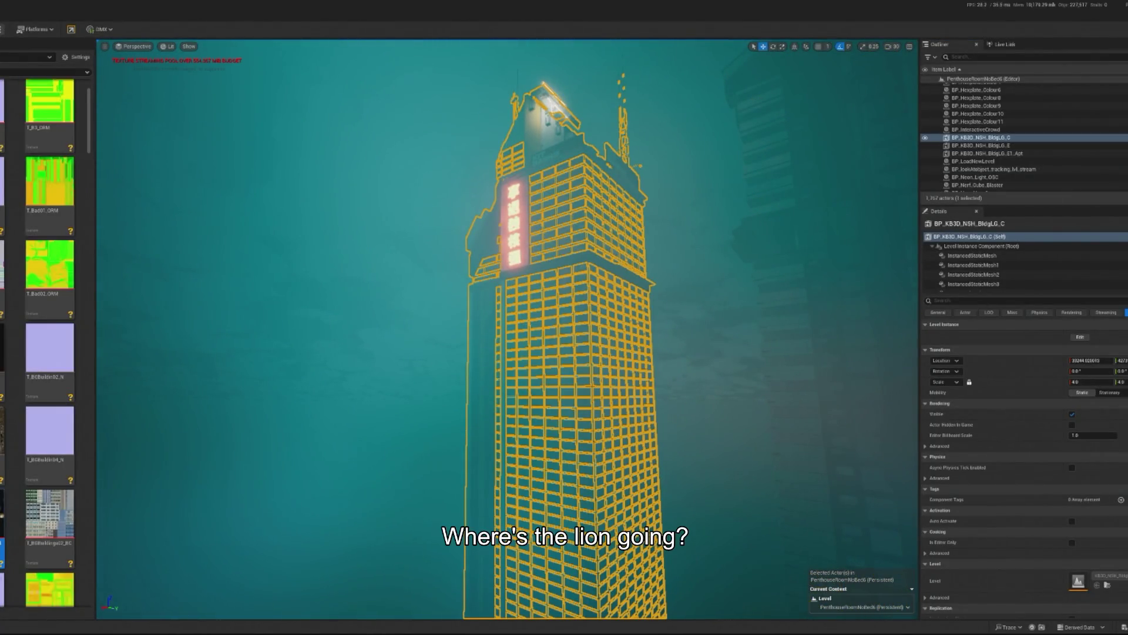
scroll(251, 386, "up", 5)
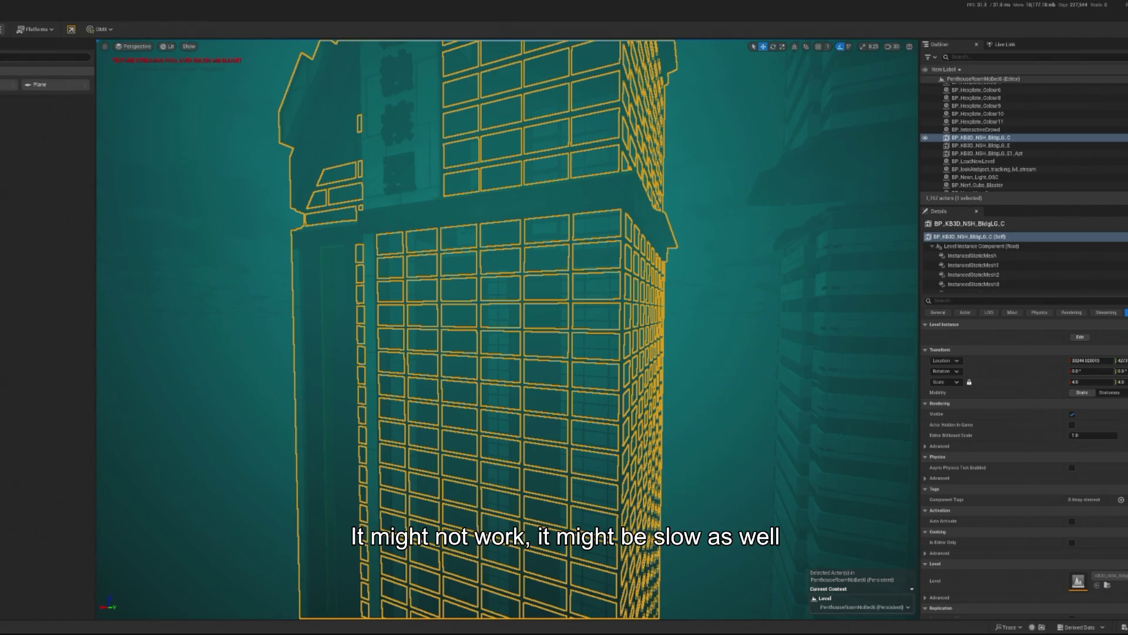
left_click_drag(31, 86, 472, 306)
left_click_drag(517, 360, 523, 370)
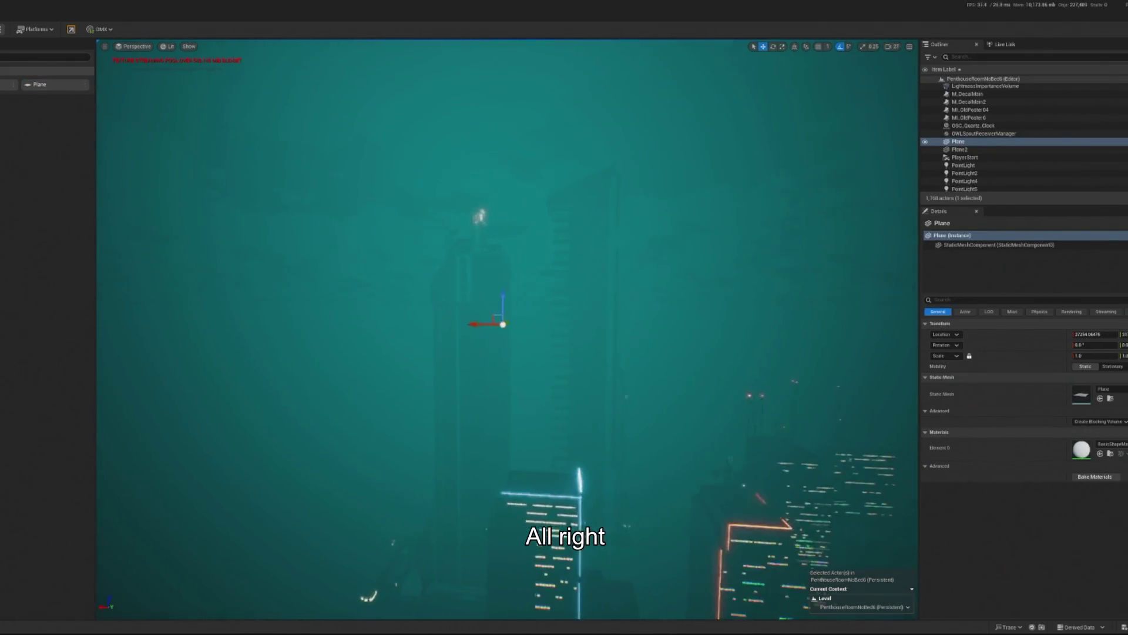
Frame the new Plane and slow the camera fly speed to 0.8.
key("f")
key("e")
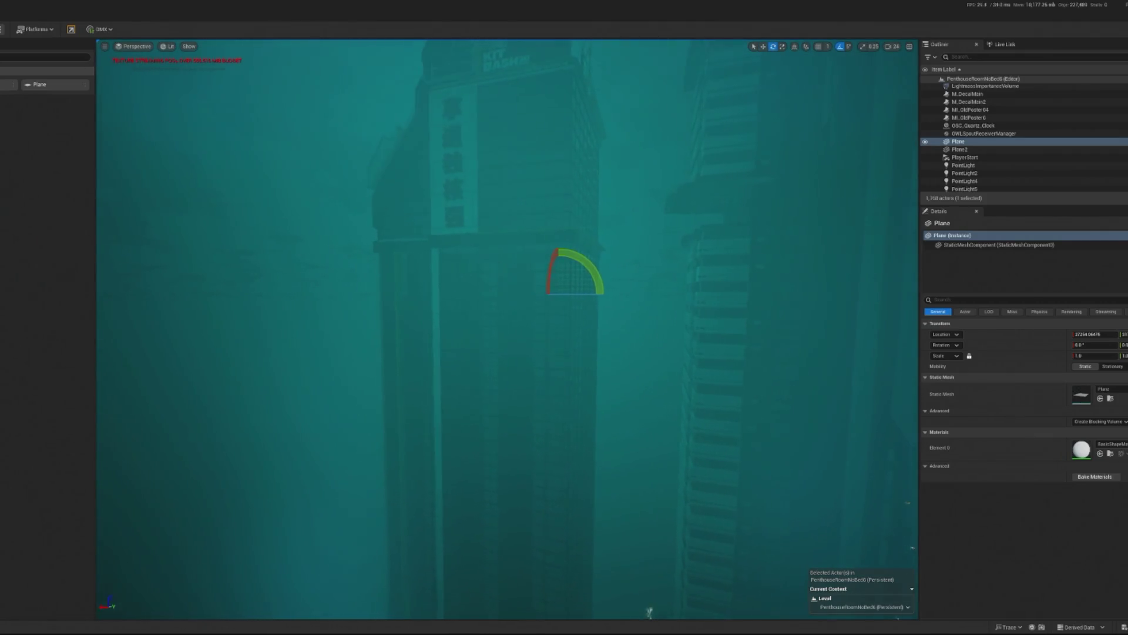
left_click(892, 47)
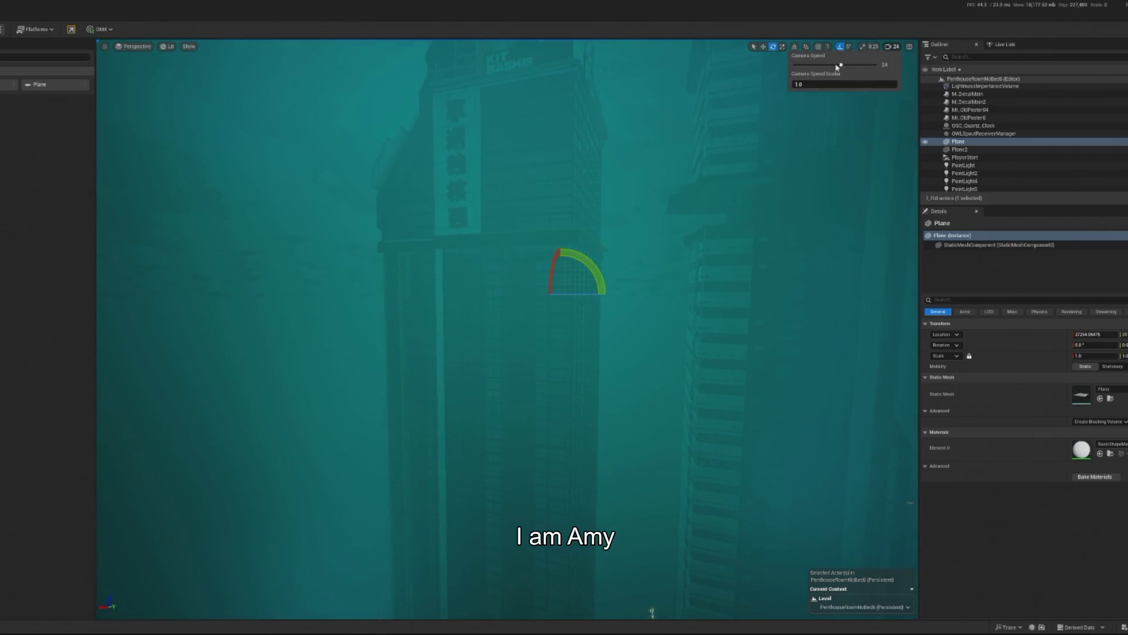
left_click_drag(838, 67, 818, 64)
left_click(575, 291)
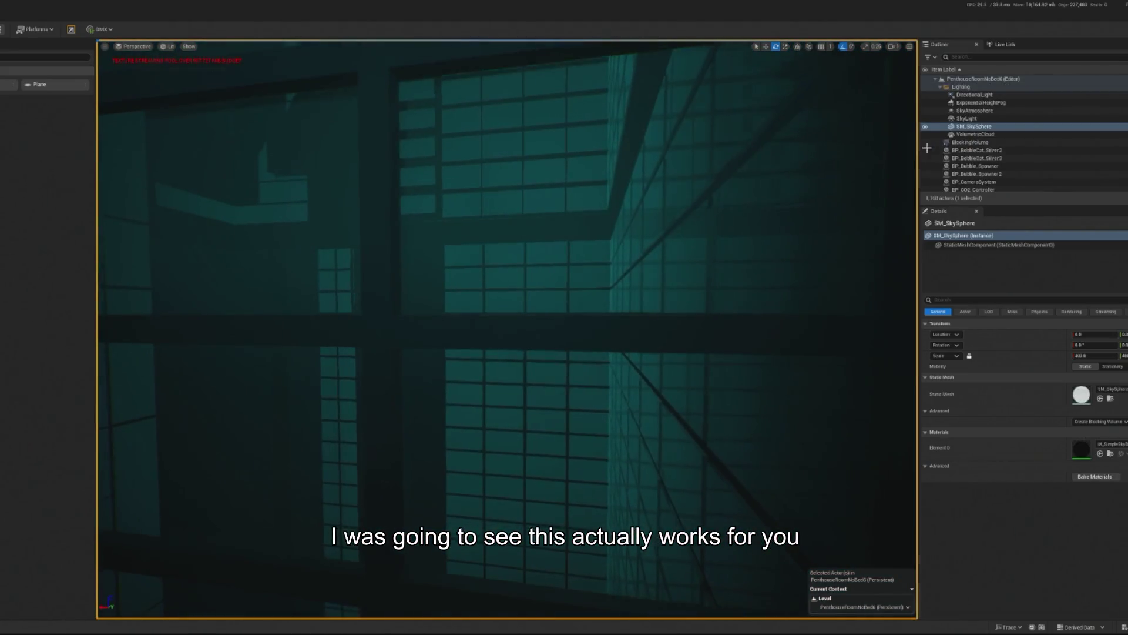
Find Plane2 through an Outliner search, stand it upright and move it to the tower's edge.
type("plane")
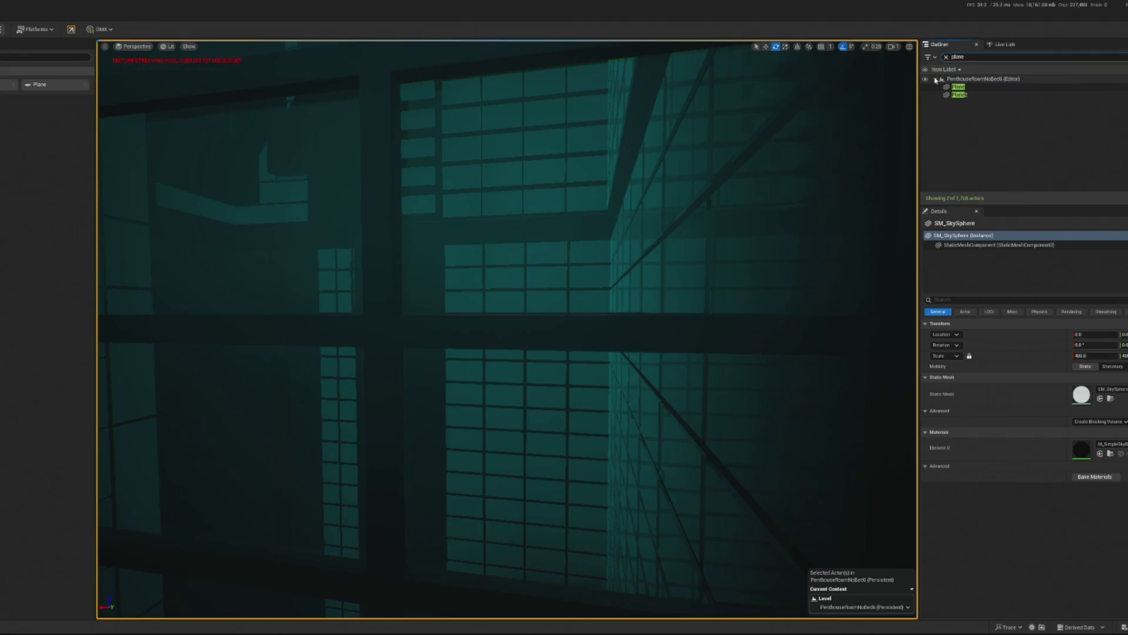
left_click(956, 95)
key("f")
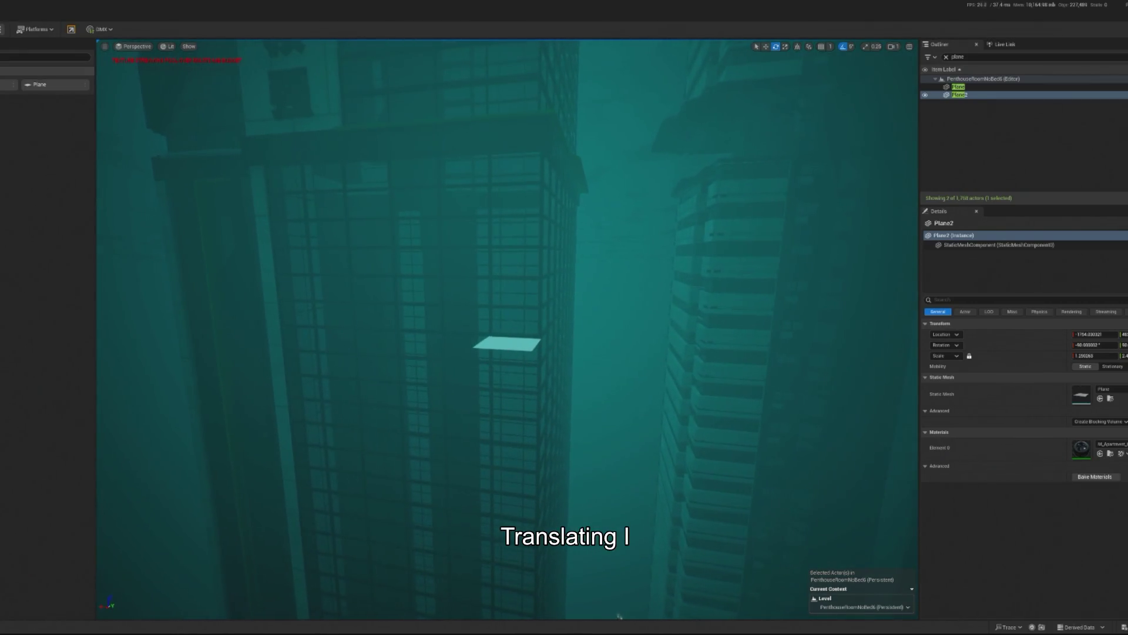
left_click(509, 343)
left_click_drag(501, 326, 501, 388)
key("w")
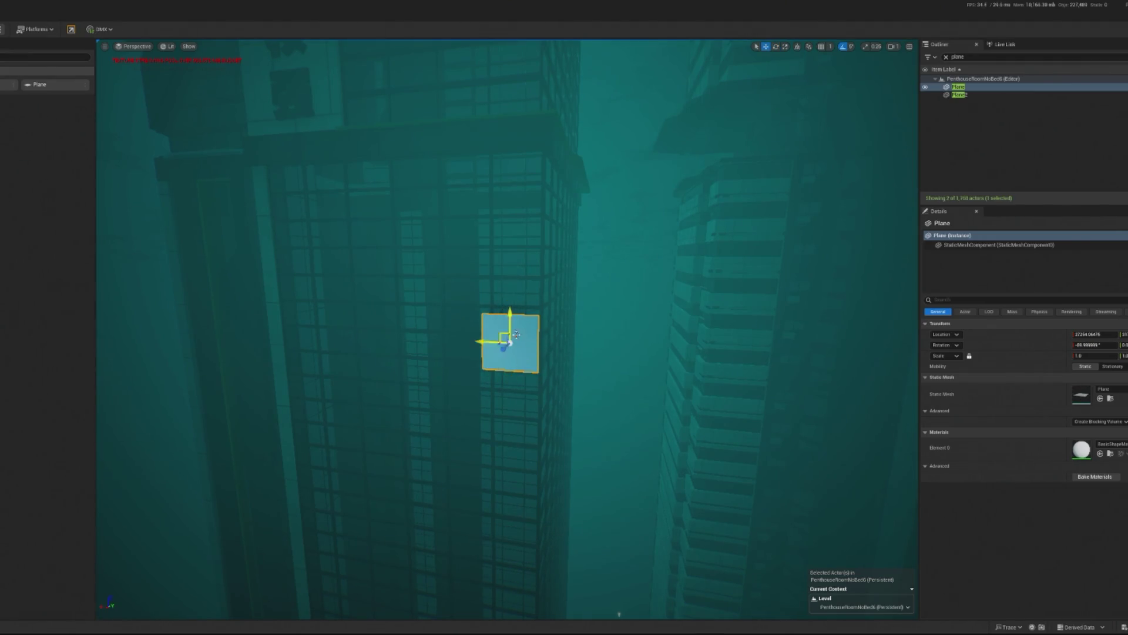
mouse_move(502, 347)
left_mouse_down()
mouse_move(570, 258)
mouse_move(588, 272)
mouse_move(689, 272)
mouse_move(519, 263)
mouse_move(537, 375)
mouse_move(144, 393)
mouse_move(789, 287)
mouse_move(833, 268)
left_mouse_up()
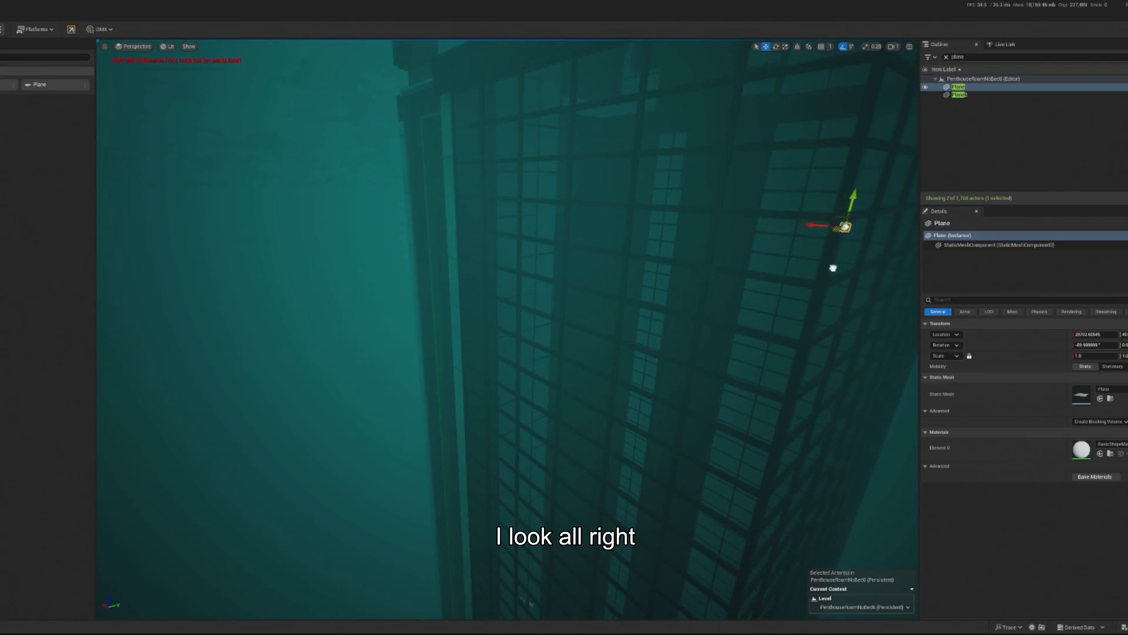
mouse_move(833, 218)
left_mouse_down()
mouse_move(650, 171)
mouse_move(435, 223)
left_mouse_up()
Set the Plane's scale to 100 and reposition it on the tower.
mouse_move(1093, 356)
left_mouse_down()
mouse_move(1126, 356)
mouse_move(1099, 356)
left_mouse_up()
type("20")
key("Return")
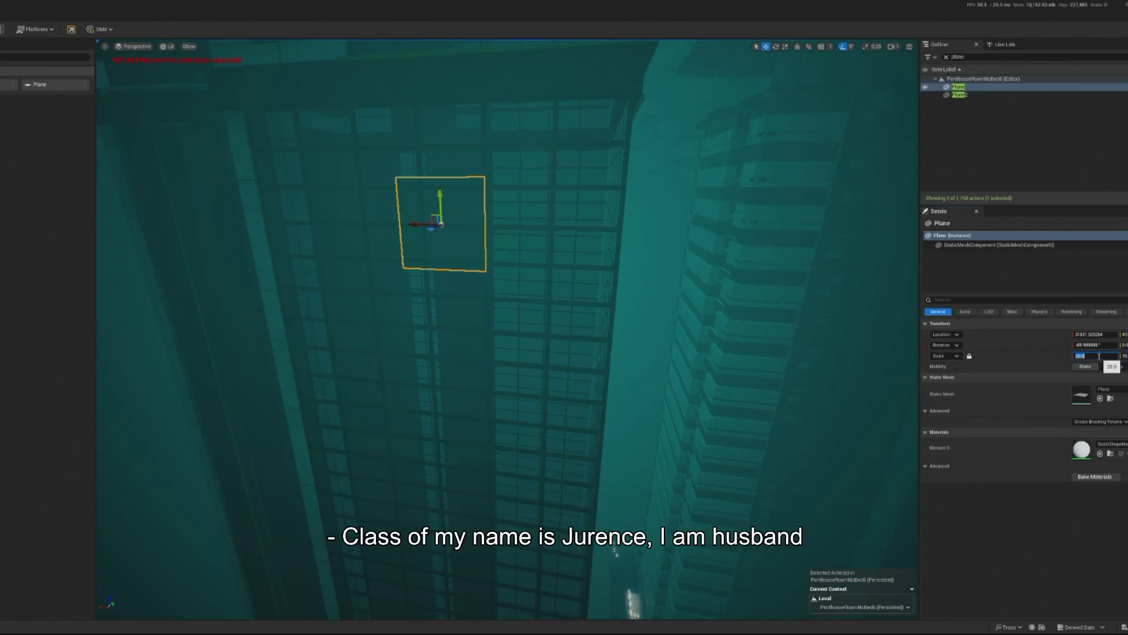
type("0")
key("Return")
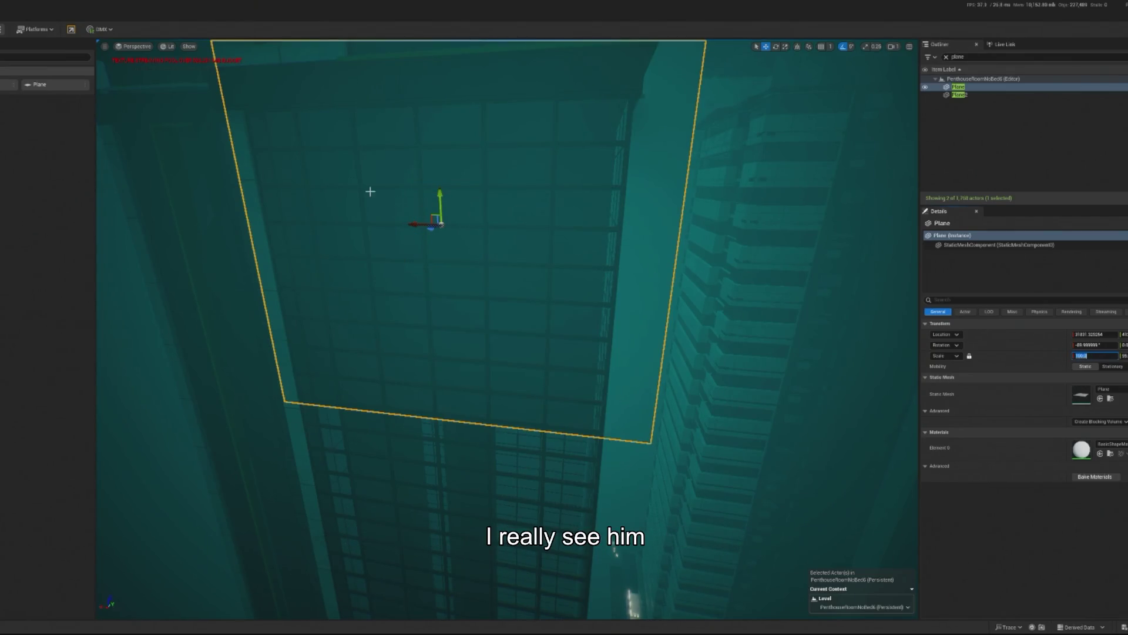
mouse_move(437, 224)
left_mouse_down()
mouse_move(353, 227)
mouse_move(555, 280)
mouse_move(493, 286)
left_mouse_up()
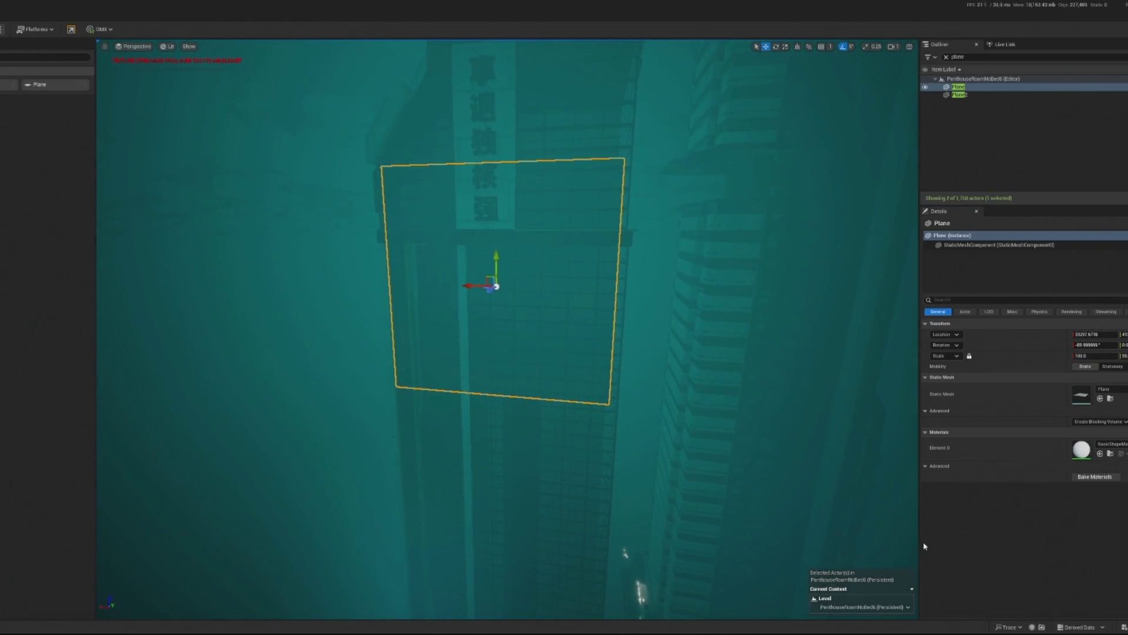
left_click(1111, 454)
type("M_Emis")
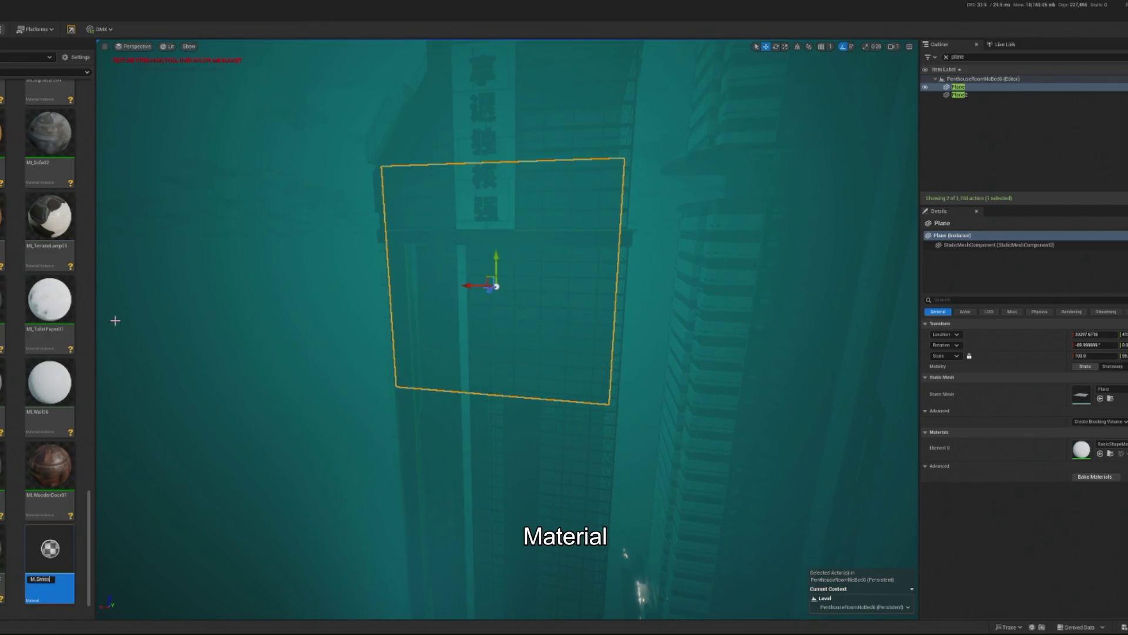
Name the new emissive window material and assign M_Emissive to the Plane's Element 0.
type("ive")
key("BackSpace")
key("BackSpace")
type("W")
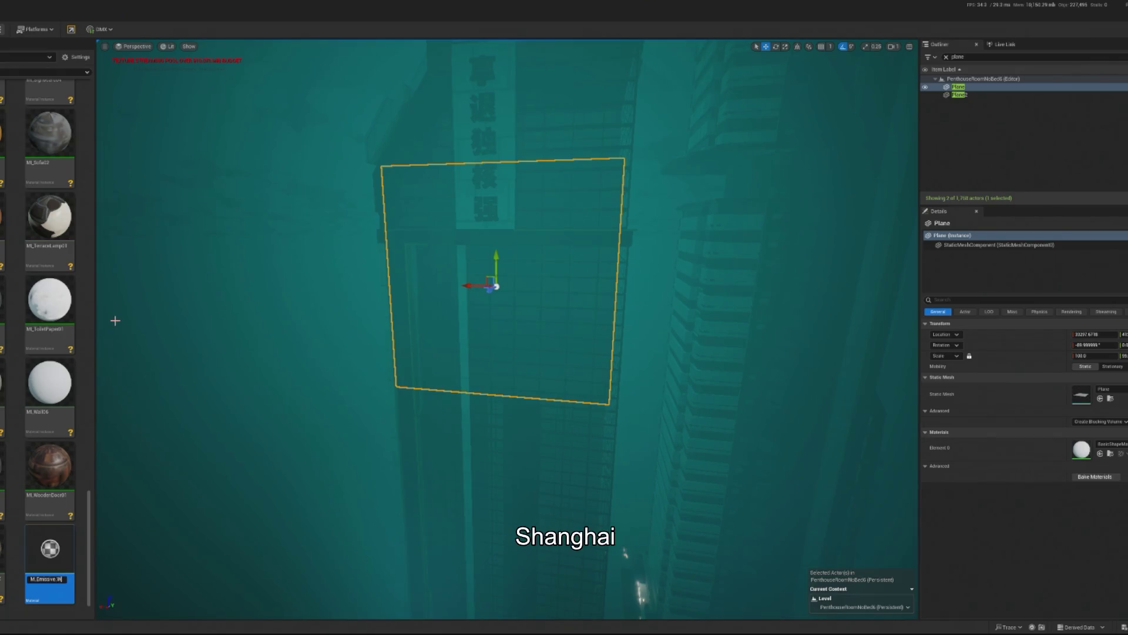
type("inddow_Shang")
key("Return")
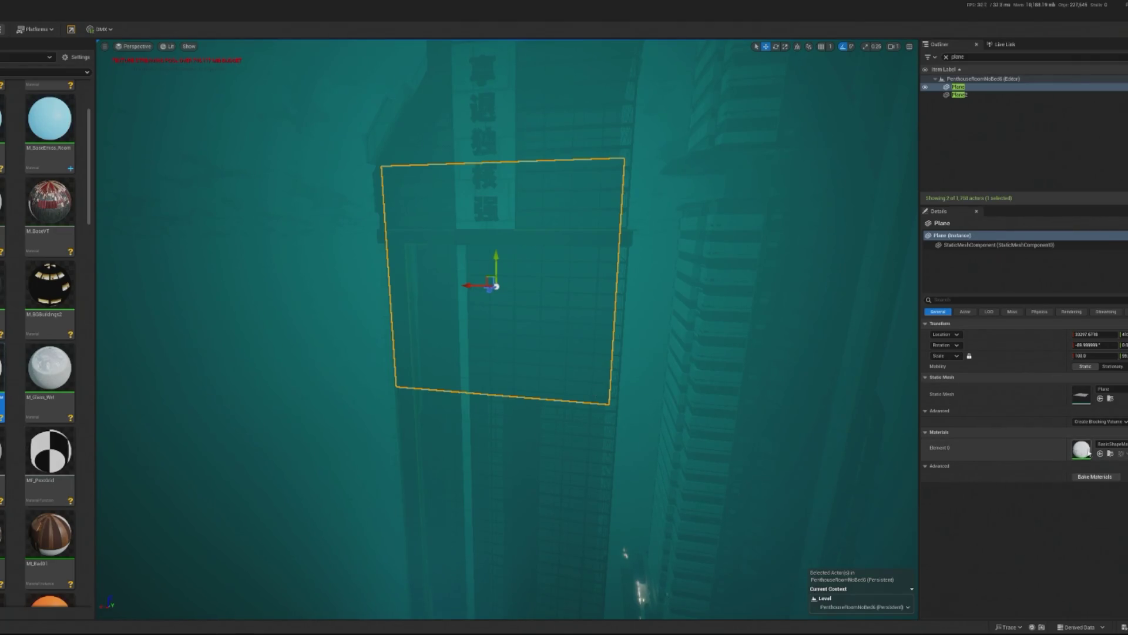
left_click(1108, 454)
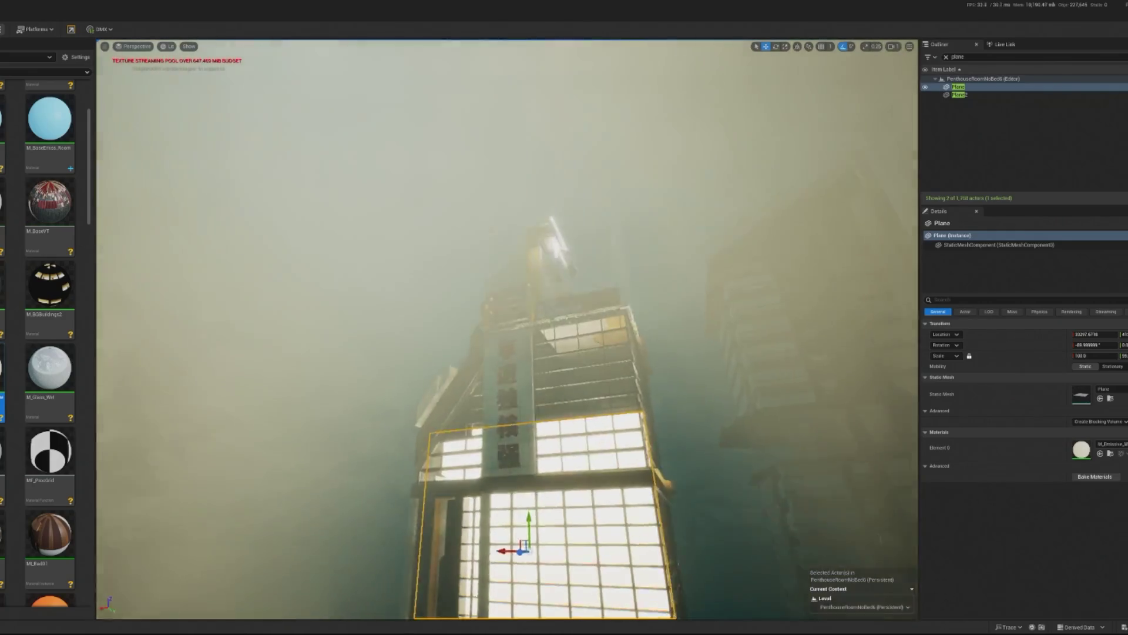
Scale the window plane much taller along Z and lower it down the tower's face.
key("e")
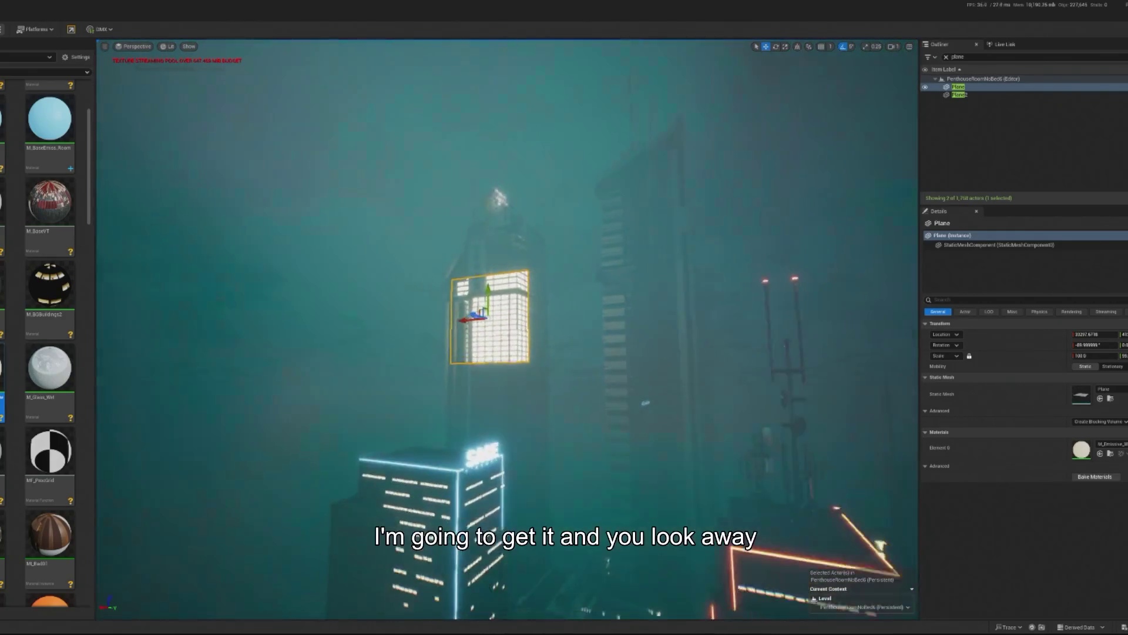
key("r")
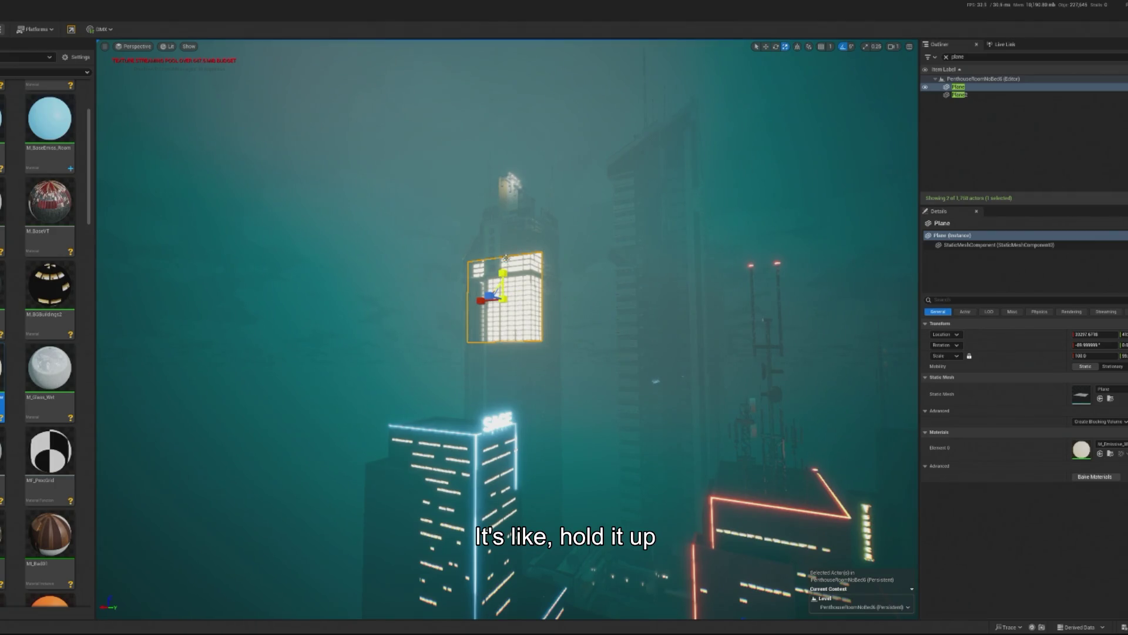
mouse_move(503, 273)
left_mouse_down()
mouse_move(503, 254)
mouse_move(503, 547)
left_mouse_up()
key("w")
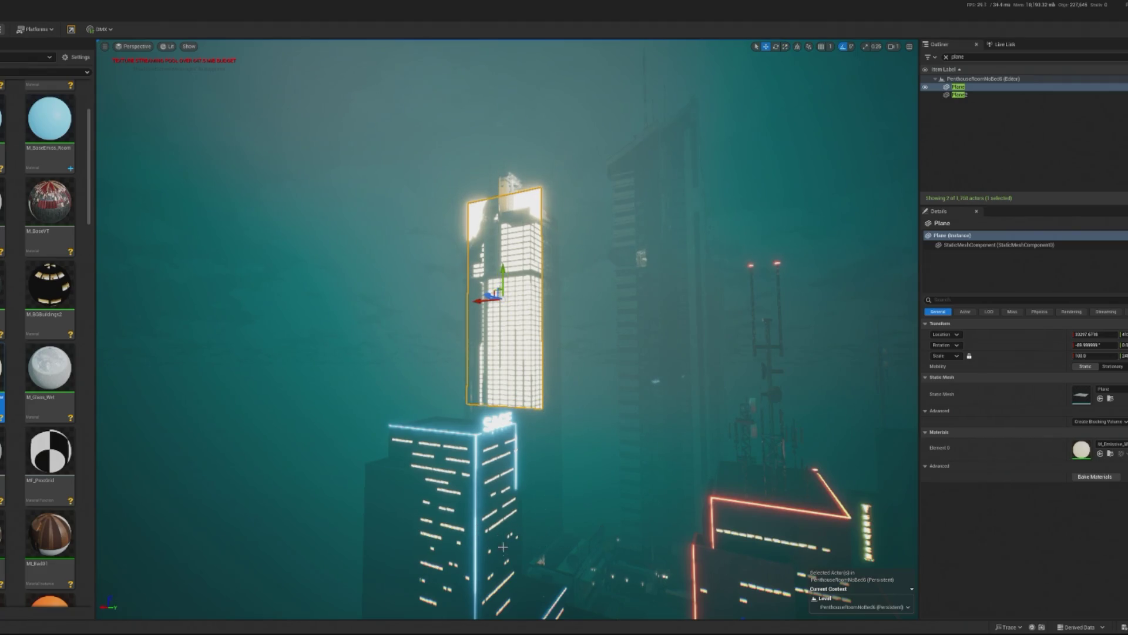
left_click_drag(499, 271, 507, 316)
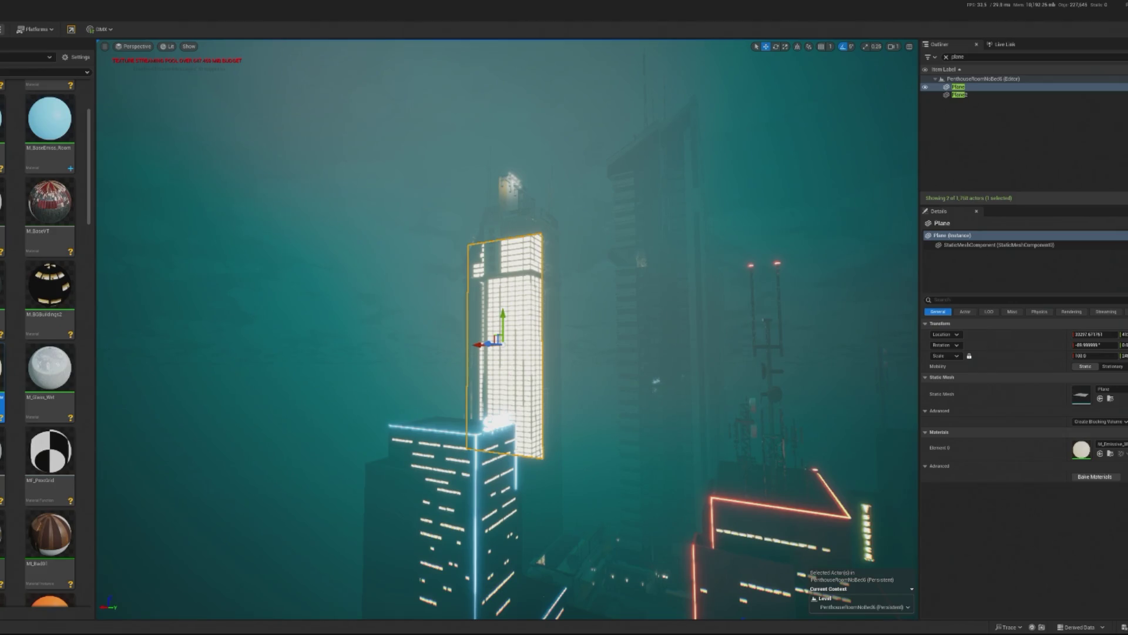
left_click(564, 487)
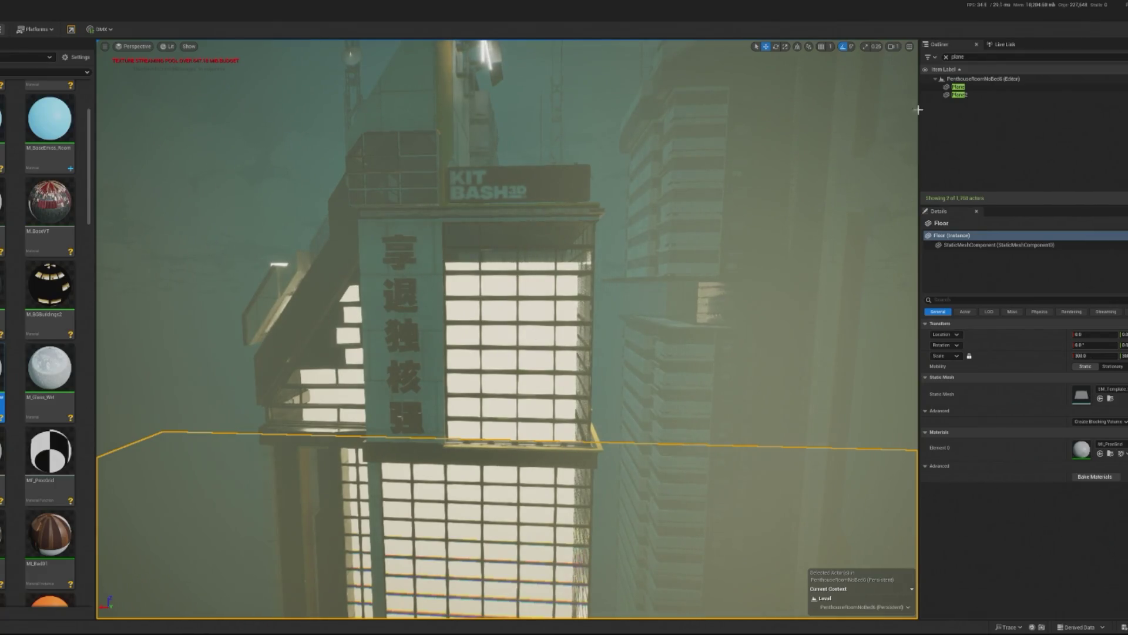
left_click(959, 87)
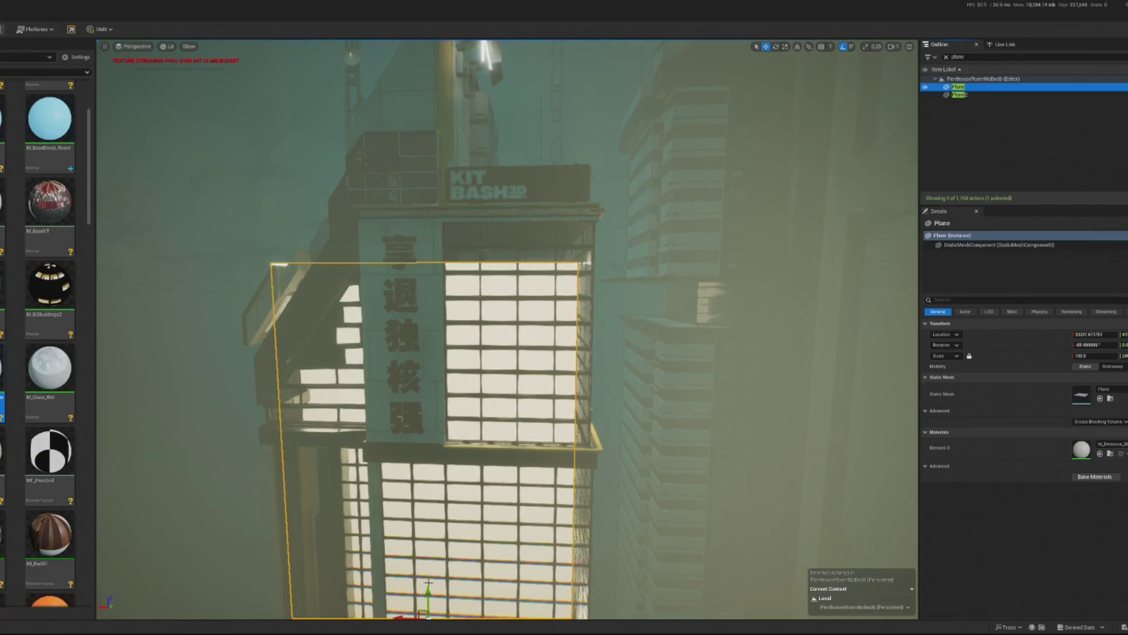
Stretch the window plane taller, duplicate it as Plane3, and move it onto the neighbouring tower.
left_click_drag(428, 591, 432, 584)
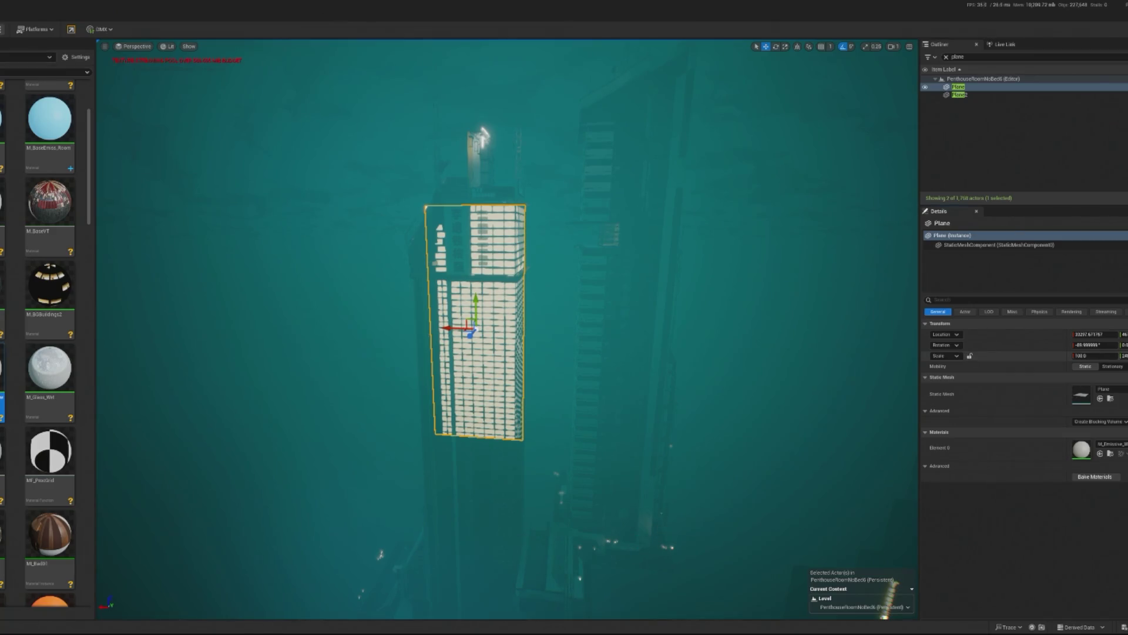
left_click_drag(1124, 356, 1127, 356)
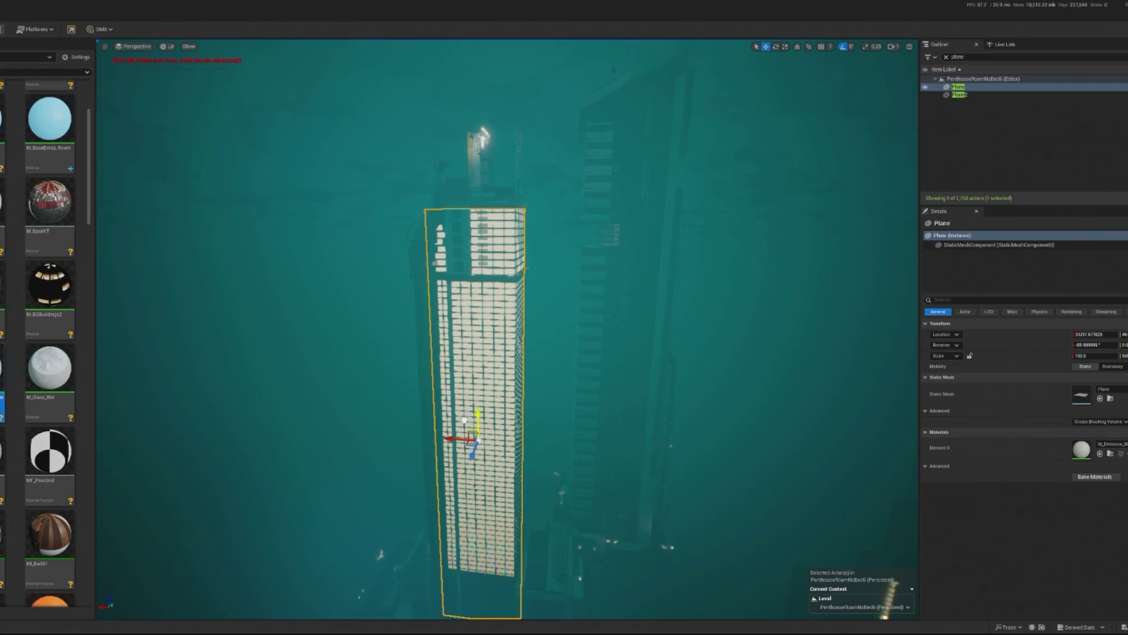
key("ctrl+d")
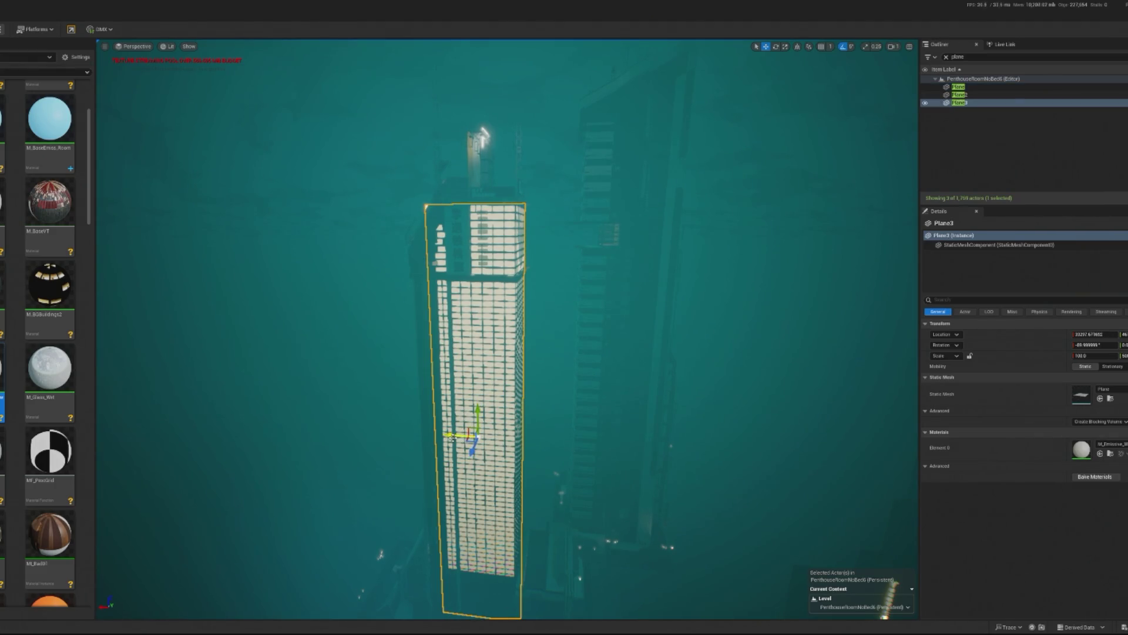
mouse_move(471, 438)
left_mouse_down()
mouse_move(606, 447)
mouse_move(623, 420)
left_mouse_up()
key("f")
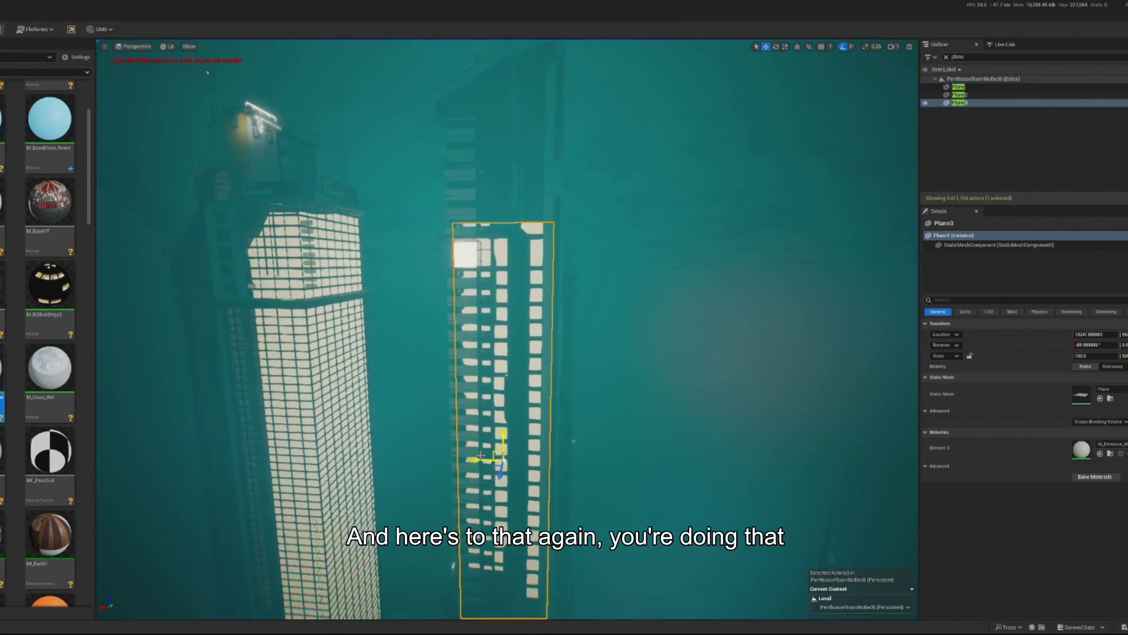
left_click_drag(486, 459, 502, 311)
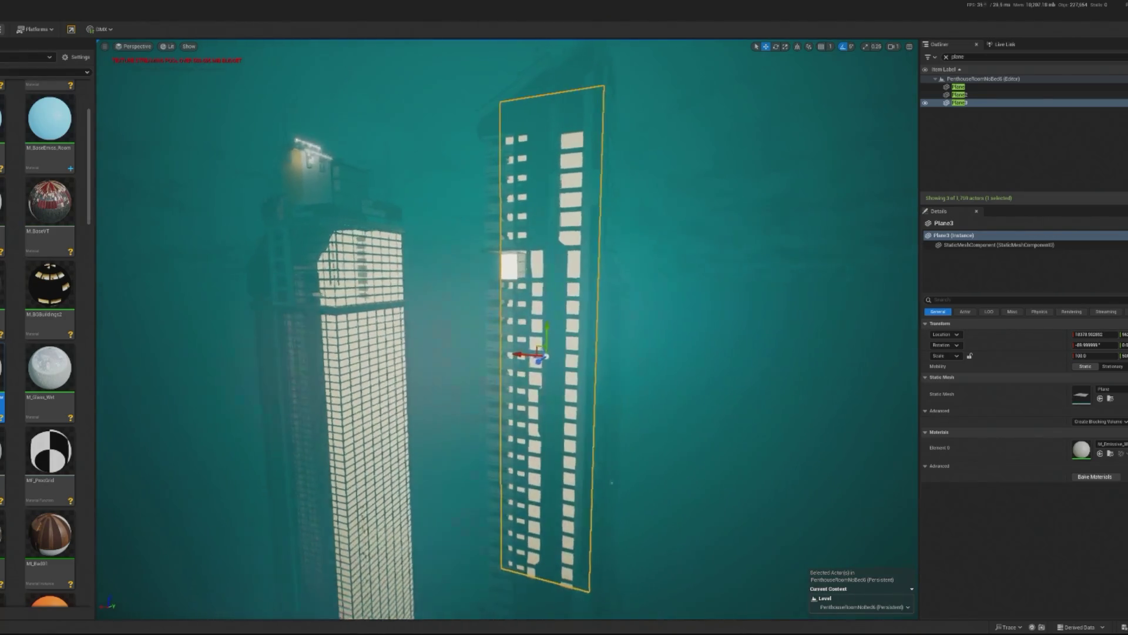
scroll(505, 329, "up", 10)
mouse_move(538, 531)
left_mouse_down()
mouse_move(538, 564)
mouse_move(544, 531)
mouse_move(585, 530)
left_mouse_up()
Rotate the BP_KB3D_NSH_BldgLG_E tower about its base.
left_click_drag(401, 301, 401, 301)
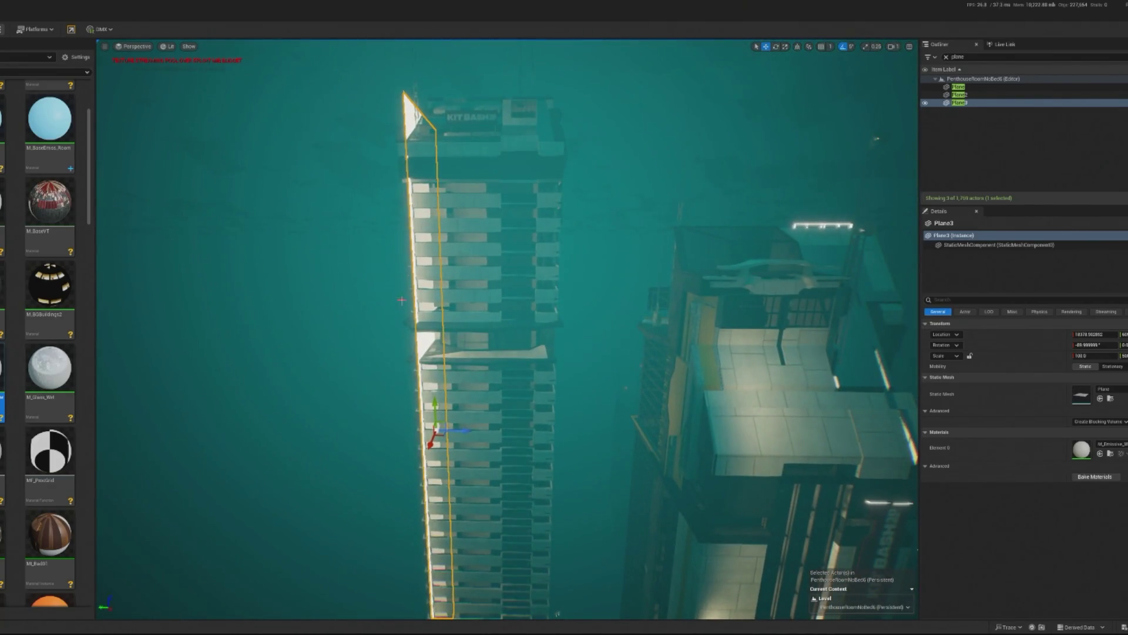
left_click(401, 300)
key("e")
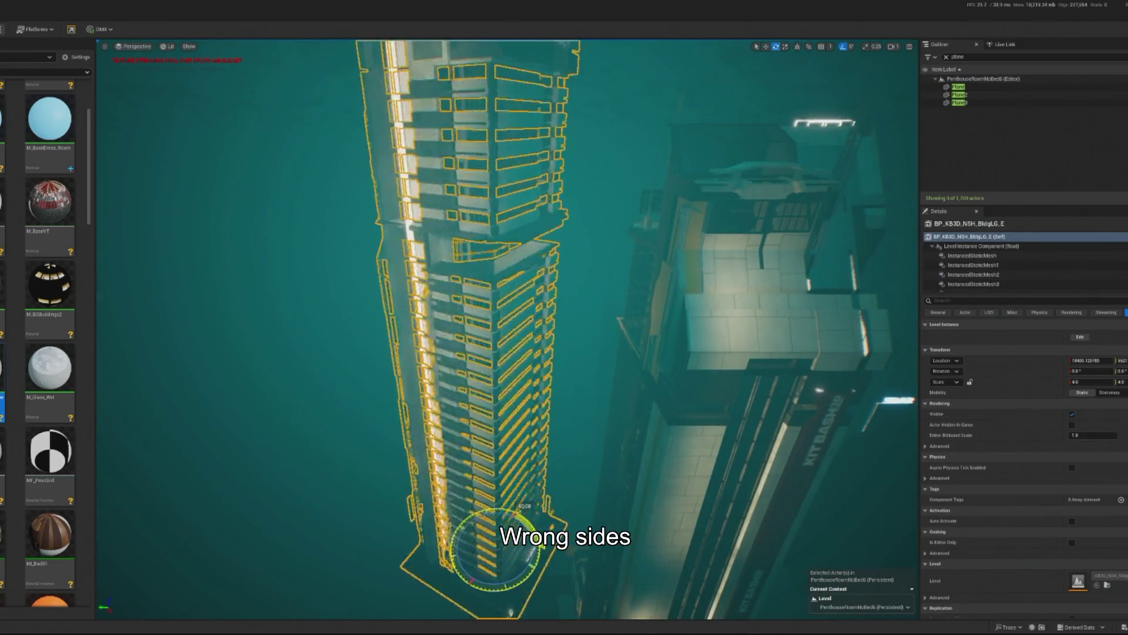
left_click_drag(522, 513, 494, 506)
left_click_drag(481, 402, 479, 394)
Slide Plane3 sideways to fit its tower and start a play preview.
key("w")
left_click(480, 395)
mouse_move(414, 563)
left_mouse_down()
mouse_move(508, 563)
mouse_move(473, 551)
left_mouse_up()
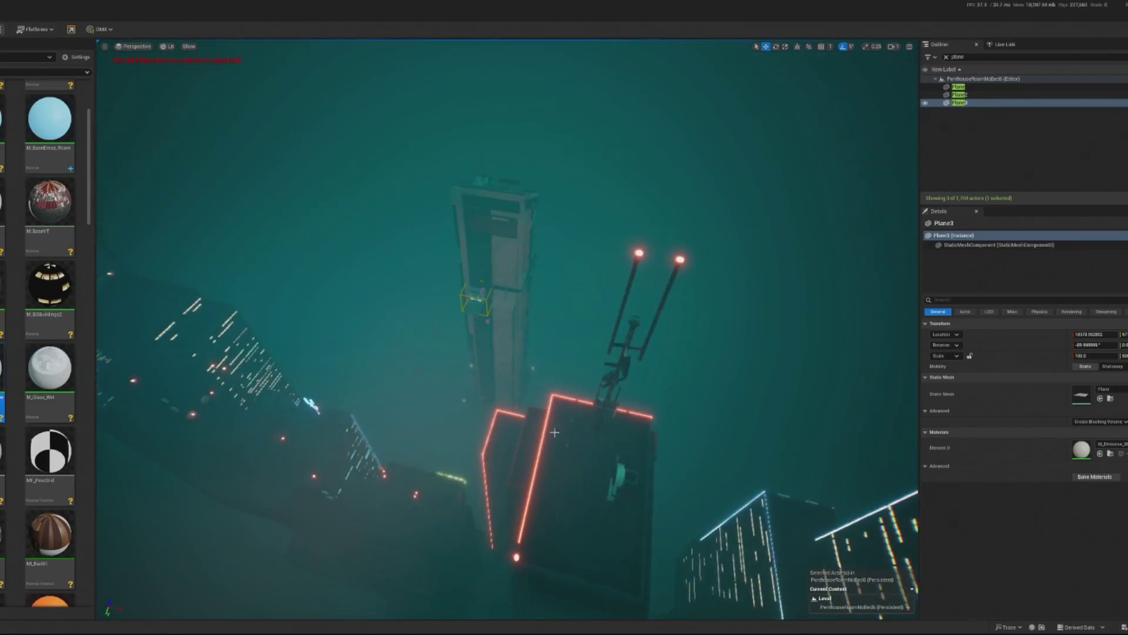
key("alt+p")
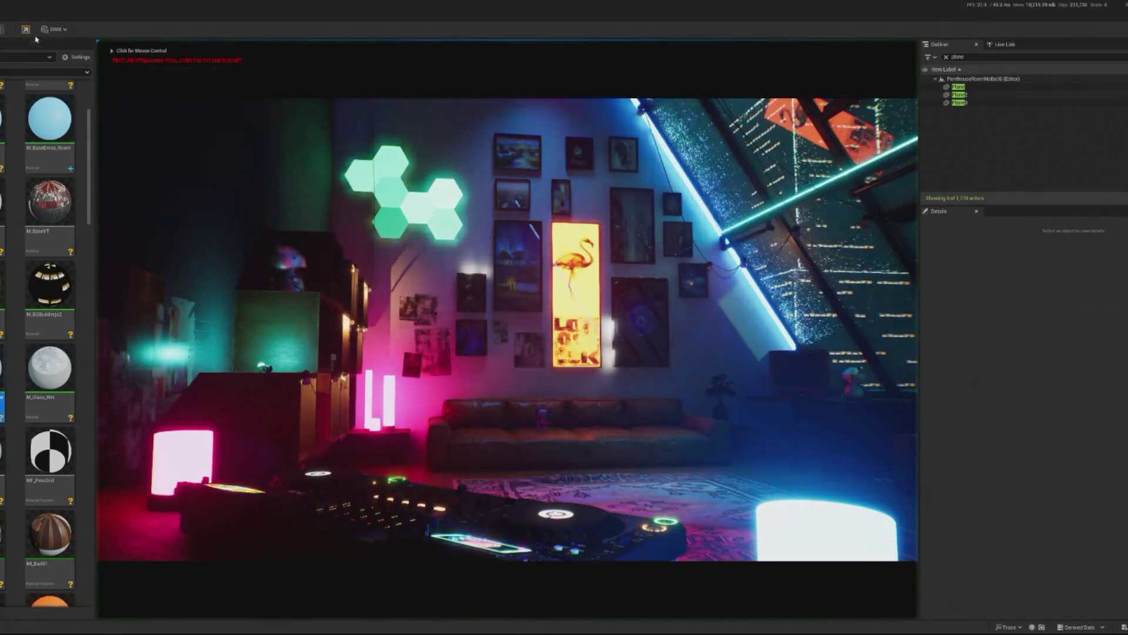
Select Plane3, frame the SM_BGBuilding04 building, and stop the play preview.
double_click(959, 102)
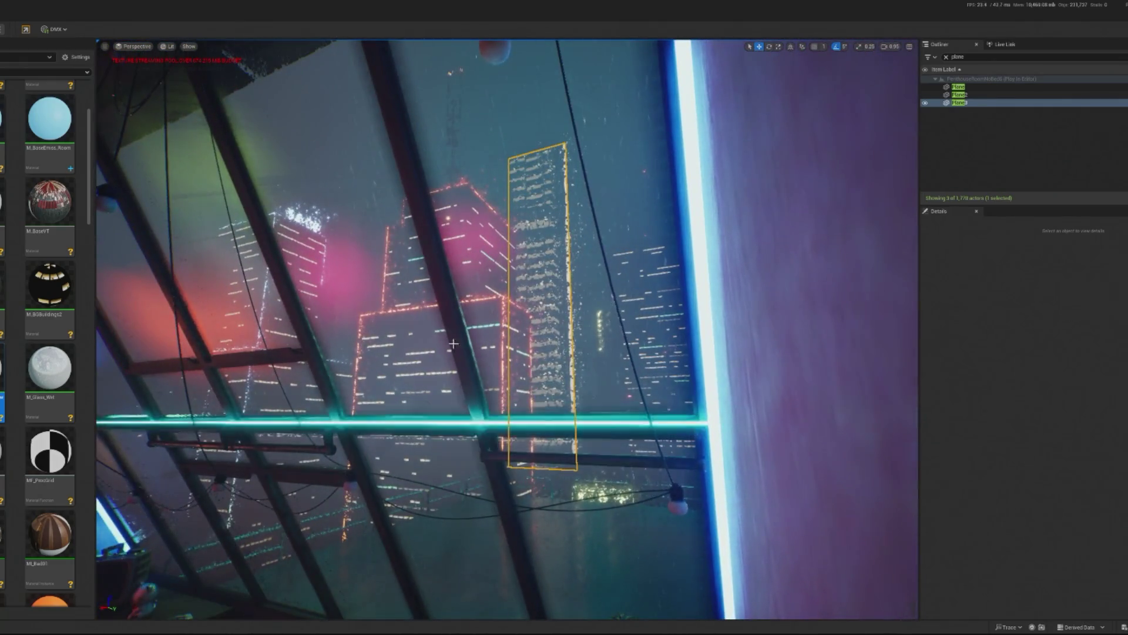
left_click(496, 441)
key("f")
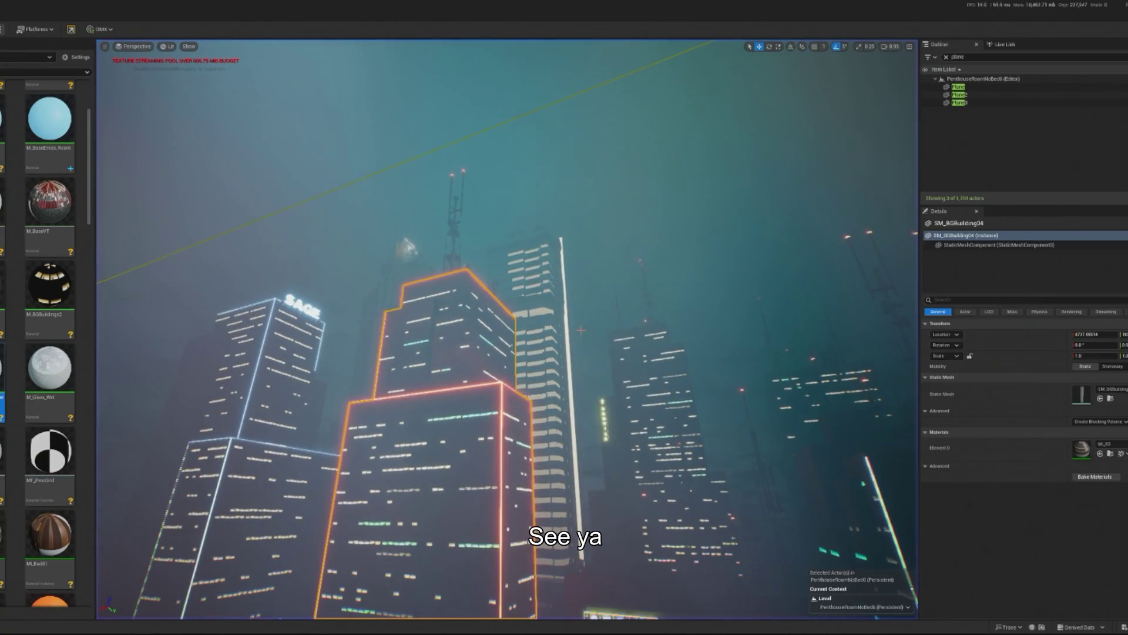
key("Escape")
left_click(536, 376)
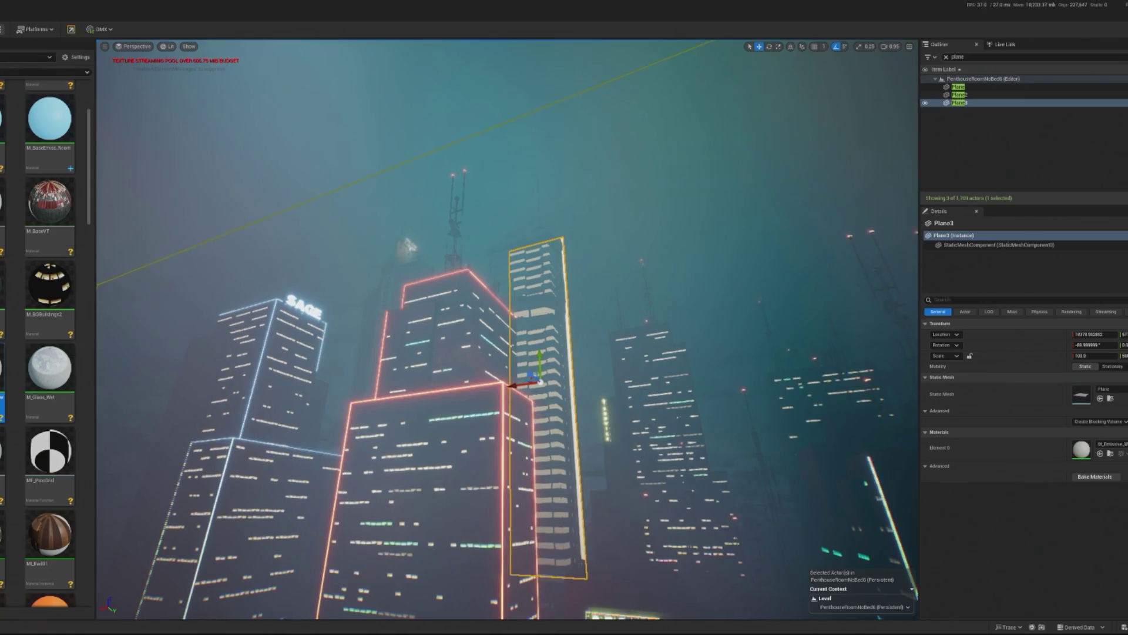
Shift Plane3 along X to sit on its tower, then replay the penthouse preview.
left_click(534, 376)
left_click(572, 356)
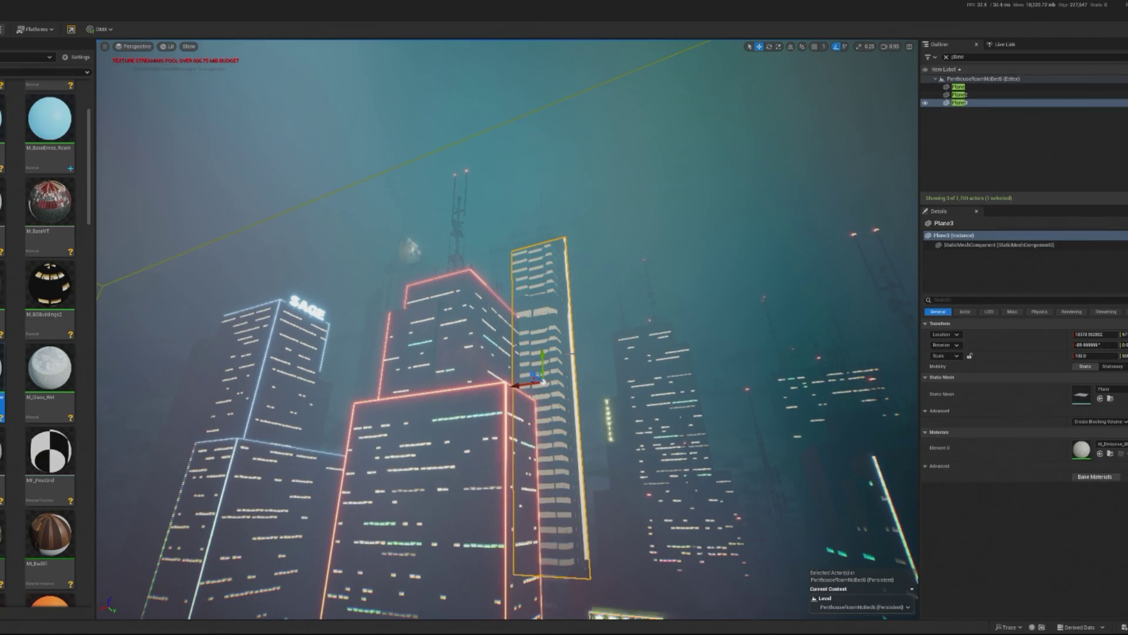
left_click_drag(517, 384, 513, 386)
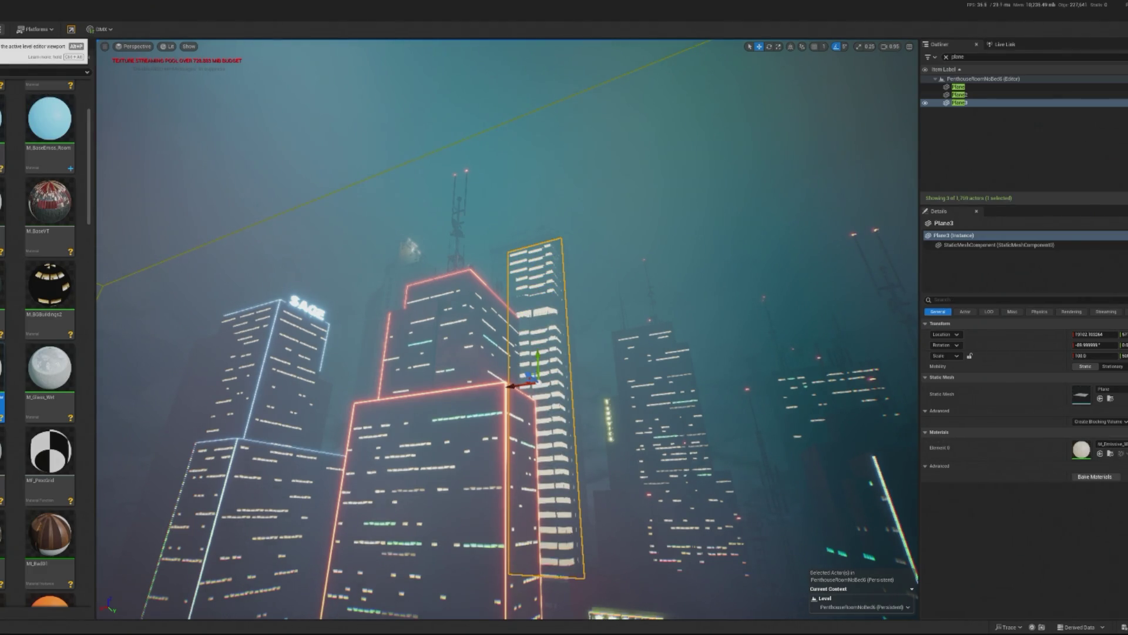
key("alt+p")
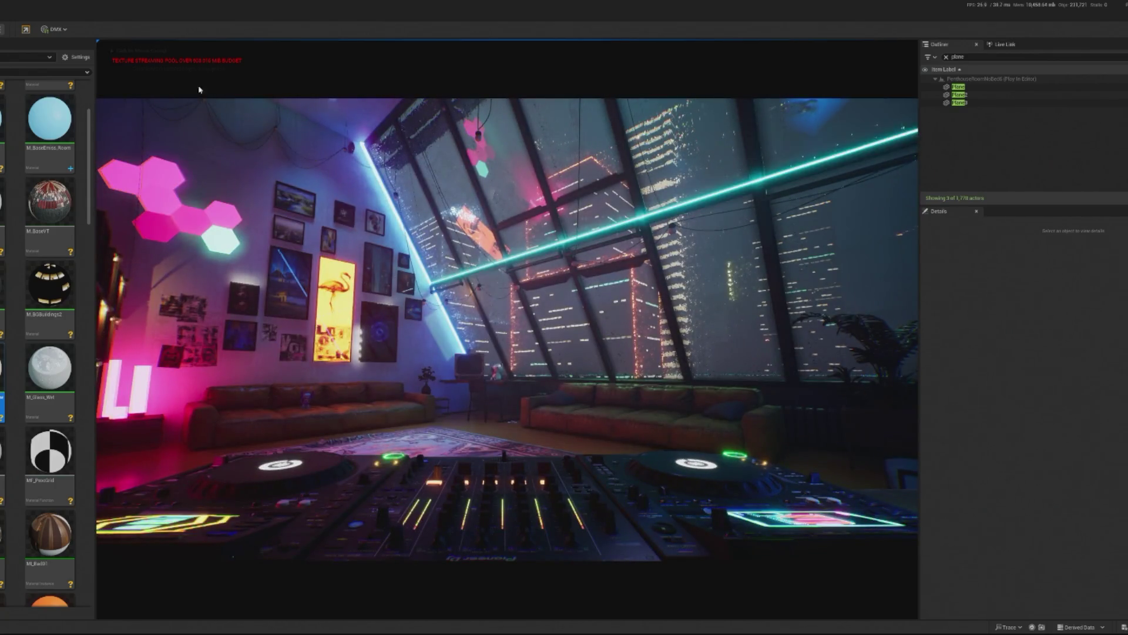
Stop the preview, fly out to the towers and select the first window plane, Plane.
key("Escape")
mouse_move(698, 134)
left_mouse_down()
mouse_move(587, 235)
mouse_move(559, 294)
mouse_move(546, 223)
mouse_move(489, 355)
mouse_move(511, 451)
left_mouse_up()
left_click(489, 355)
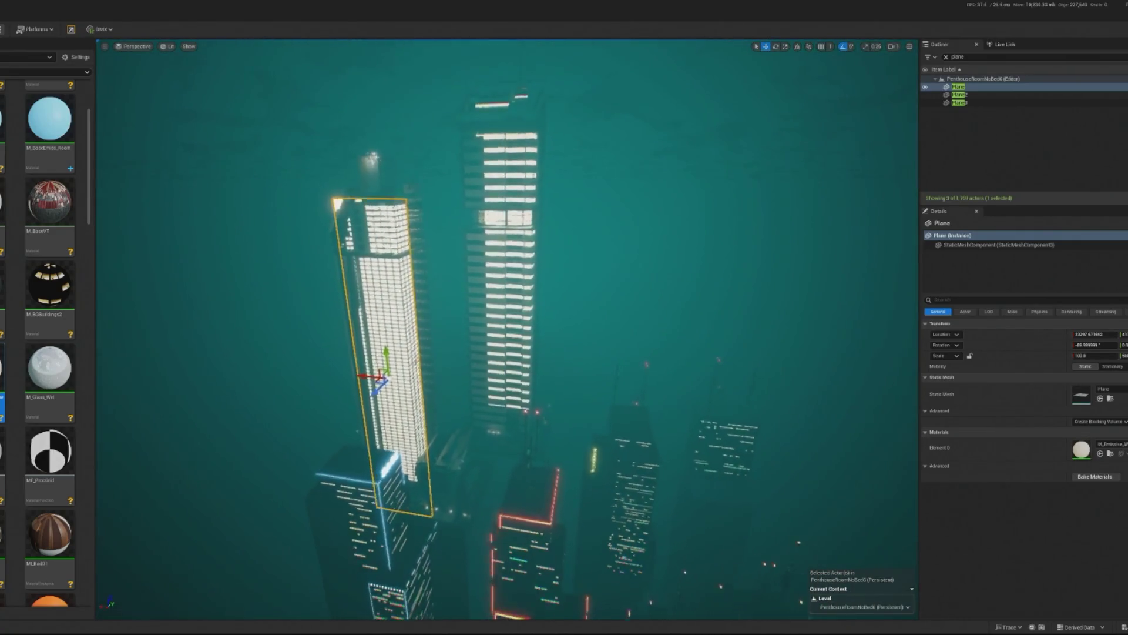
left_click_drag(315, 410, 316, 409)
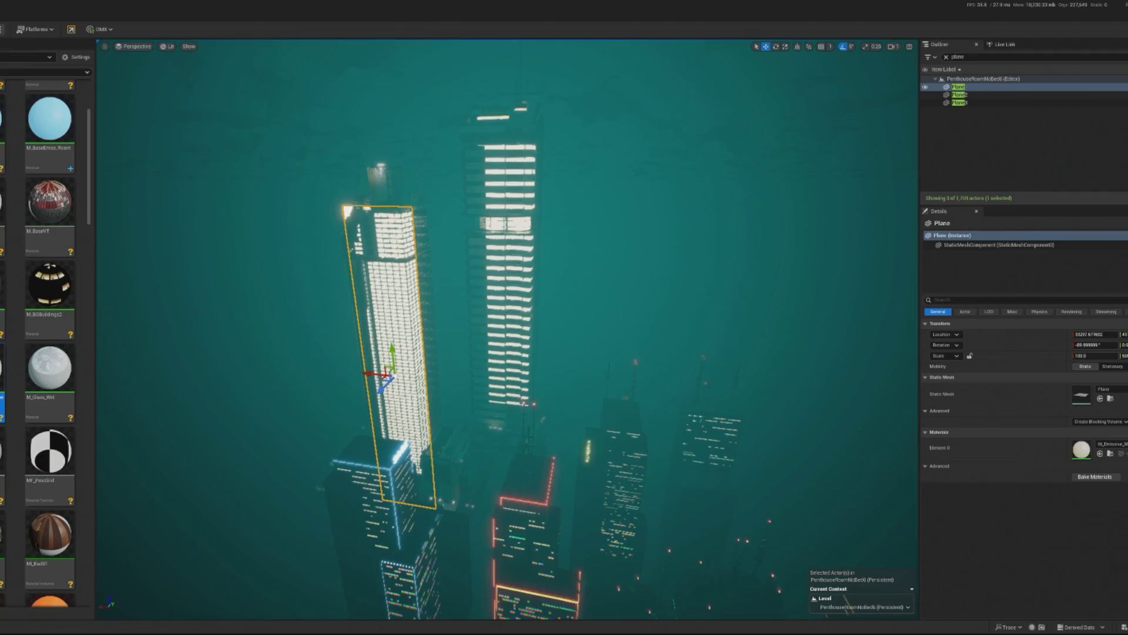
Run the penthouse play preview once more, then exit back to the editor.
key("alt+p")
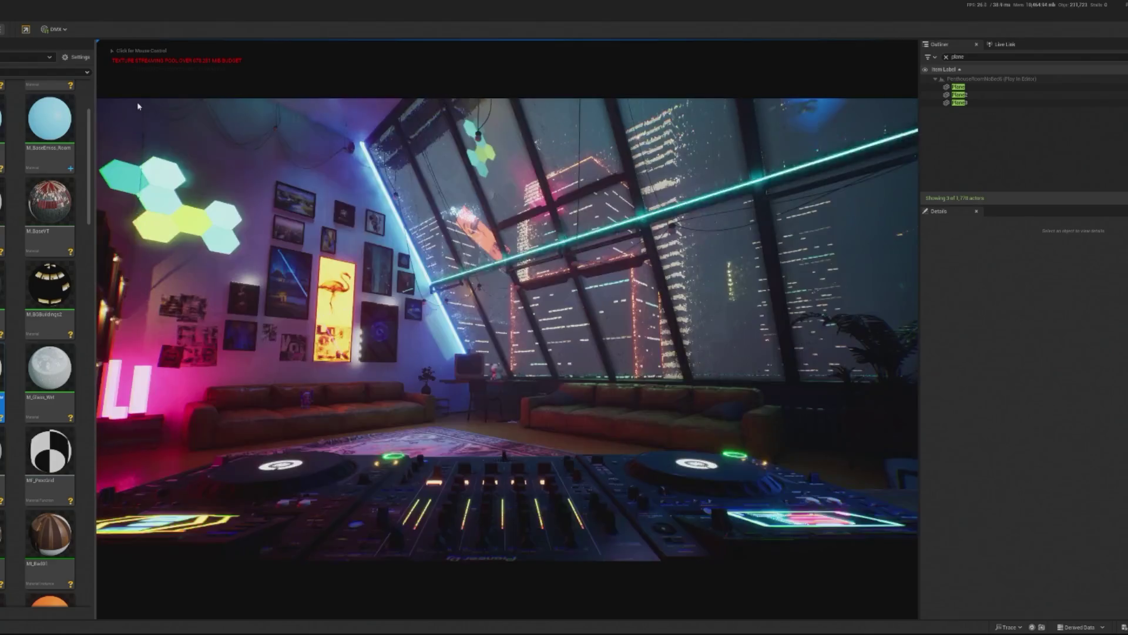
left_click(138, 106)
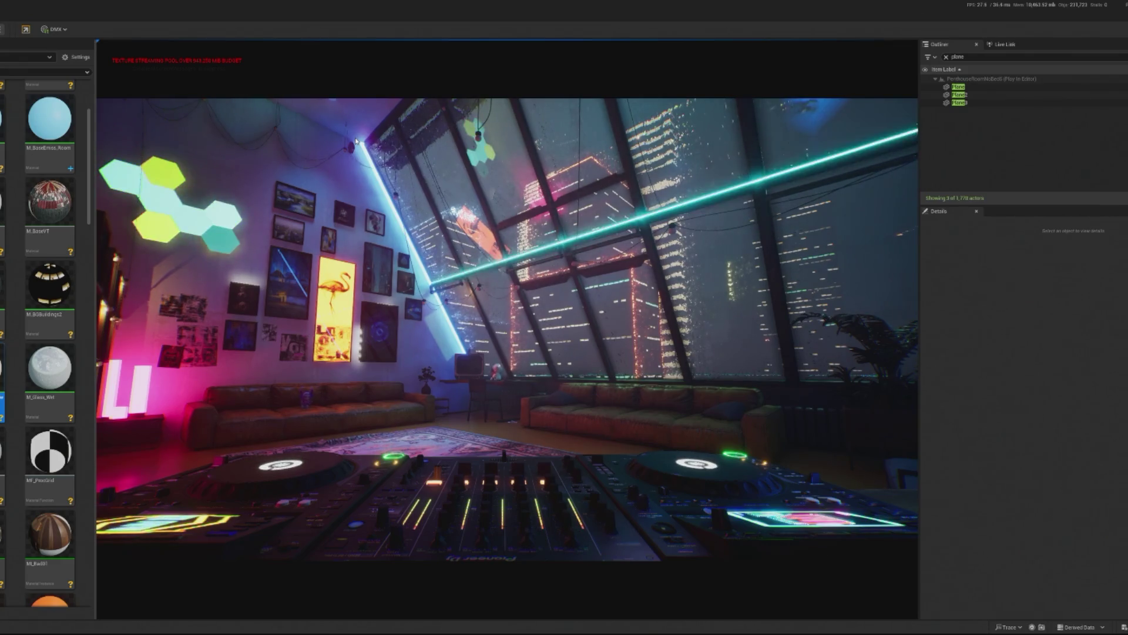
left_click(178, 153)
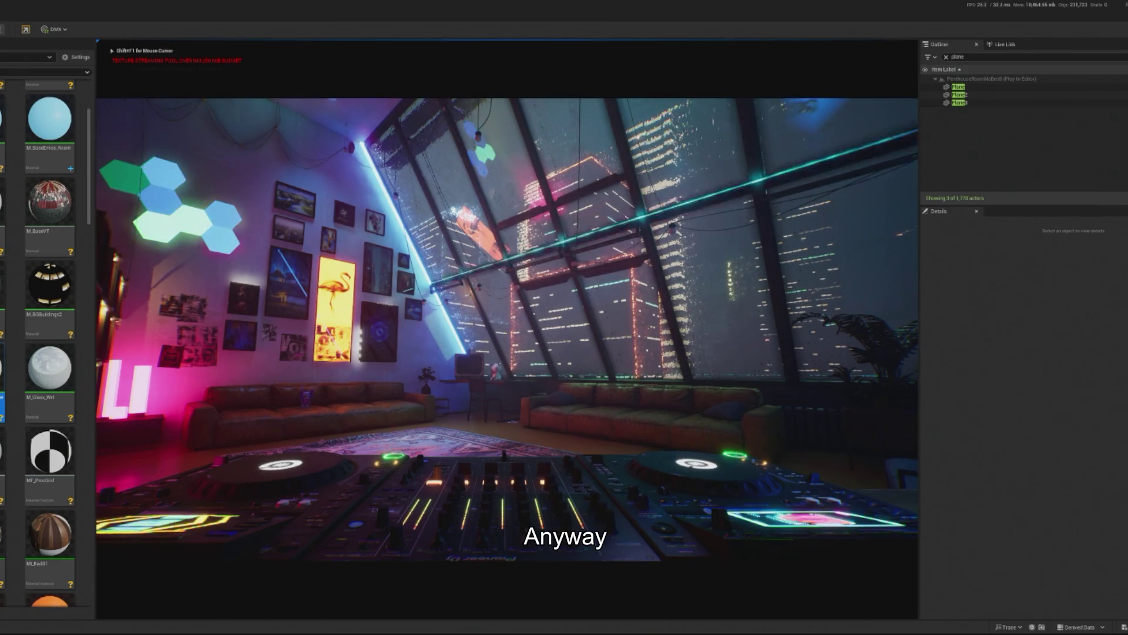
key("Escape")
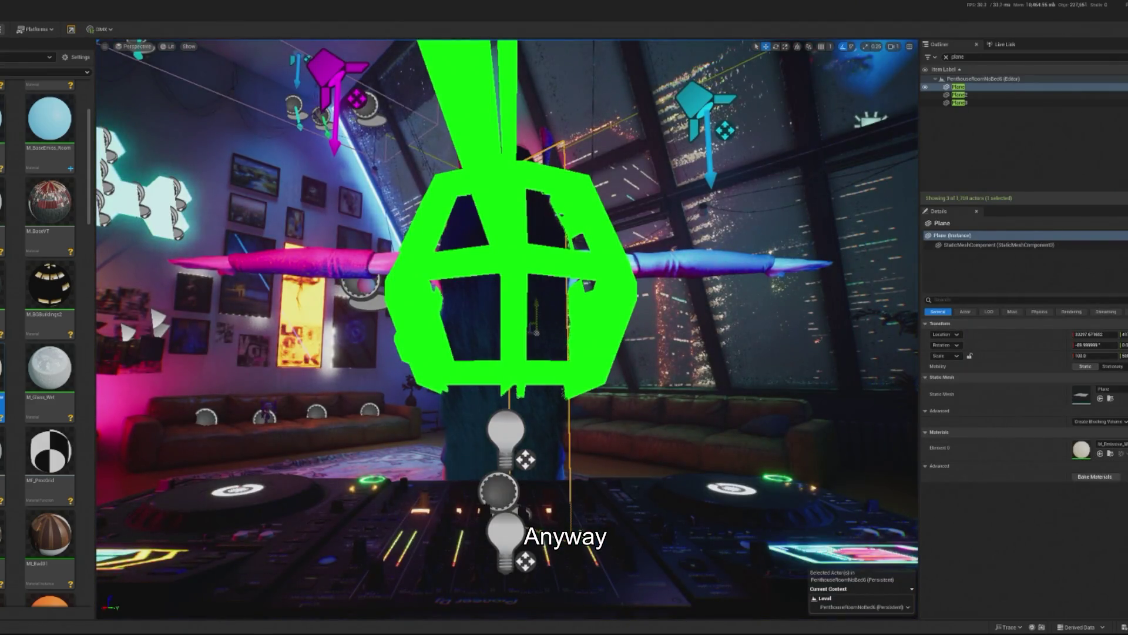